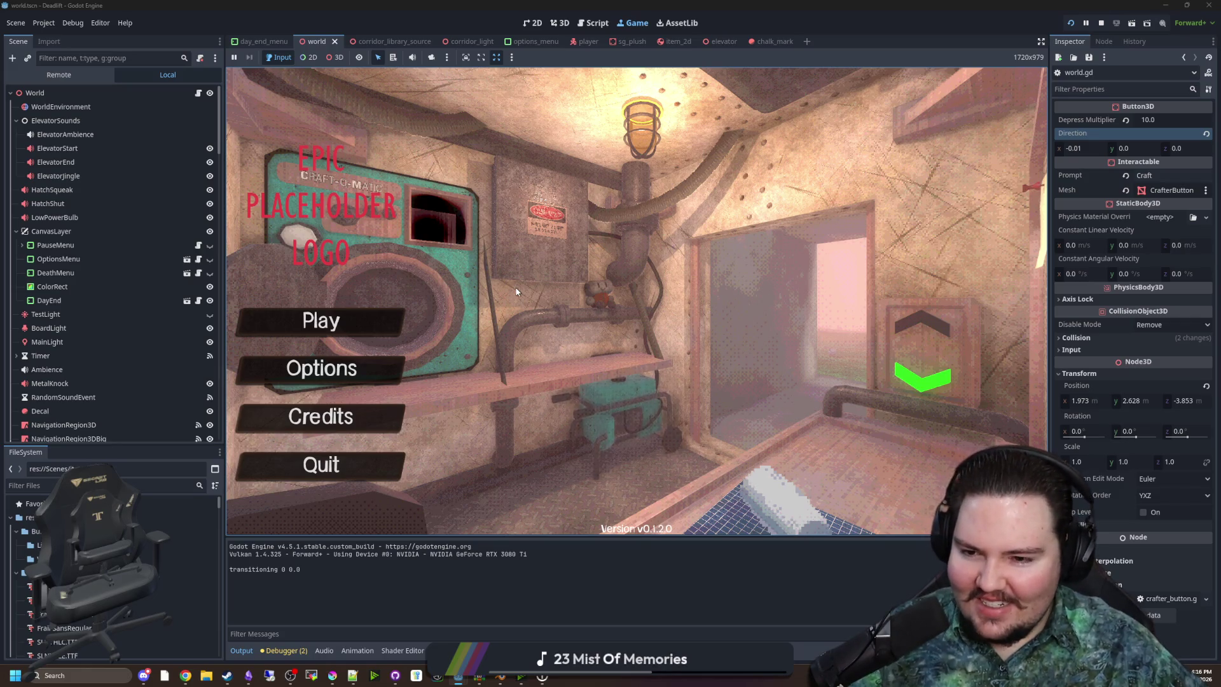
Press Play on the game's main menu to start the foggy forest level
{"action": "left_click", "coordinate": [365, 313]}
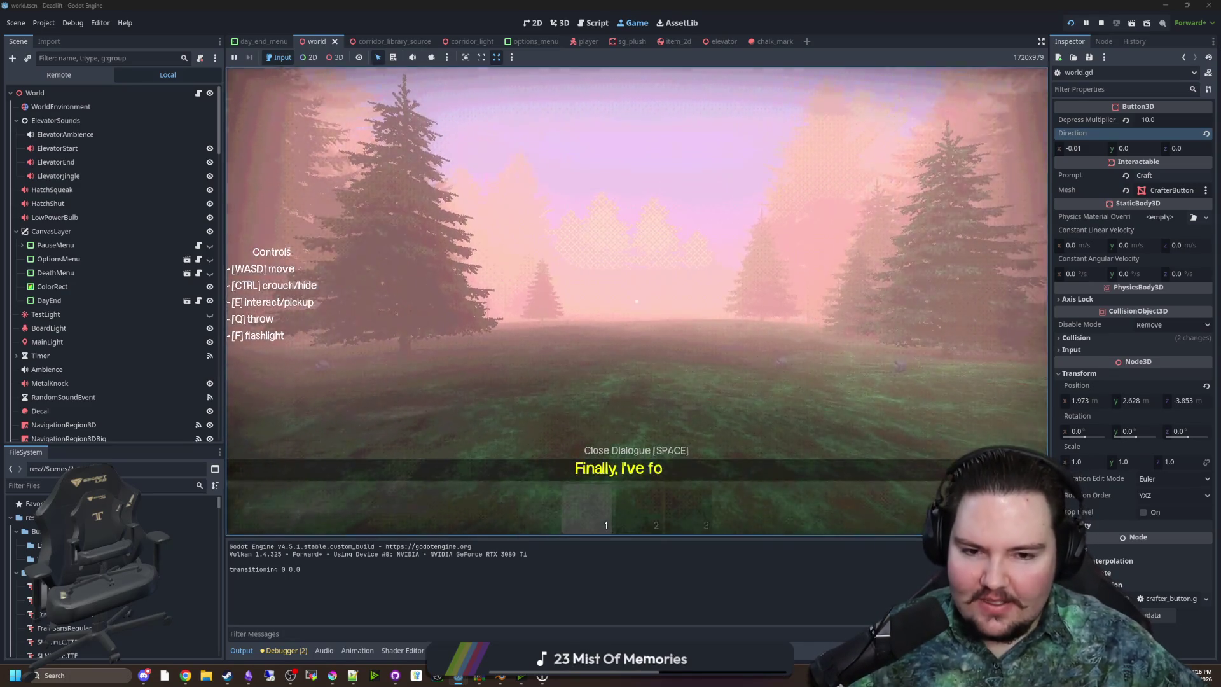
Walk across the field to a rock beside the fence
{"action": "key", "text": "w"}
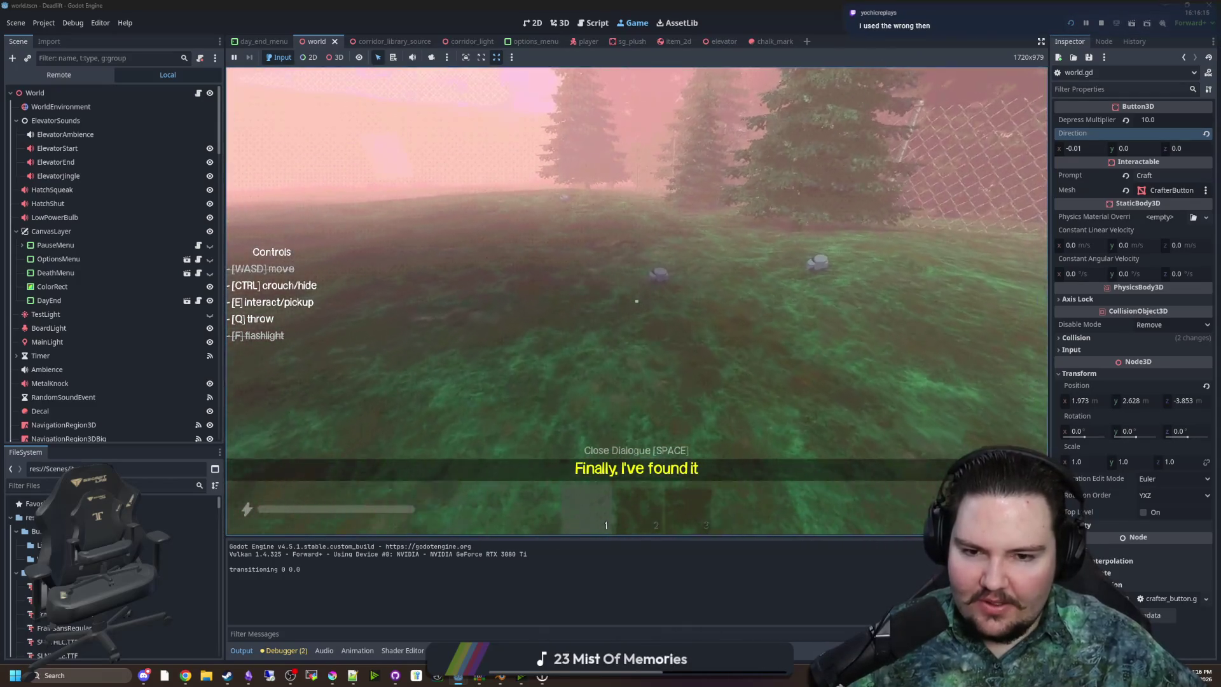
{"action": "key", "text": "f"}
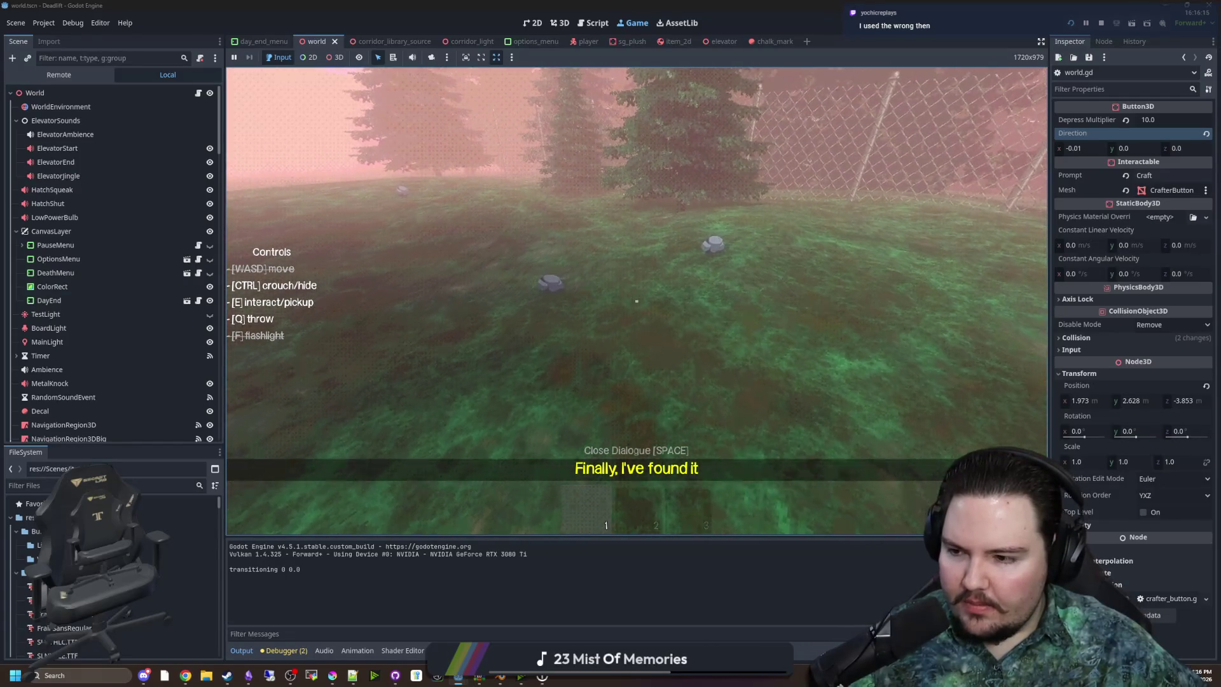
{"action": "key", "text": "w"}
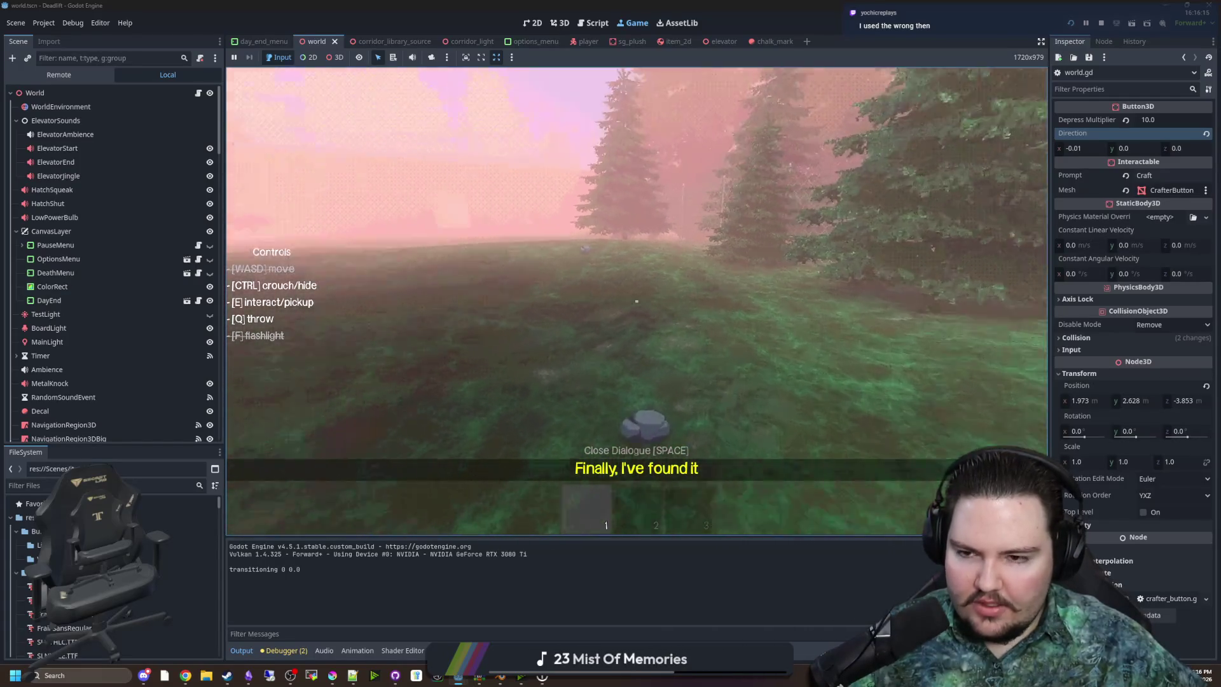
{"action": "key", "text": "shift"}
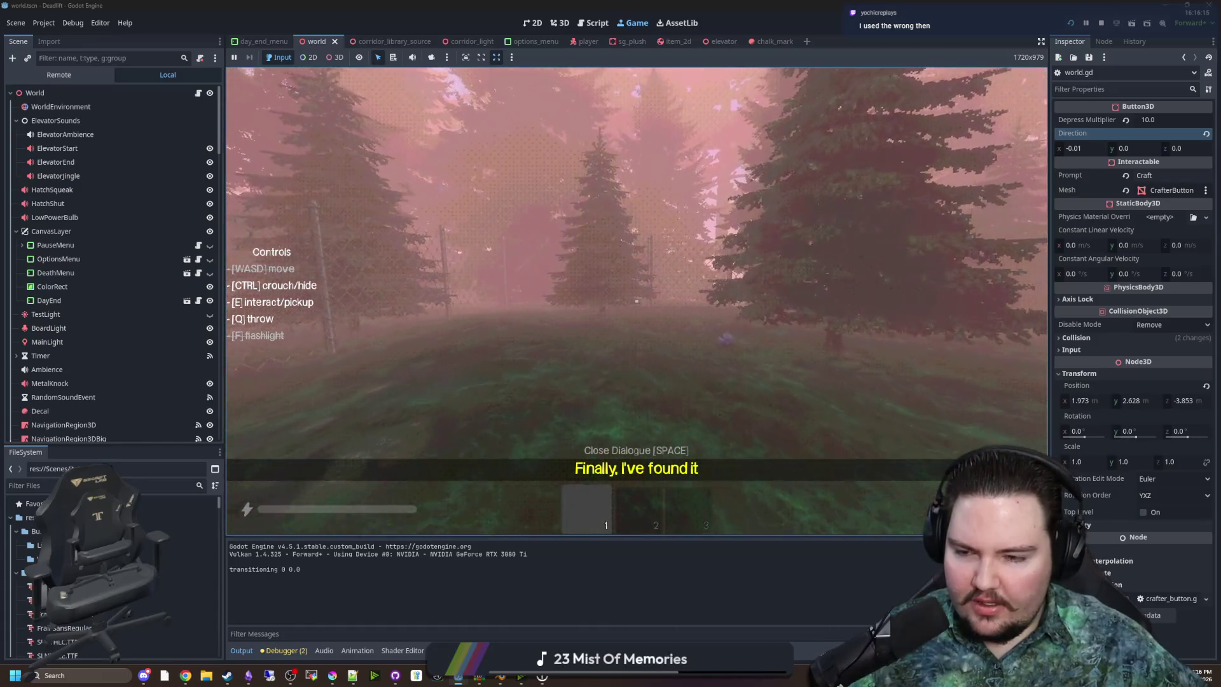
{"action": "key", "text": "ctrl"}
{"action": "key", "text": "w"}
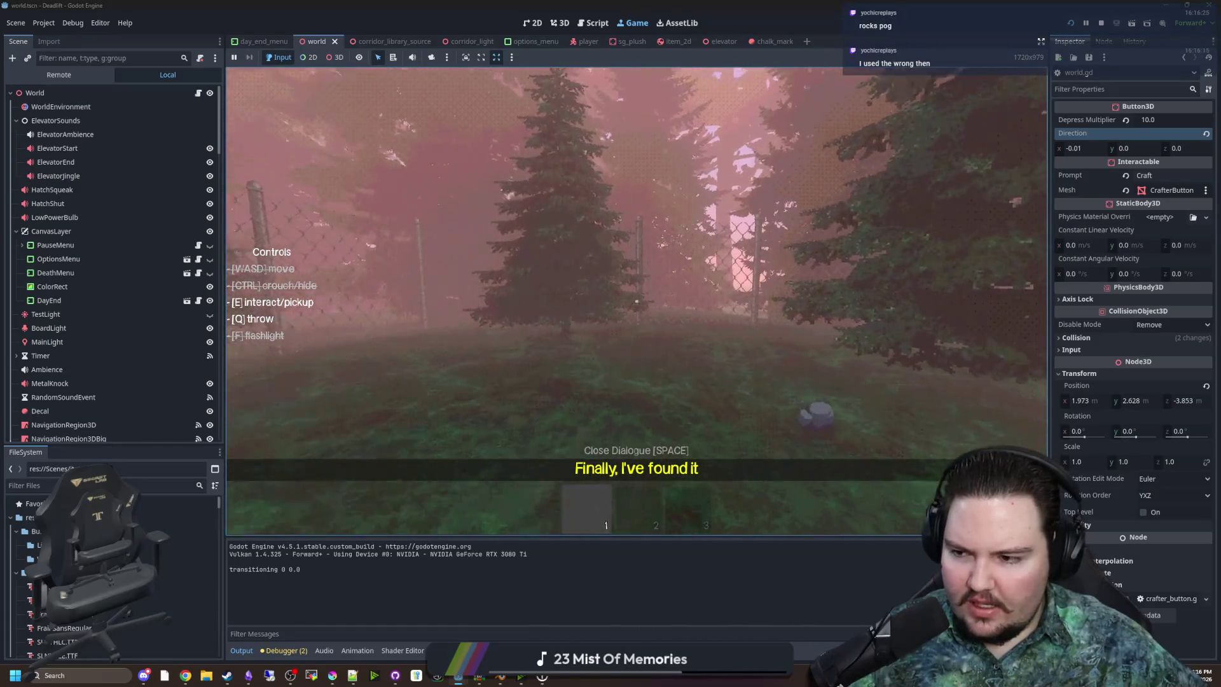
{"action": "key", "text": "w"}
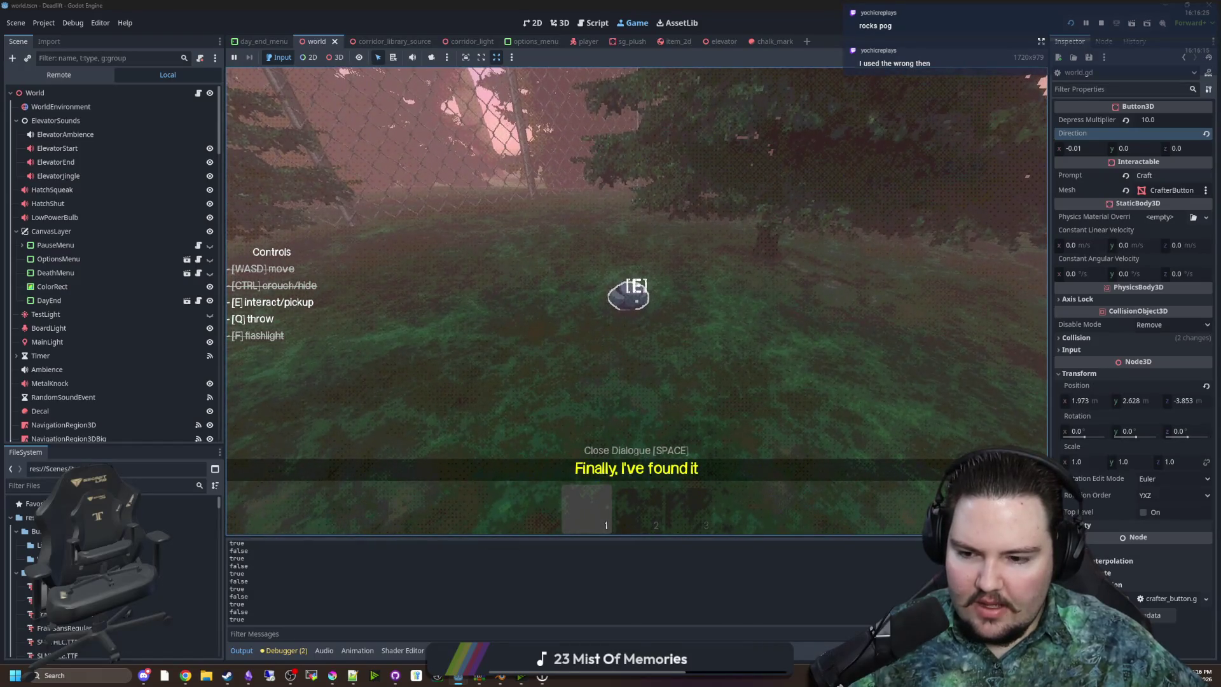
{"action": "key", "text": "w"}
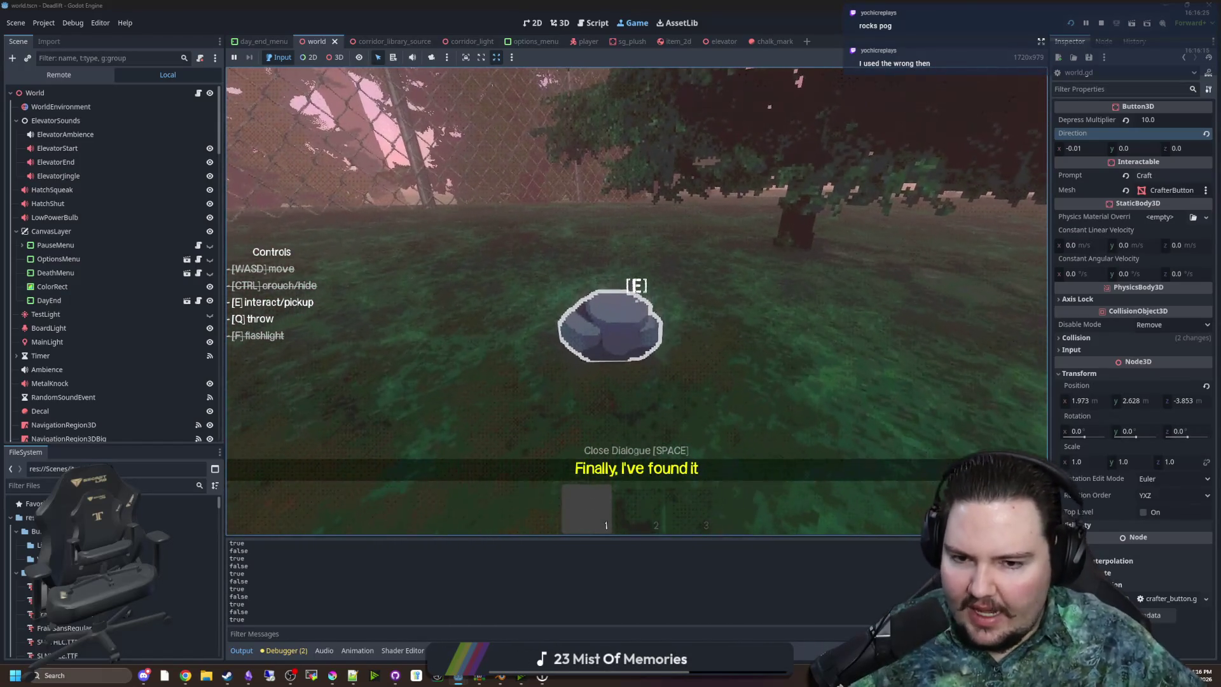
Pick up the rock, then throw it and grab it again several times
{"action": "key", "text": "e"}
{"action": "key", "text": "q"}
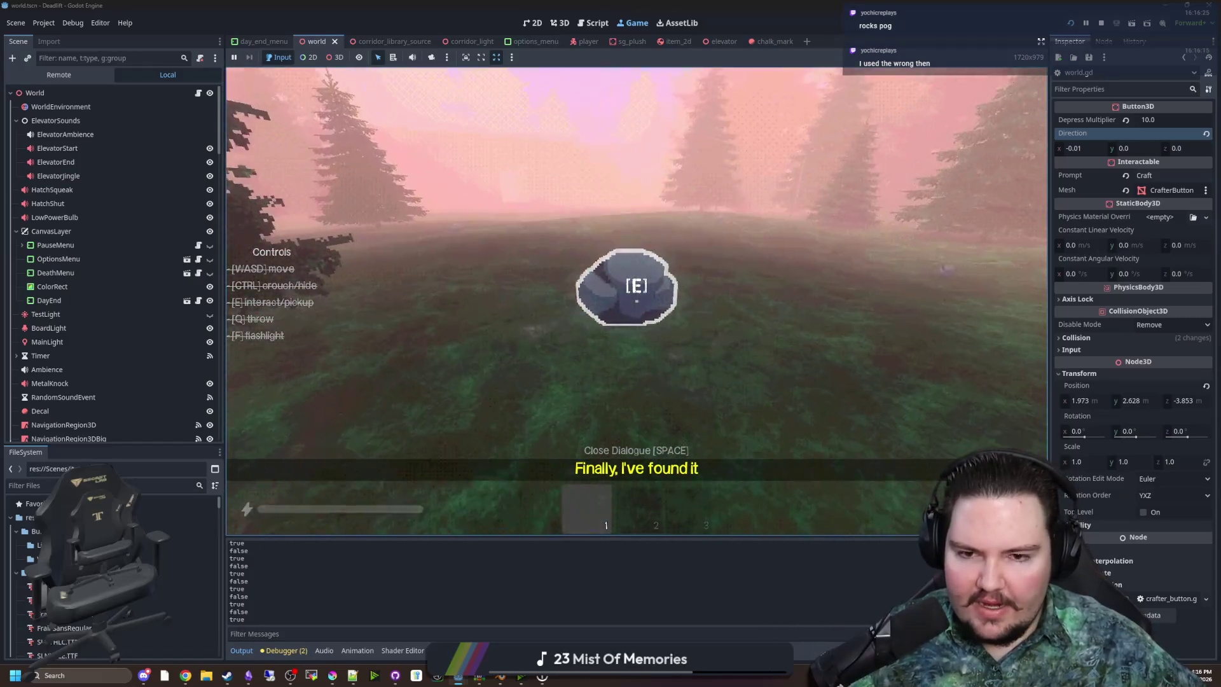
{"action": "key", "text": "w"}
{"action": "key", "text": "e"}
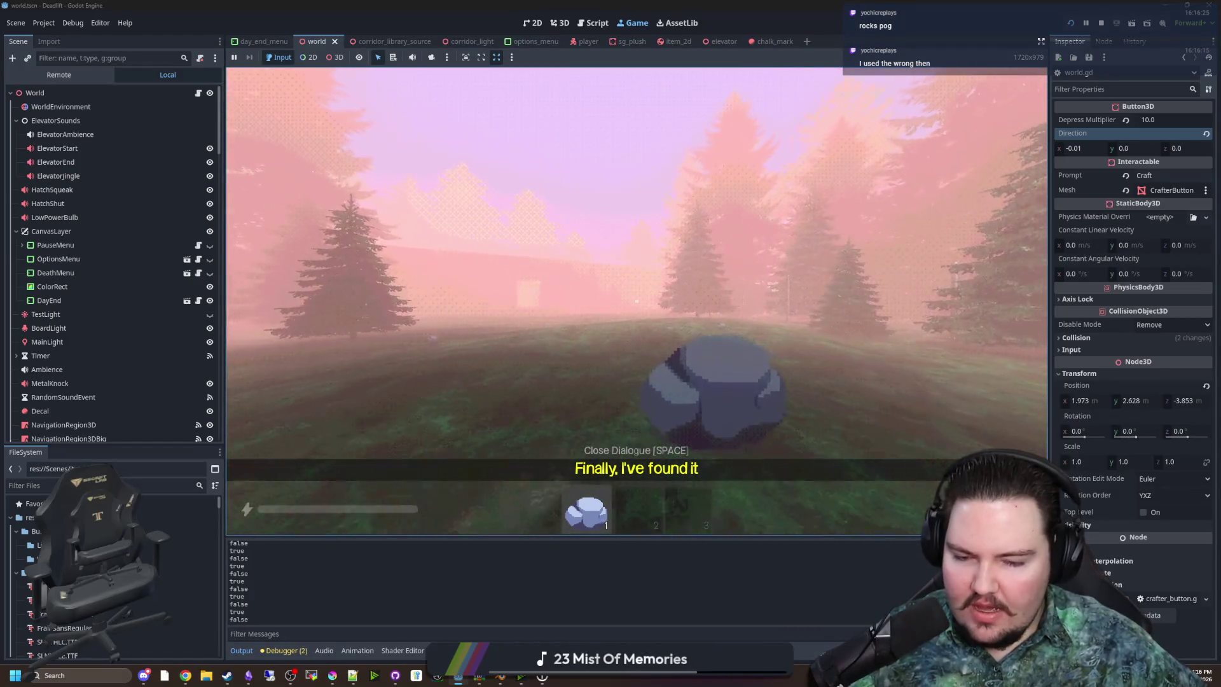
{"action": "key", "text": "q"}
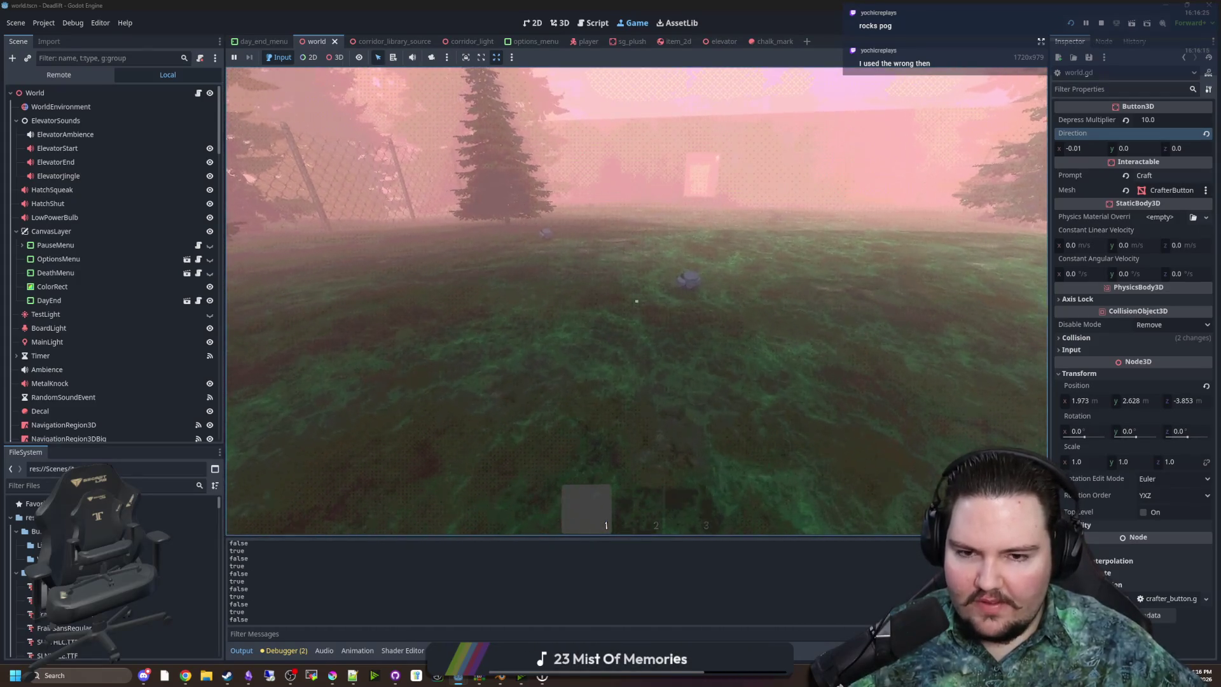
{"action": "key", "text": "w"}
{"action": "key", "text": "e"}
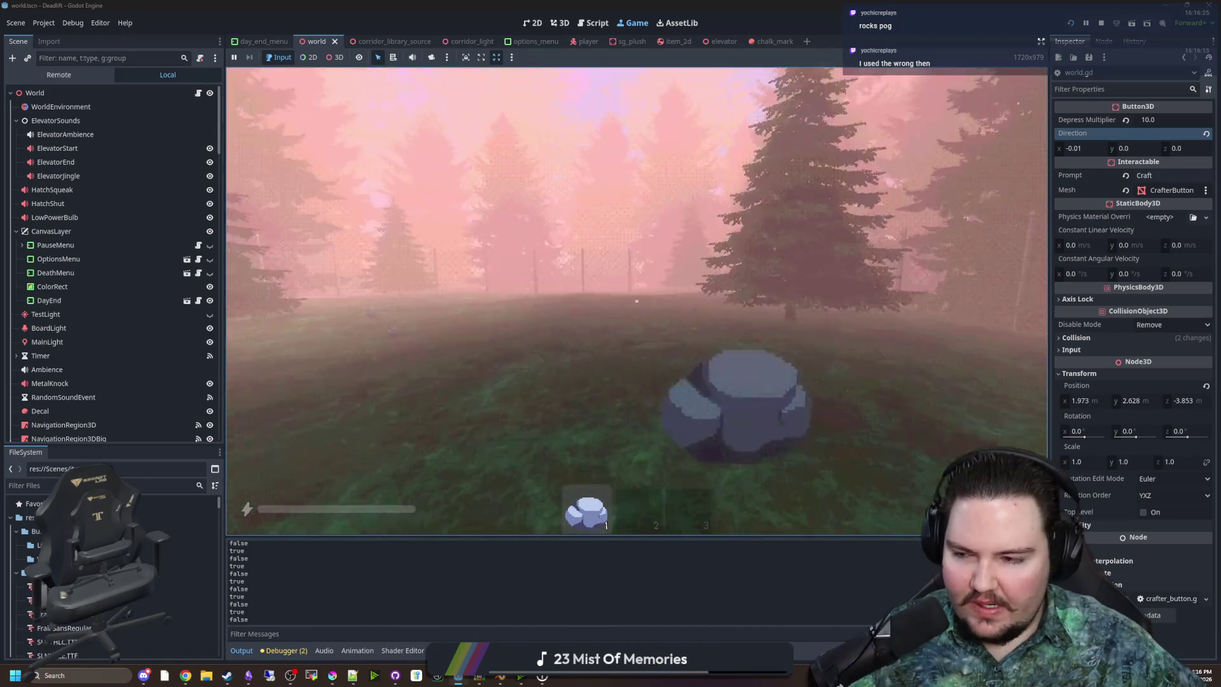
{"action": "key", "text": "w"}
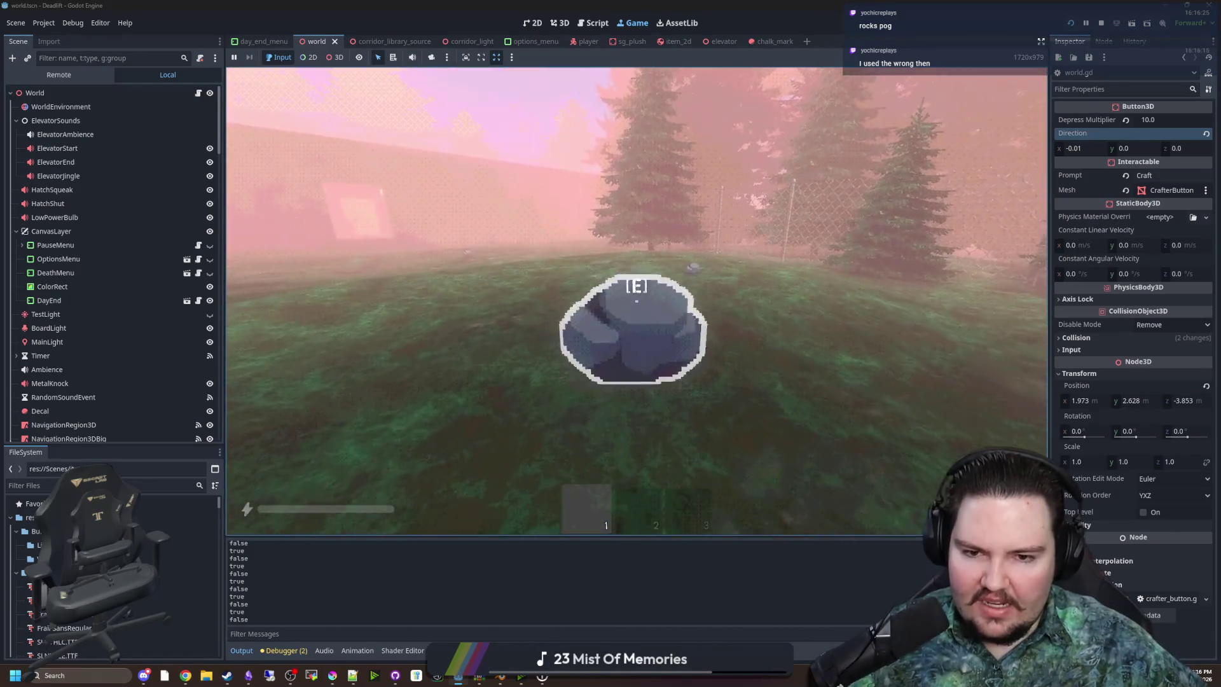
{"action": "key", "text": "e"}
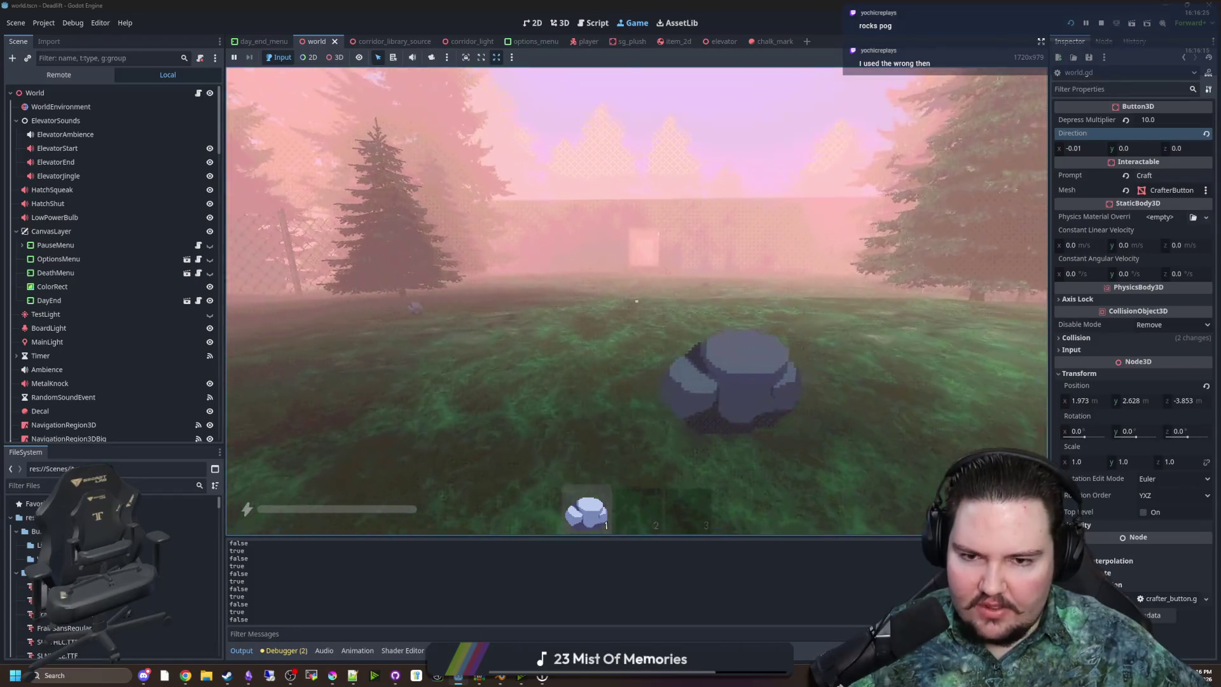
{"action": "key", "text": "q"}
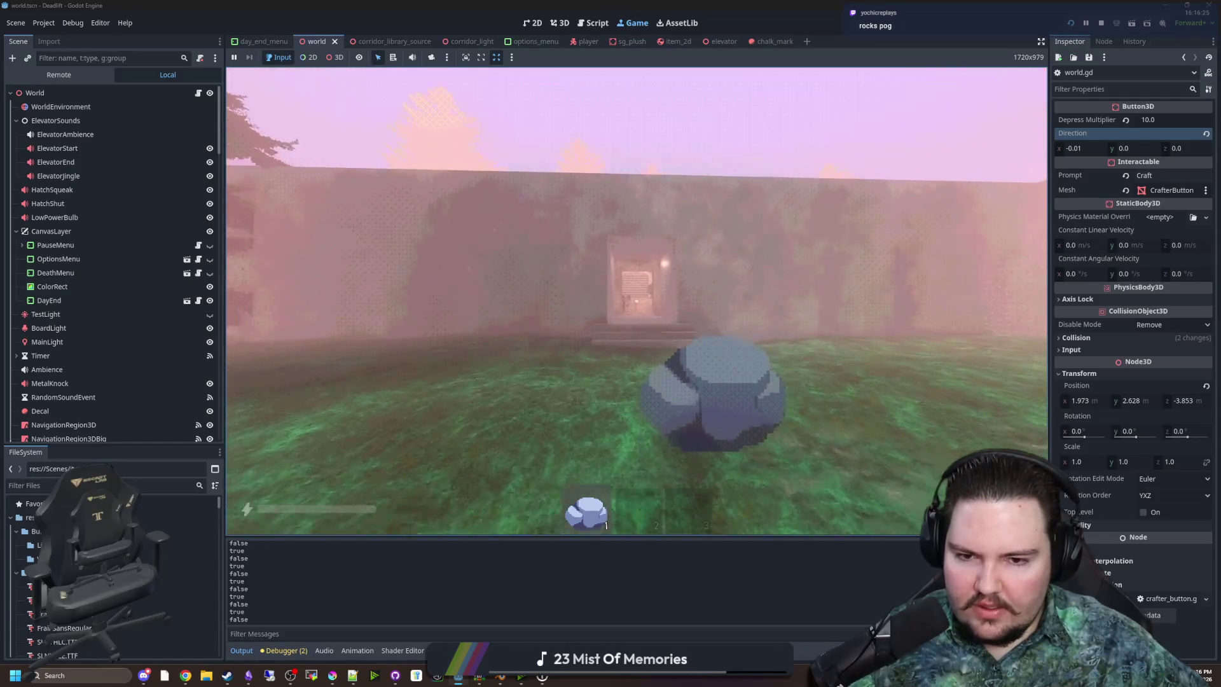
Carry the rock through the wall doorway and down the corridor into the elevator room
{"action": "key", "text": "w"}
{"action": "key", "text": "w"}
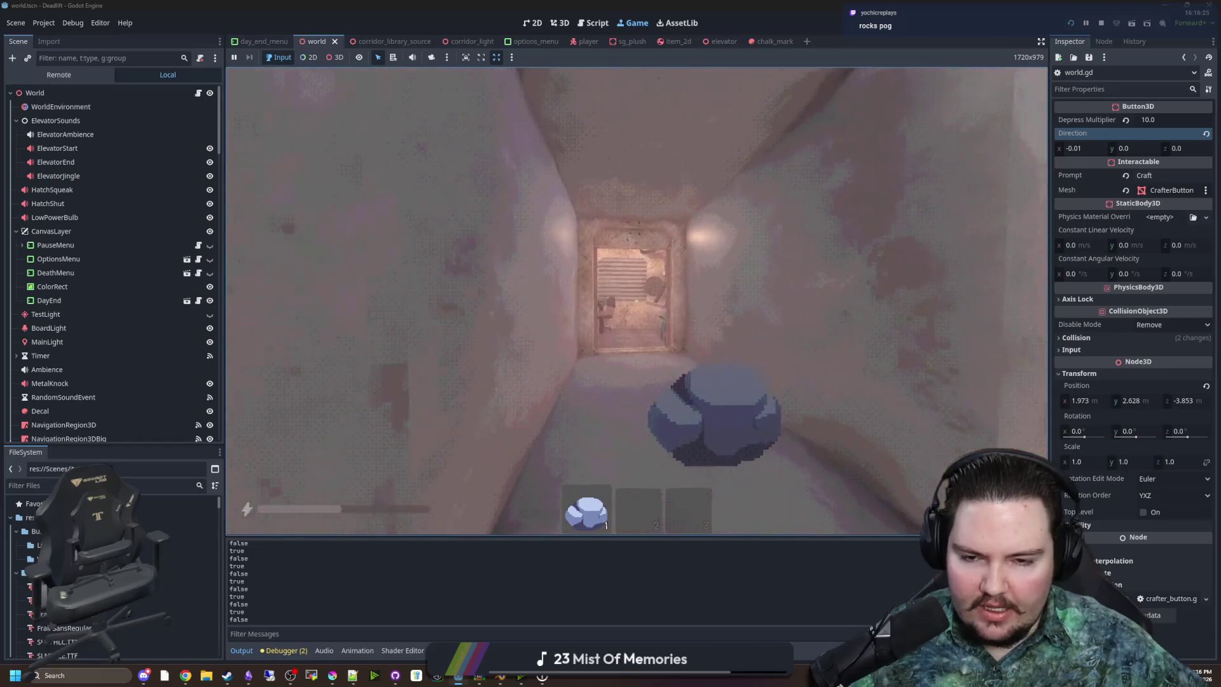
{"action": "key", "text": "q"}
{"action": "key", "text": "w"}
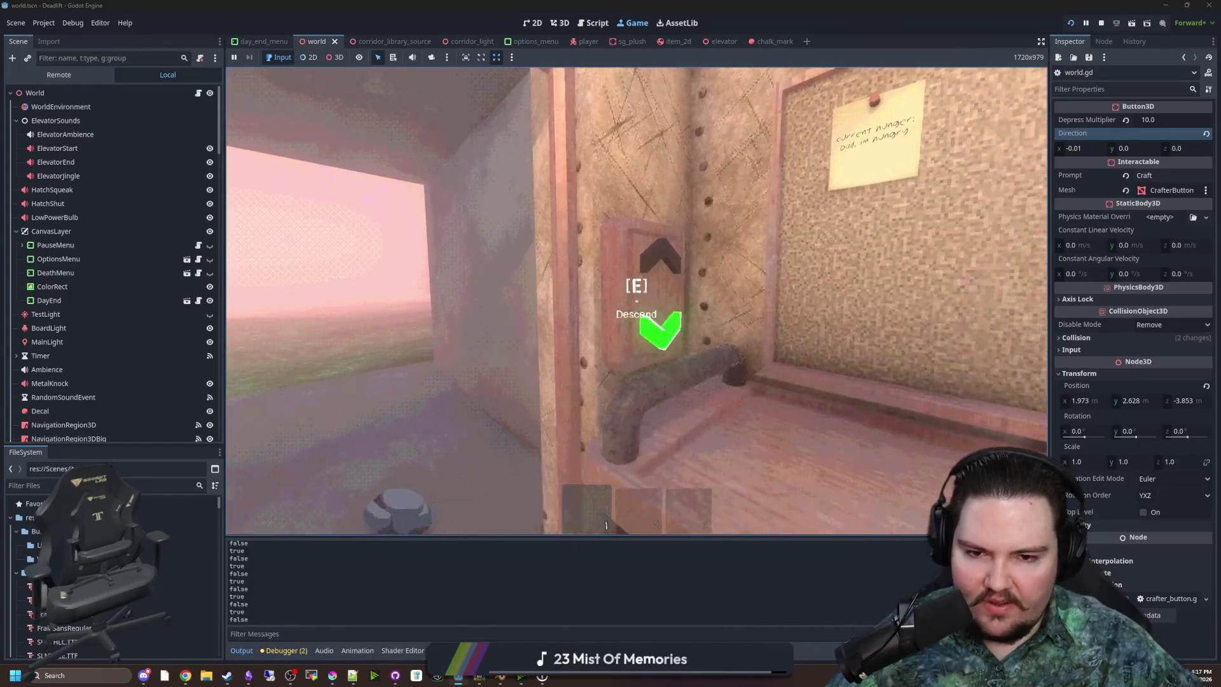
Pick the thrown rock back up inside the elevator room
{"action": "key", "text": "e"}
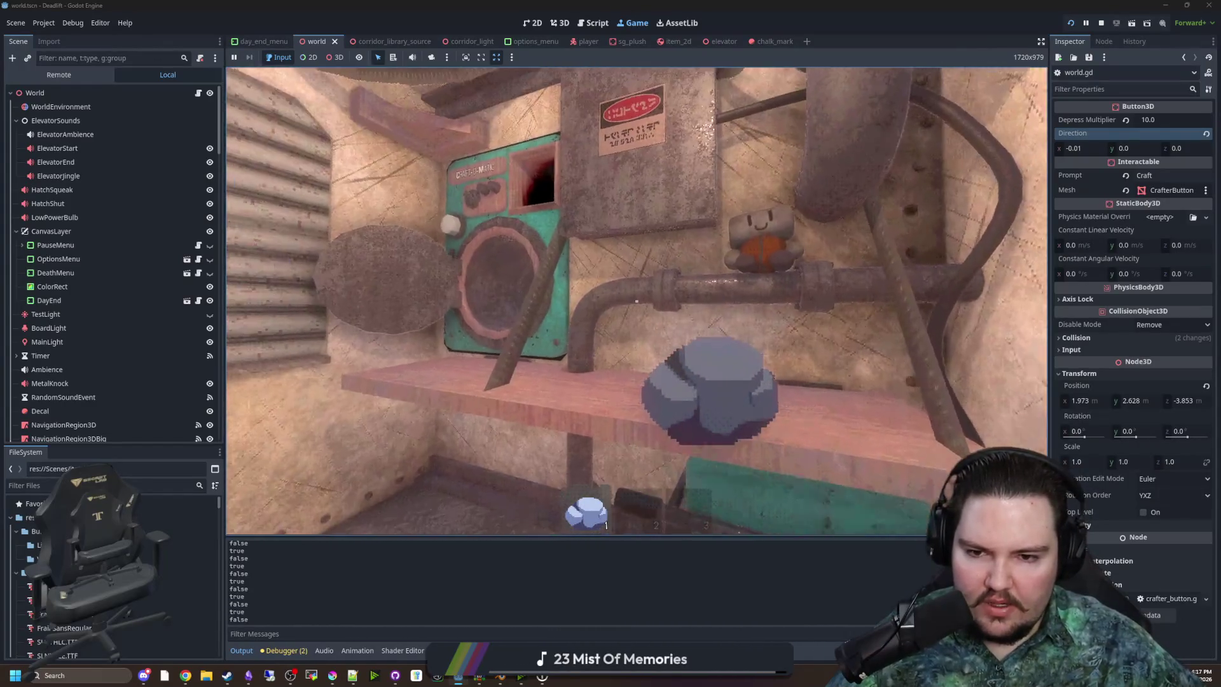
Walk out to the field and collect rocks into hotbar slots 1–3
{"action": "key", "text": "w"}
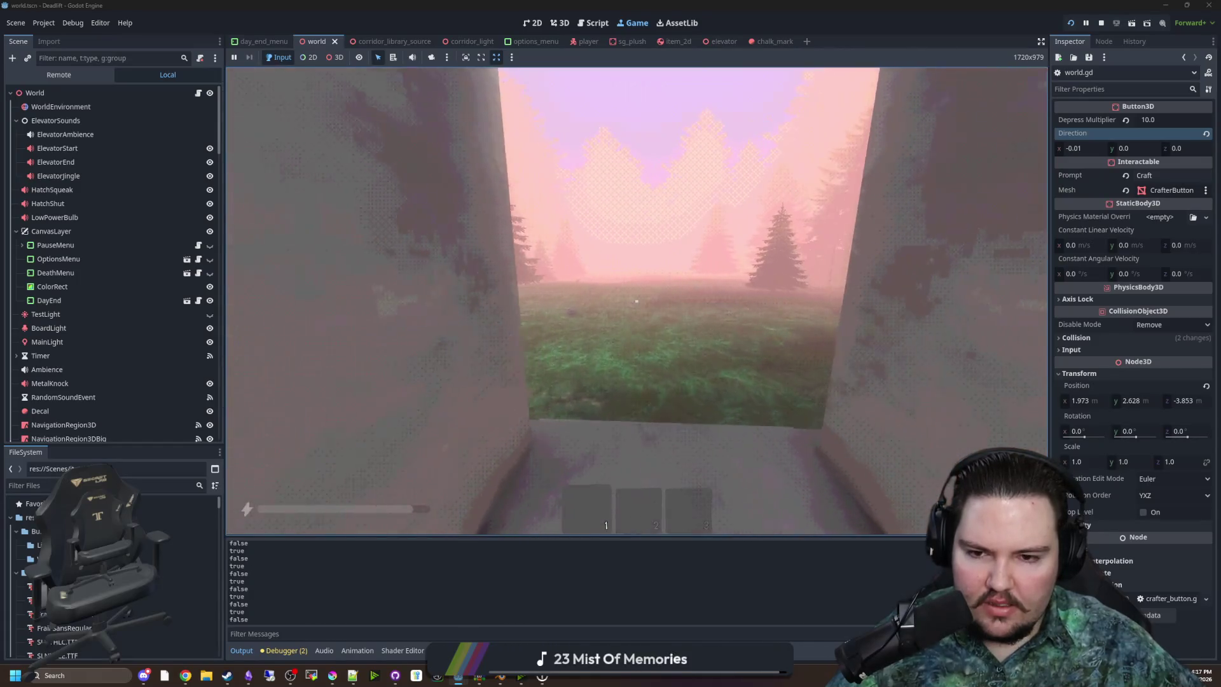
{"action": "key", "text": "w"}
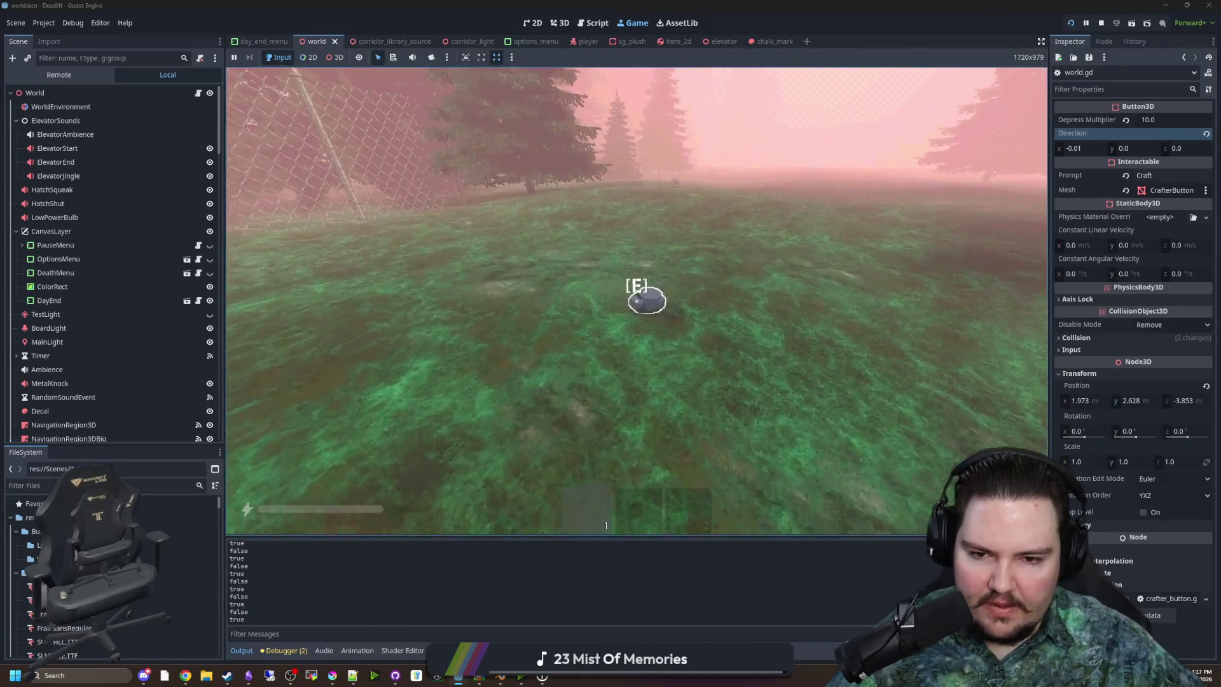
{"action": "key", "text": "w"}
{"action": "key", "text": "e"}
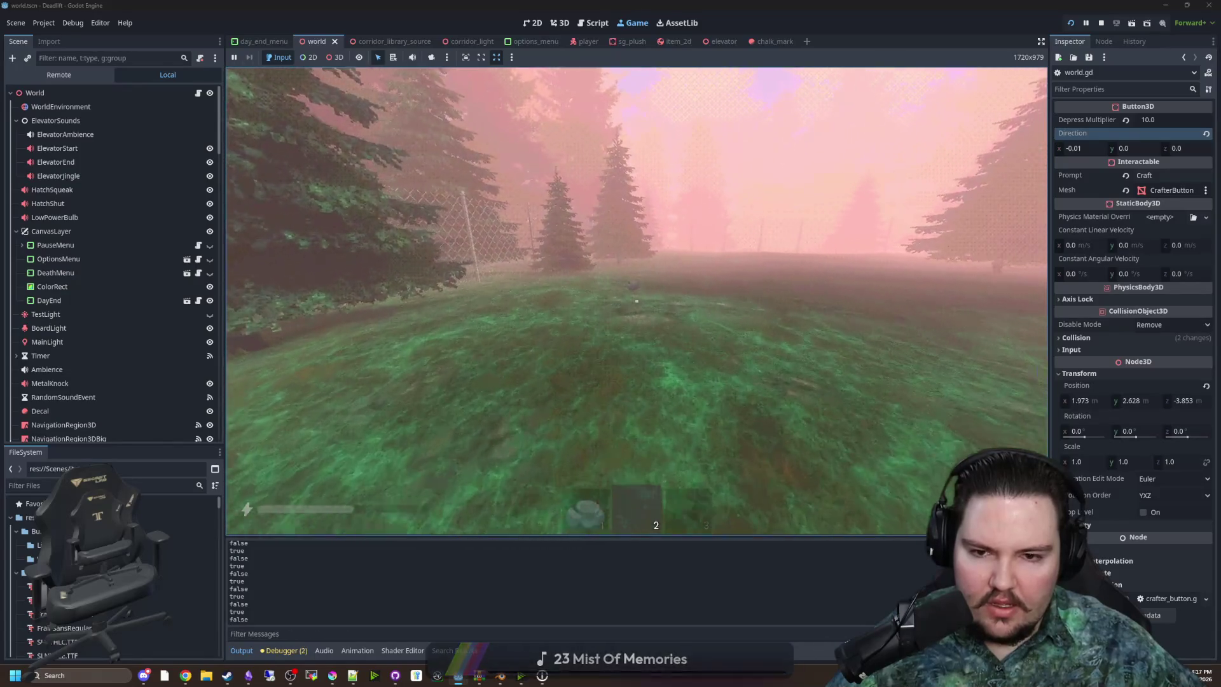
{"action": "key", "text": "w"}
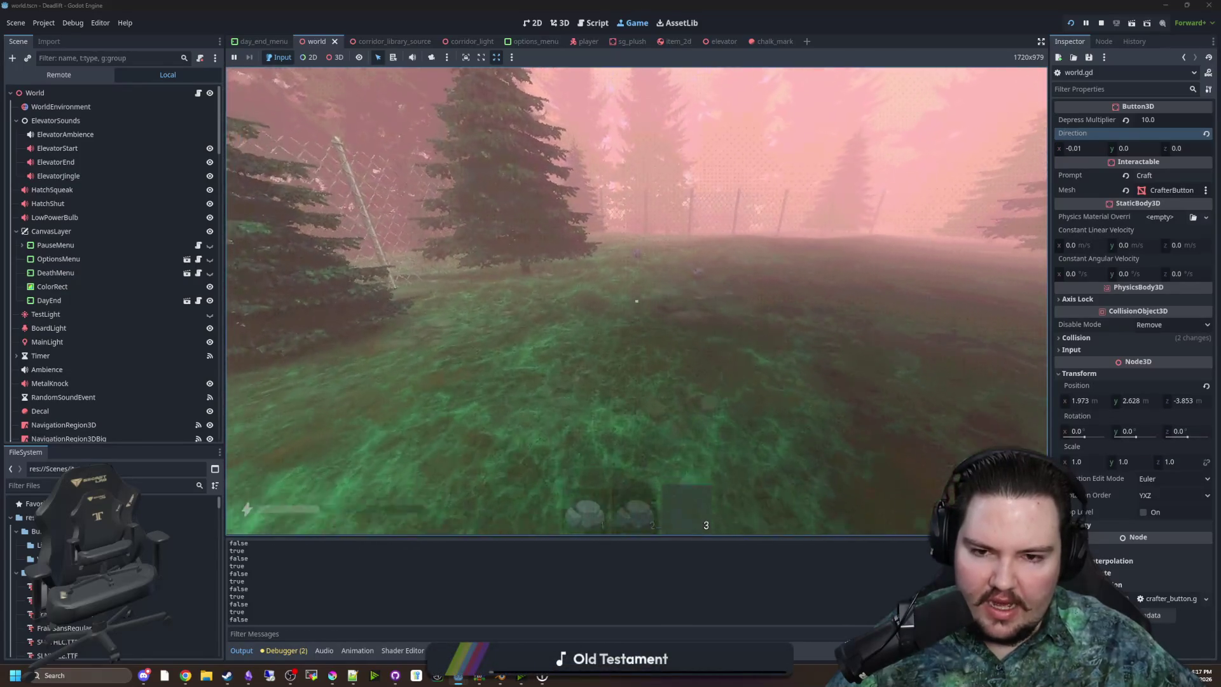
{"action": "key", "text": "e"}
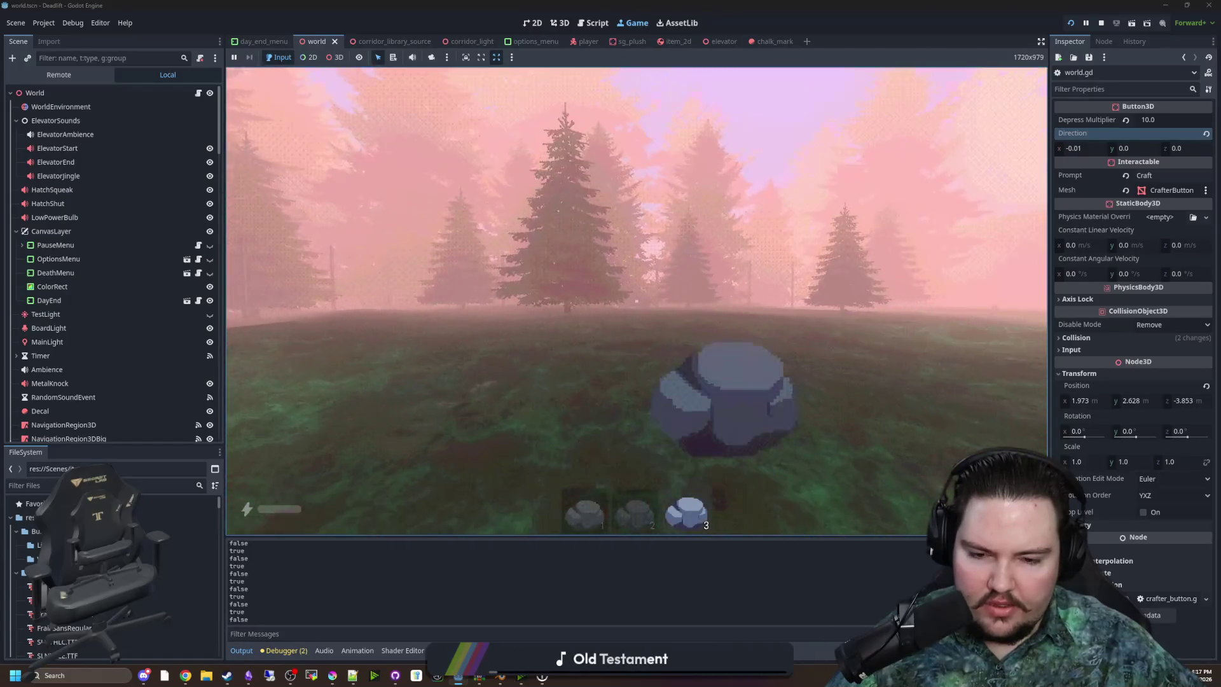
Walk back through the doorway and down the corridor, then throw a rock into the room
{"action": "key", "text": "w"}
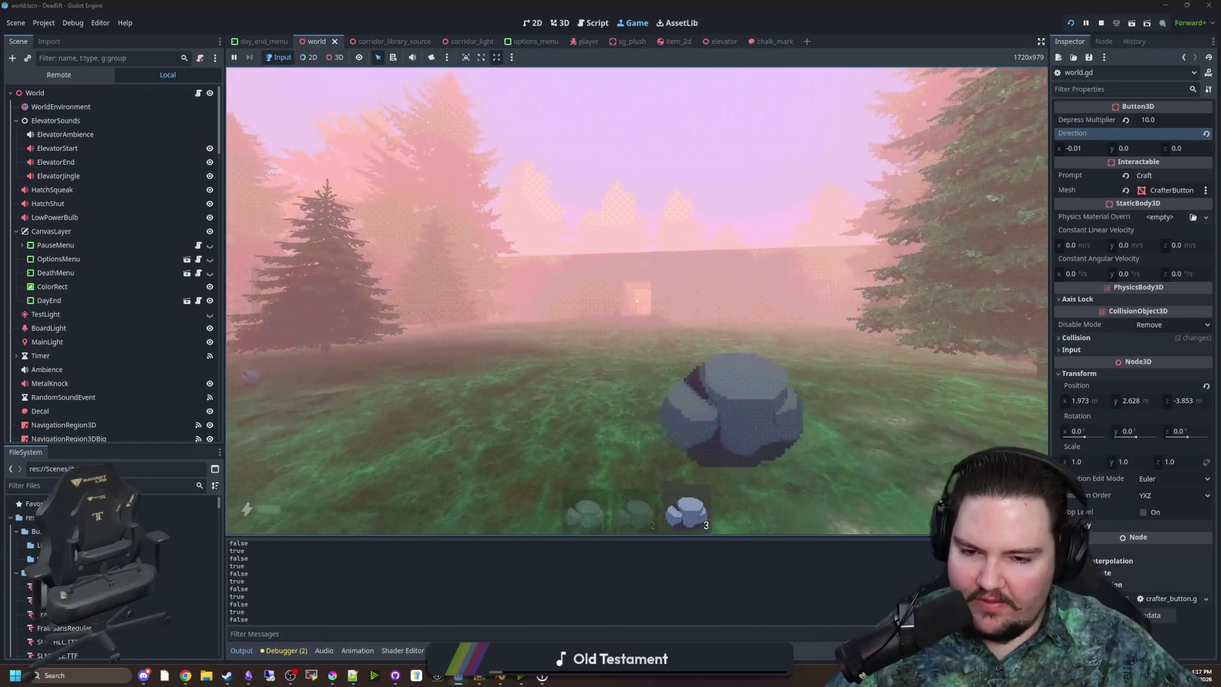
{"action": "key", "text": "w"}
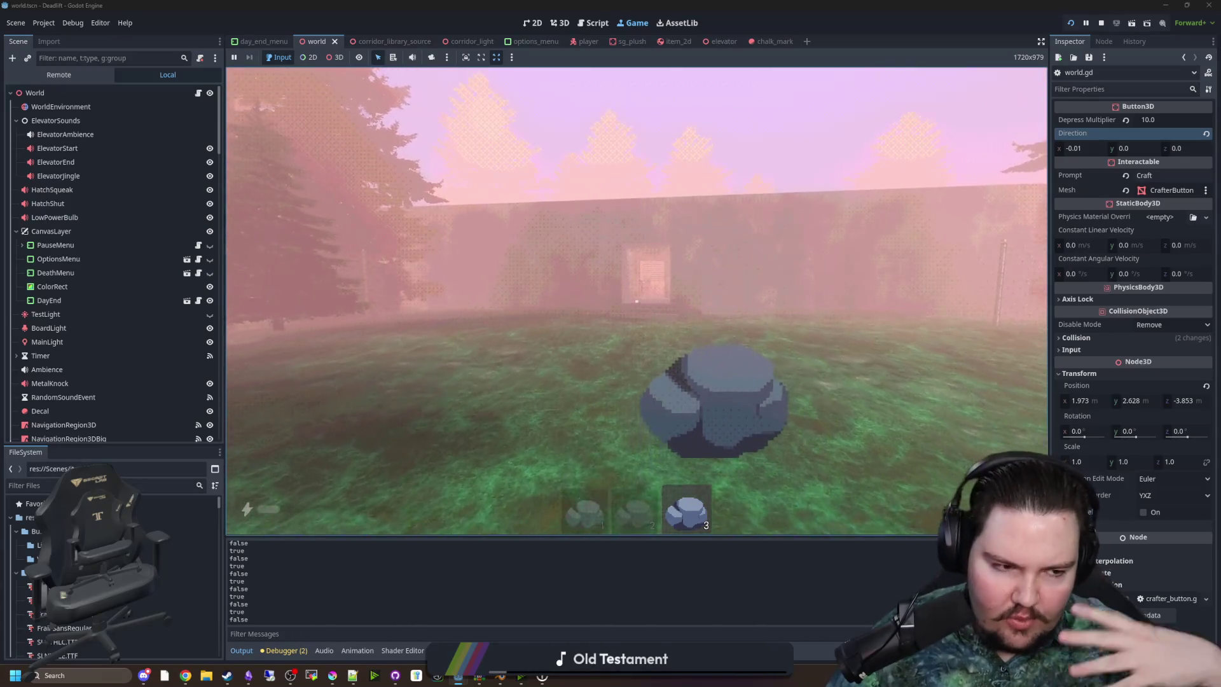
{"action": "key", "text": "w"}
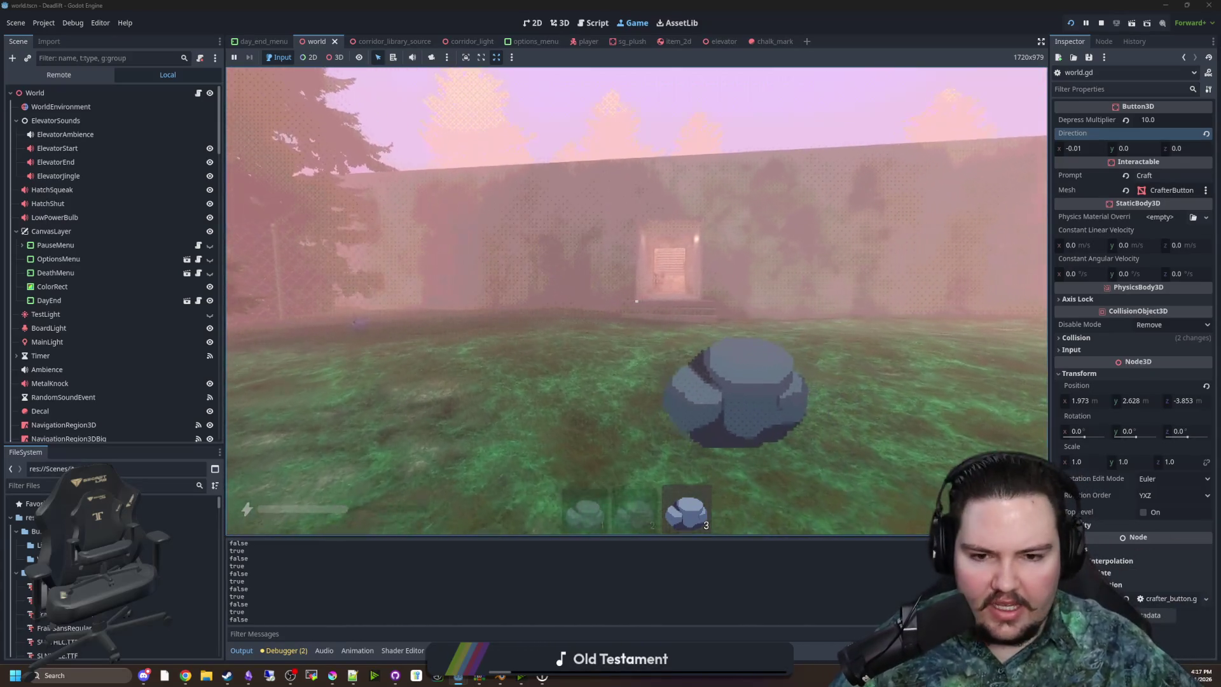
{"action": "key", "text": "w"}
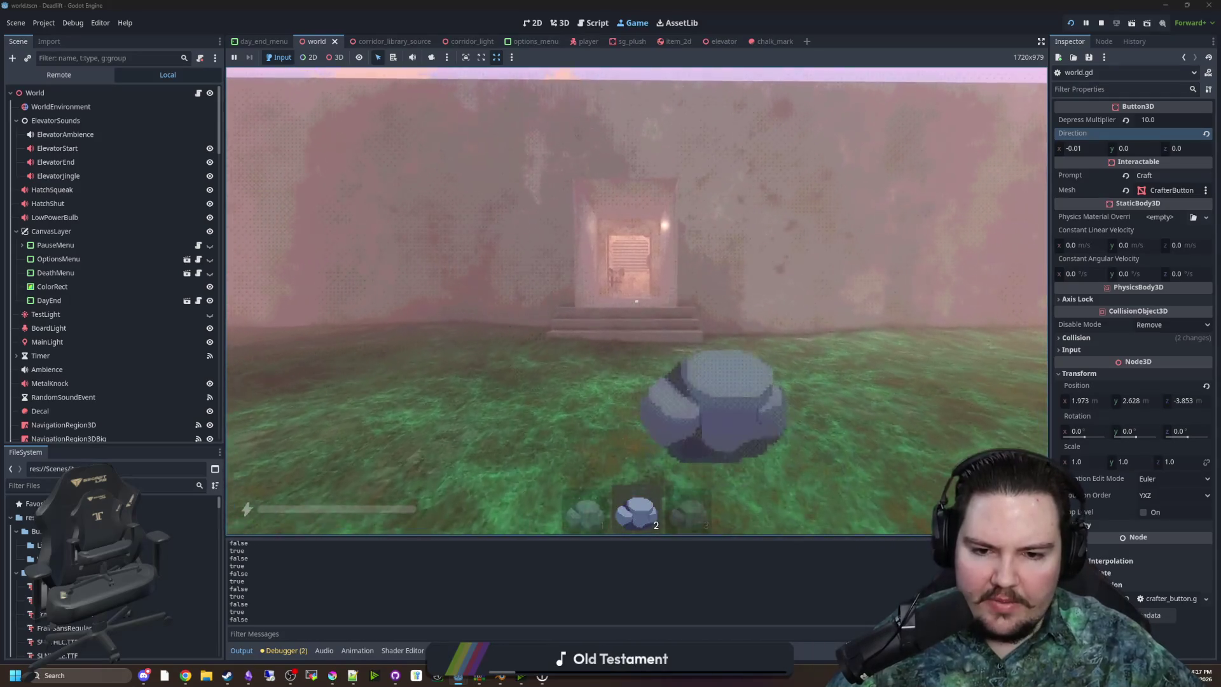
{"action": "key", "text": "w"}
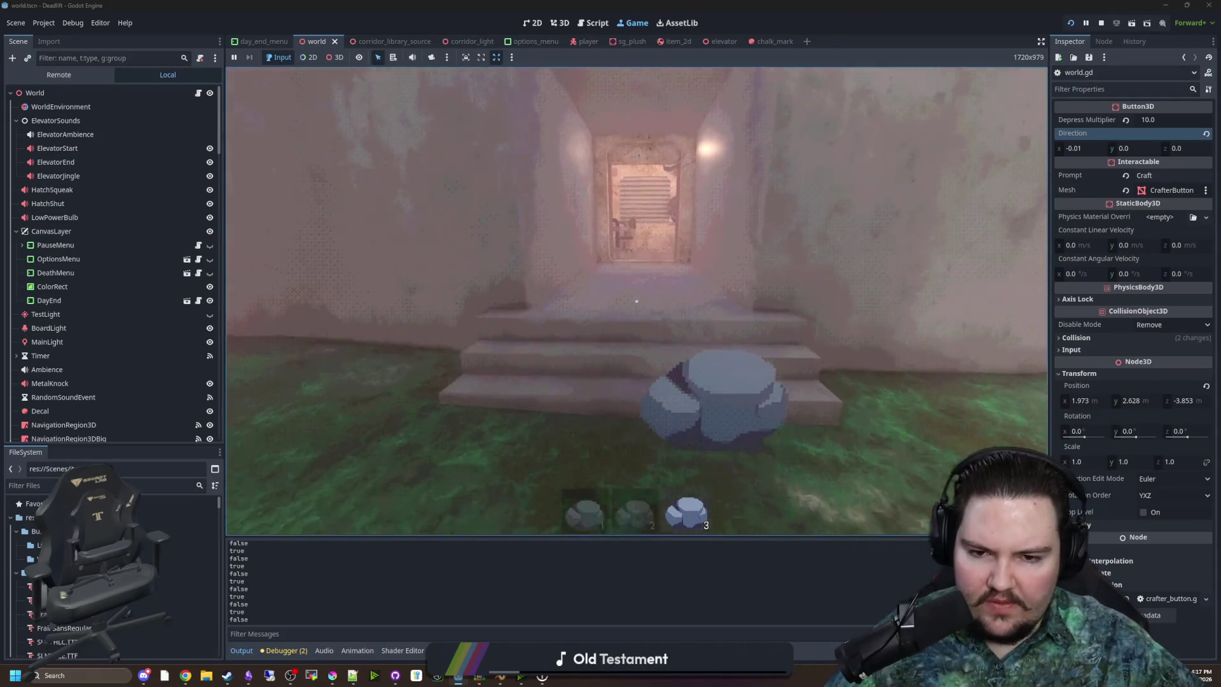
{"action": "key", "text": "w"}
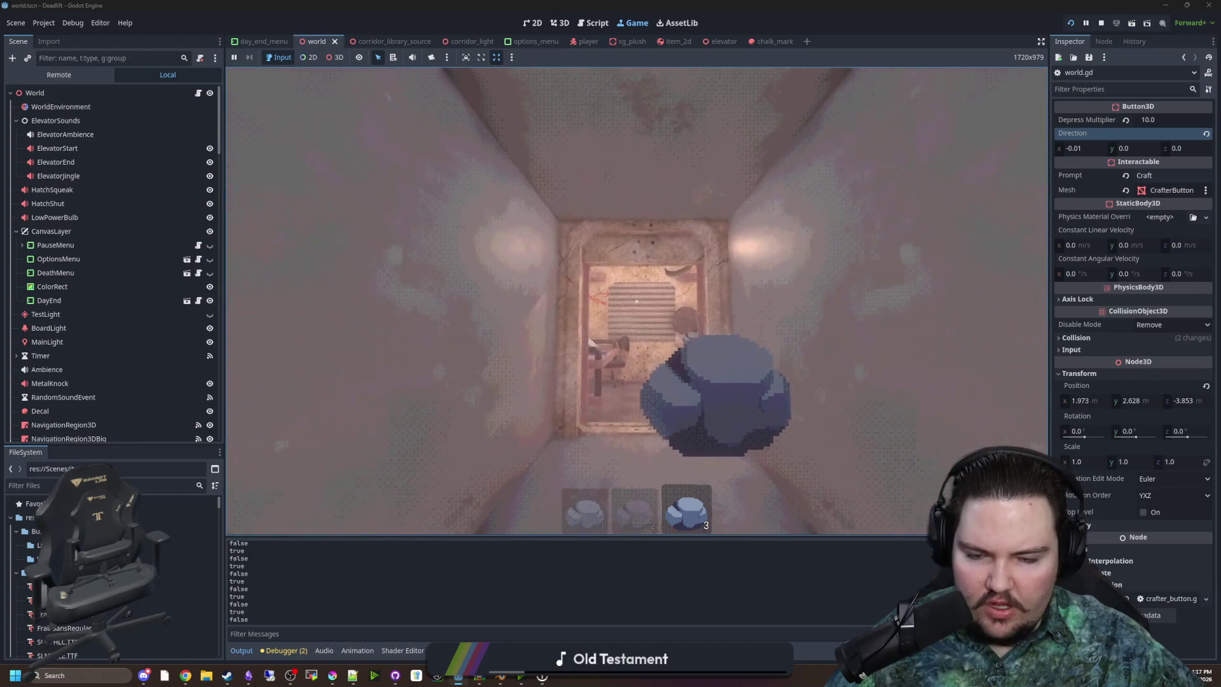
{"action": "left_click", "coordinate": [636, 300]}
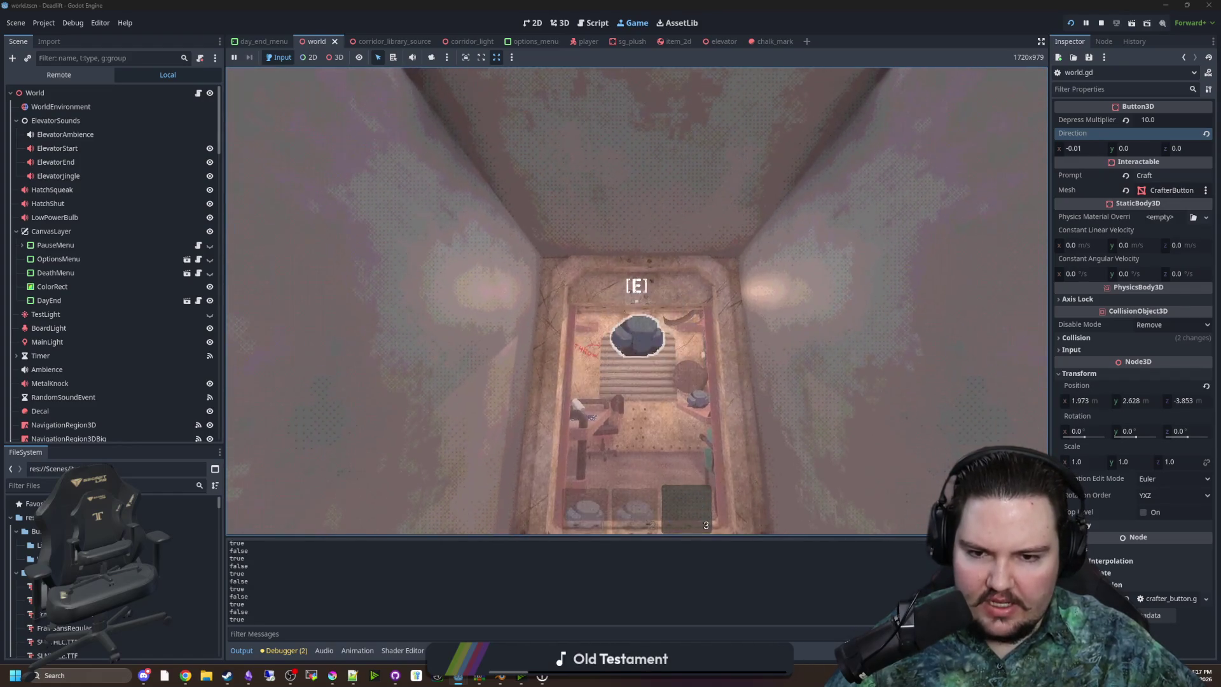
Pick up the thrown rock, throw it twice more and grab it again
{"action": "key", "text": "e"}
{"action": "left_click", "coordinate": [636, 301]}
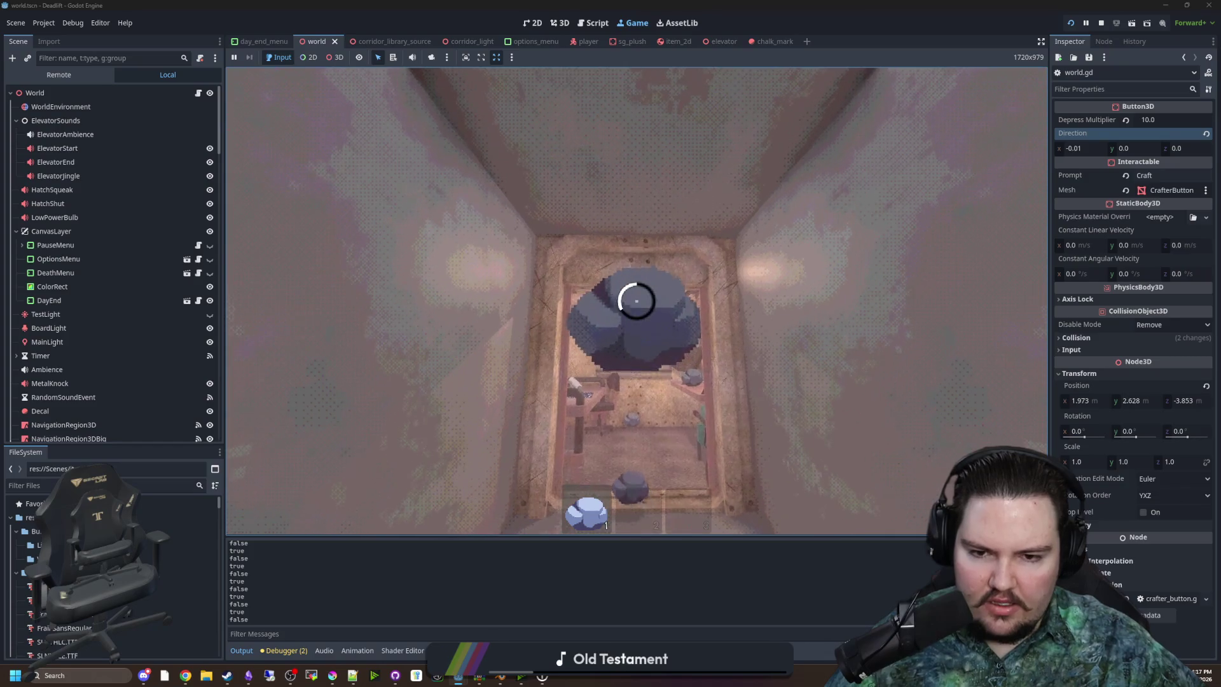
{"action": "left_click", "coordinate": [636, 301]}
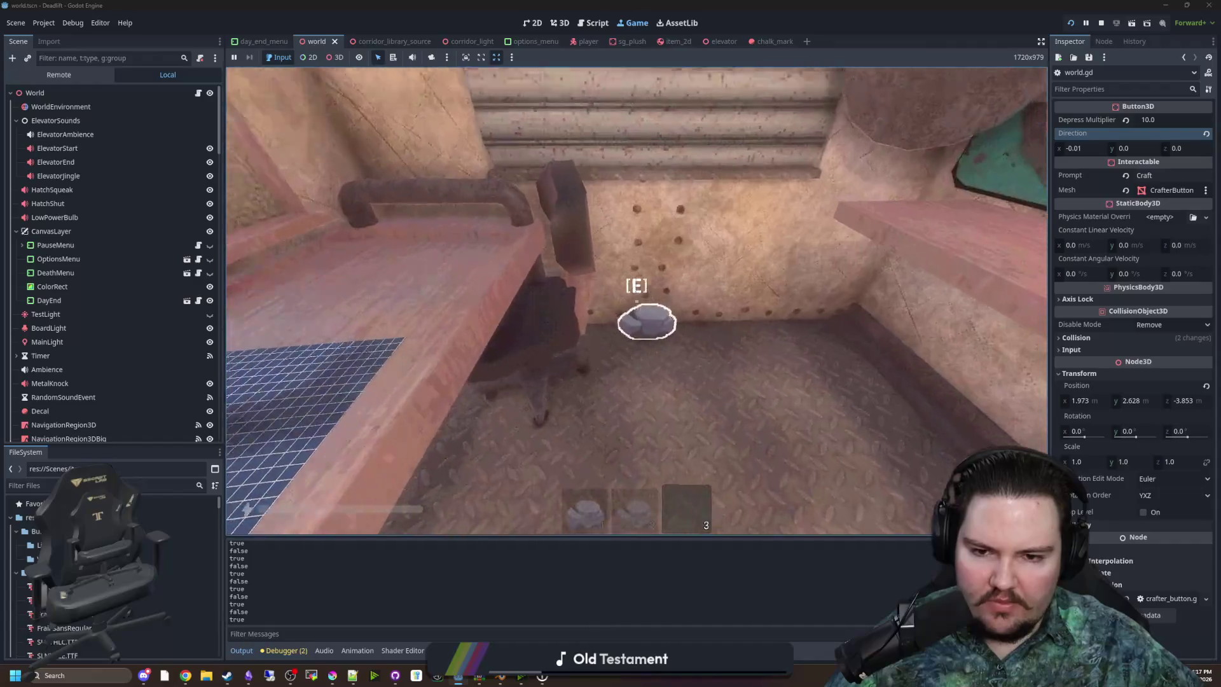
{"action": "key", "text": "e"}
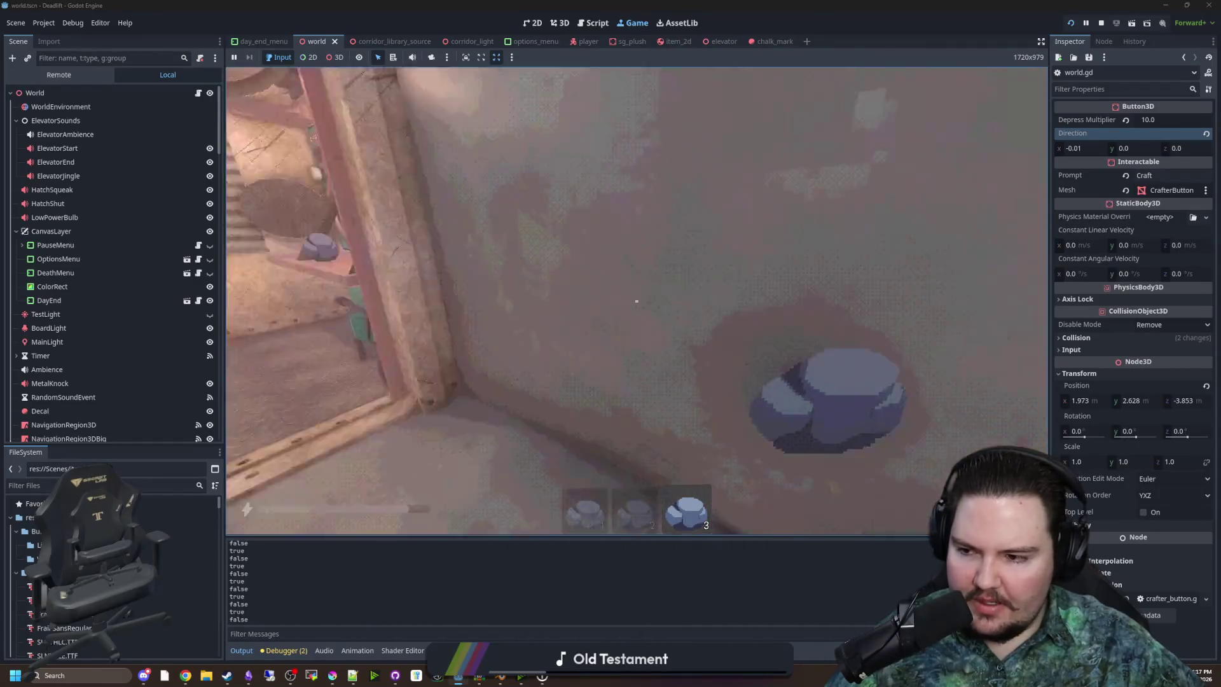
Place the rock on the shelf with the other rocks, emptying the hotbar
{"action": "key", "text": "w"}
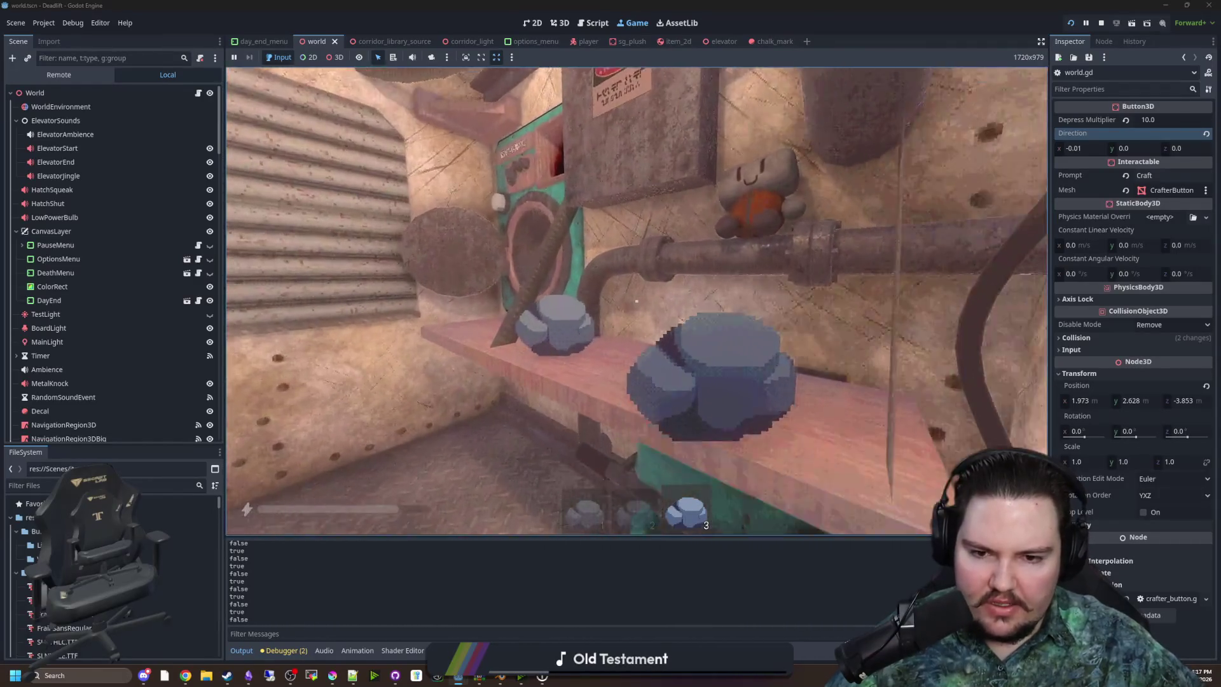
{"action": "left_click", "coordinate": [636, 301]}
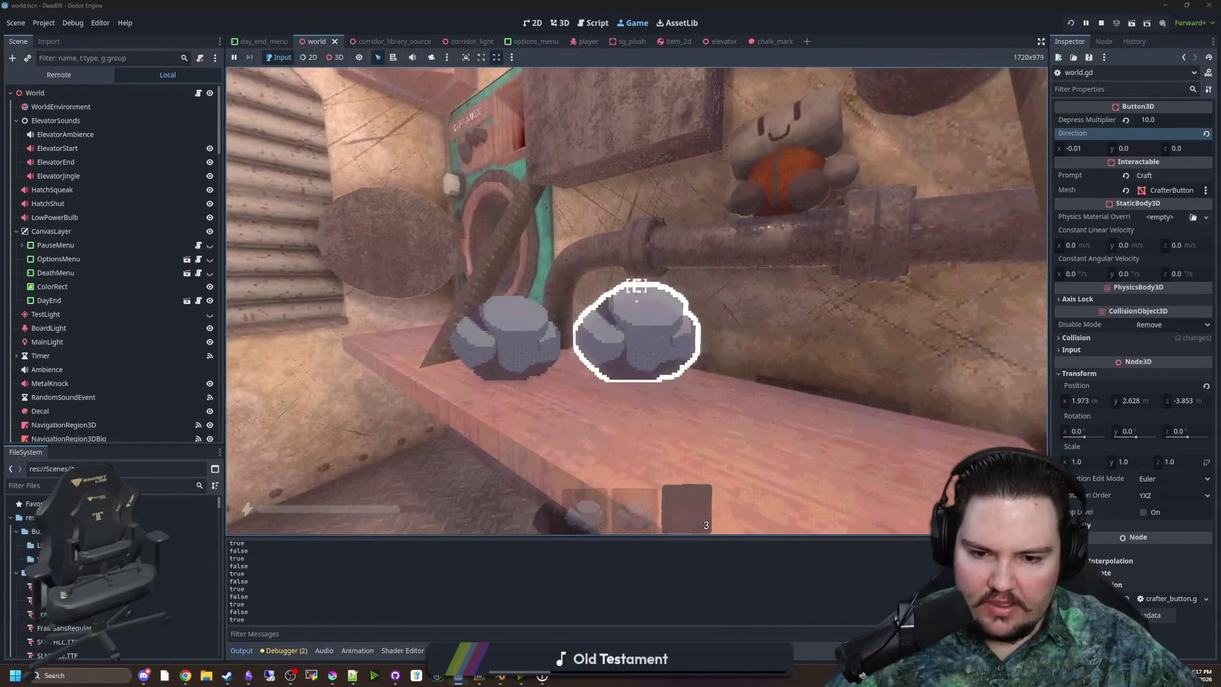
{"action": "key", "text": "e"}
{"action": "key", "text": "s"}
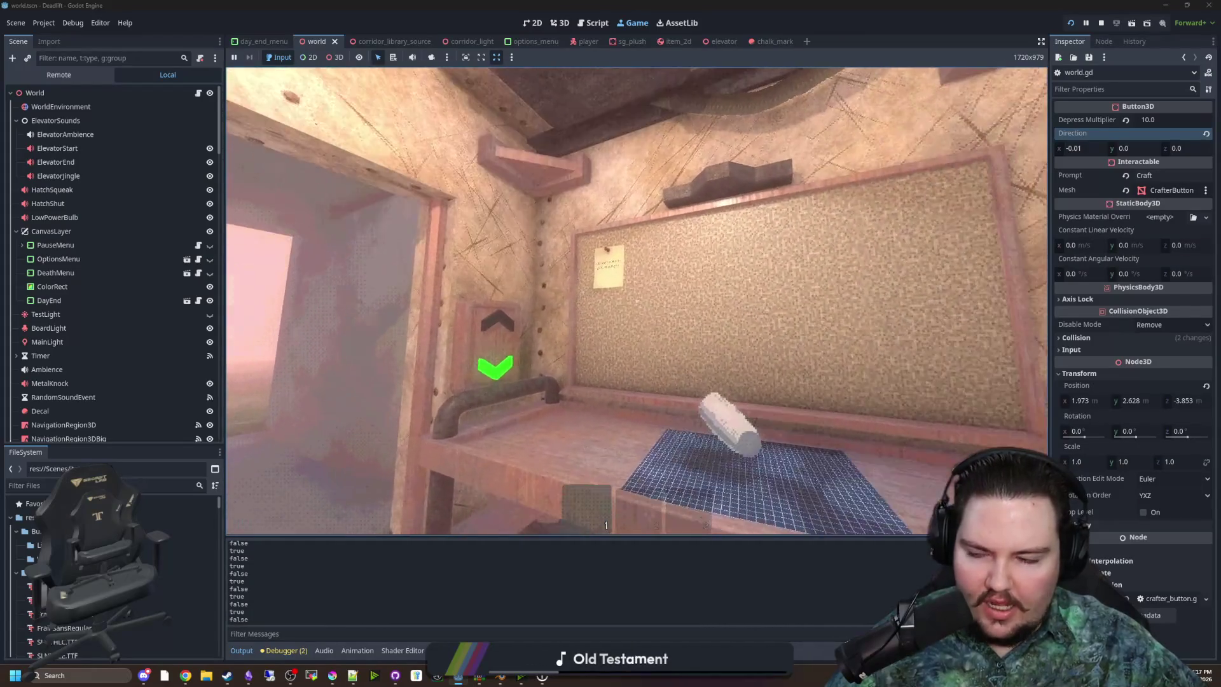
Take the white chalk from the crafting bench
{"action": "key", "text": "w"}
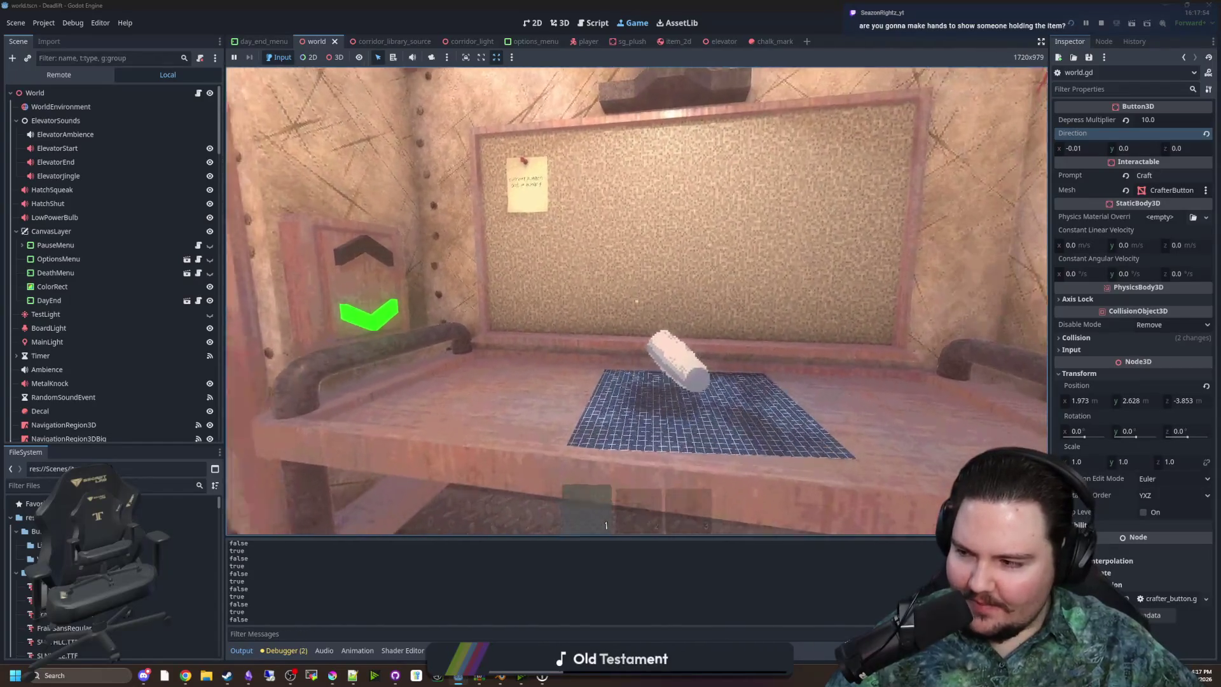
{"action": "mouse_move", "coordinate": [636, 300]}
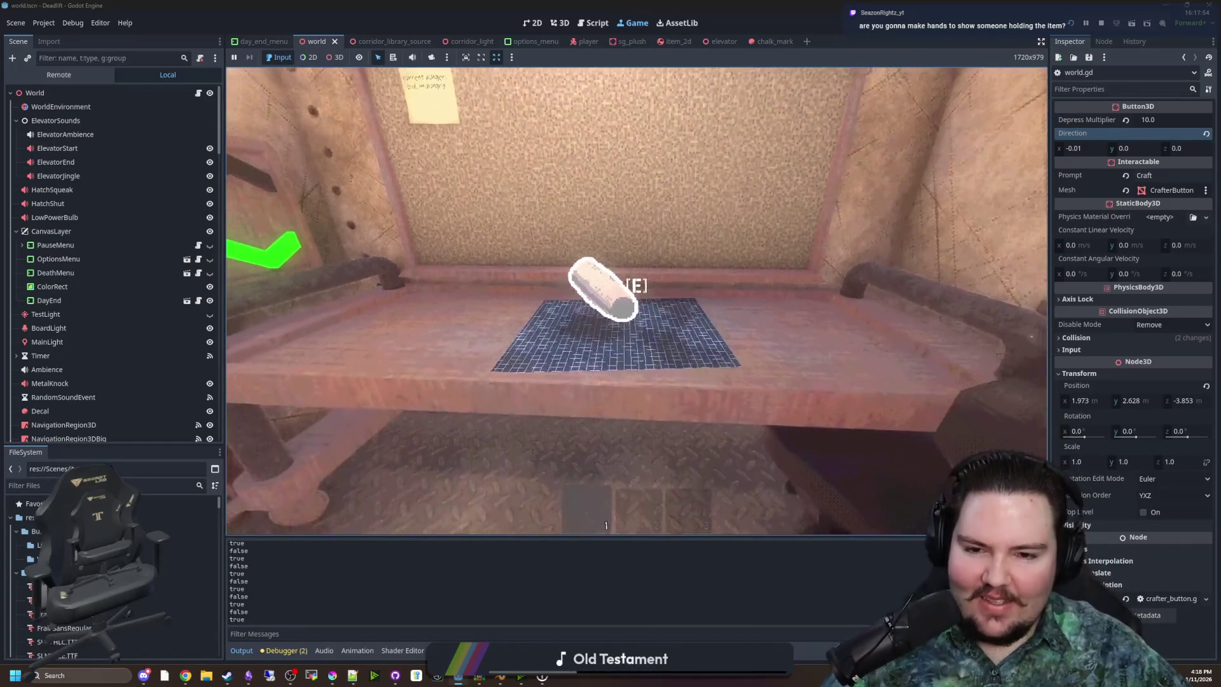
{"action": "key", "text": "e"}
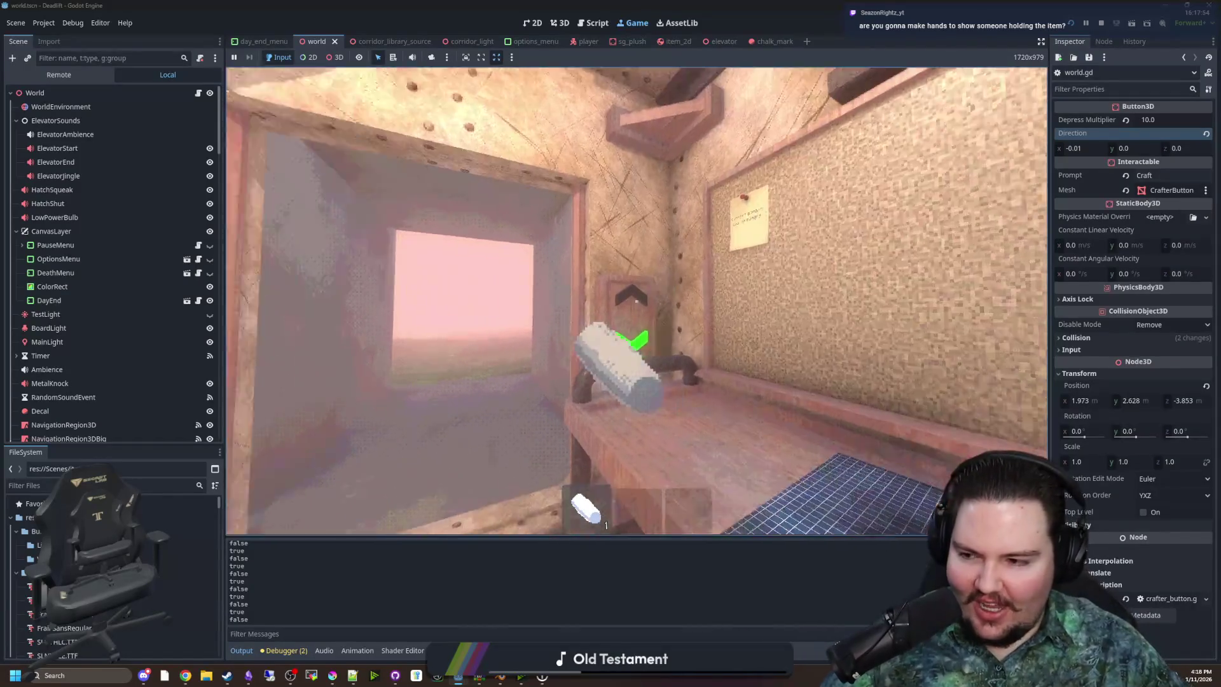
Carry the chalk out the window and across the foggy field toward the pink wall
{"action": "key", "text": "w"}
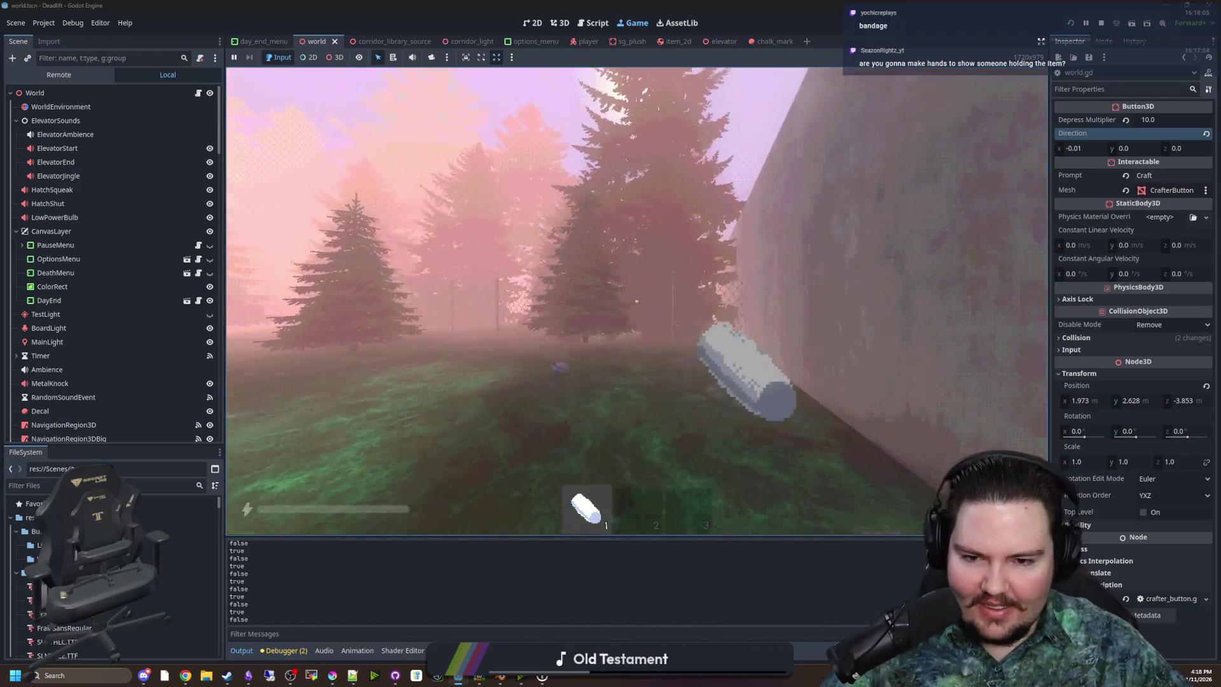
{"action": "key", "text": "w"}
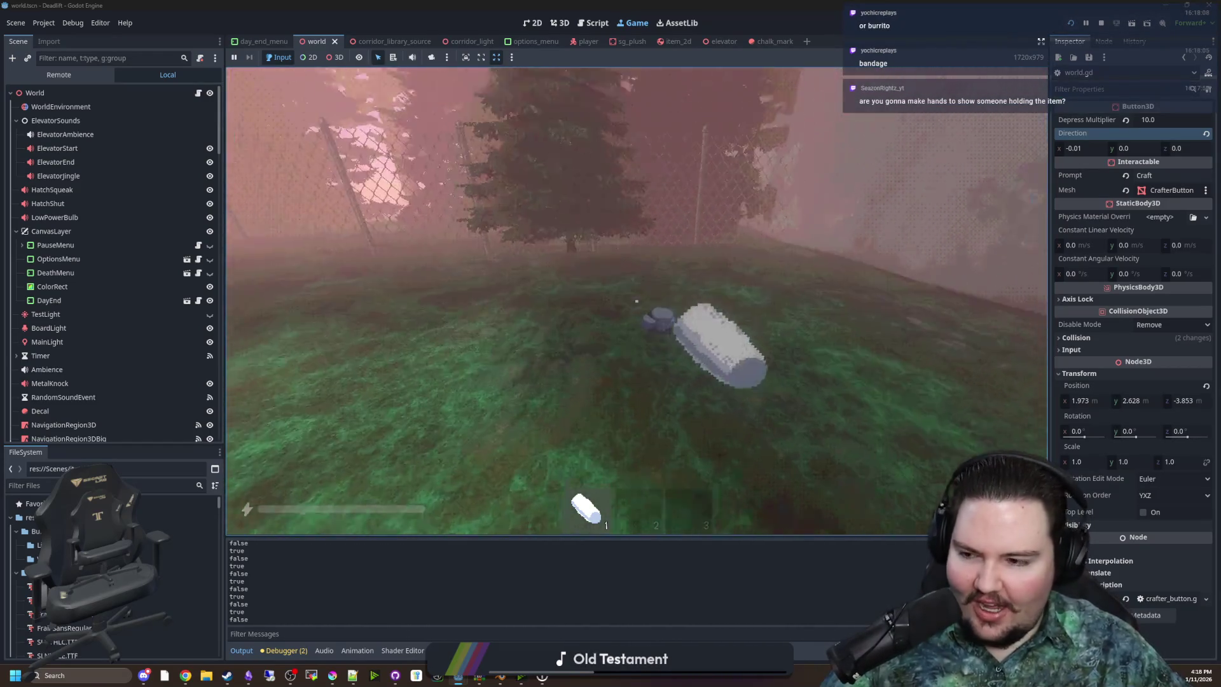
{"action": "key", "text": "w"}
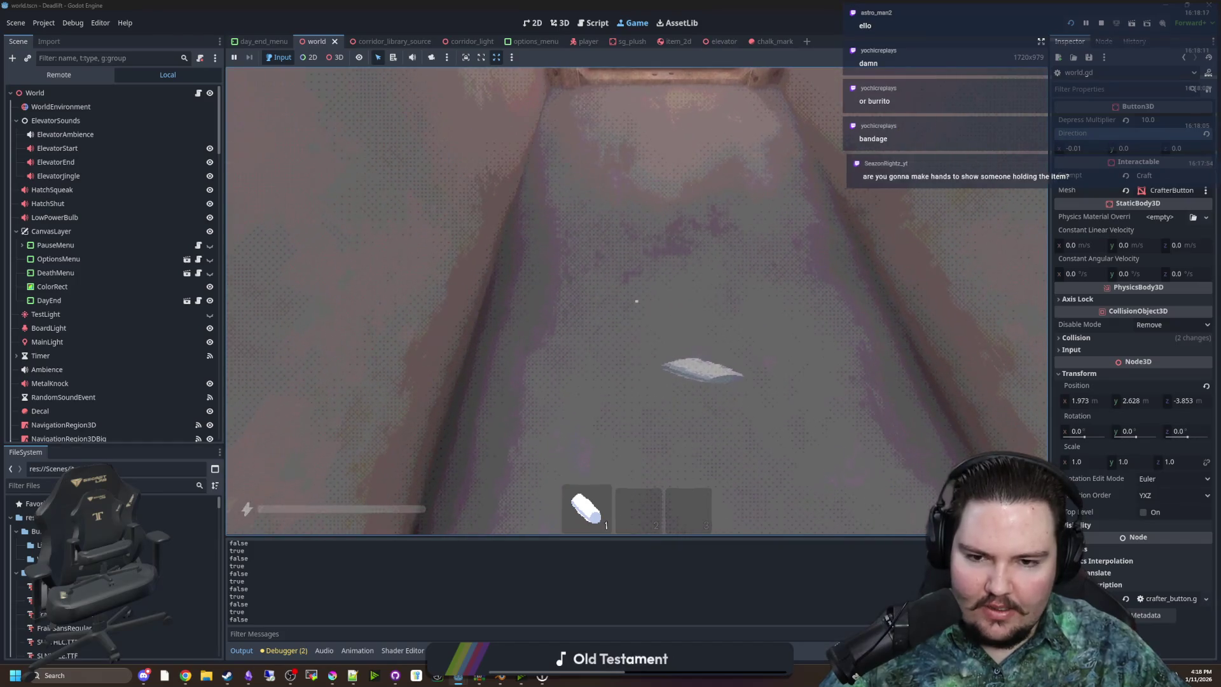
Draw a chalk X on the shaft floor
{"action": "left_click", "coordinate": [636, 301]}
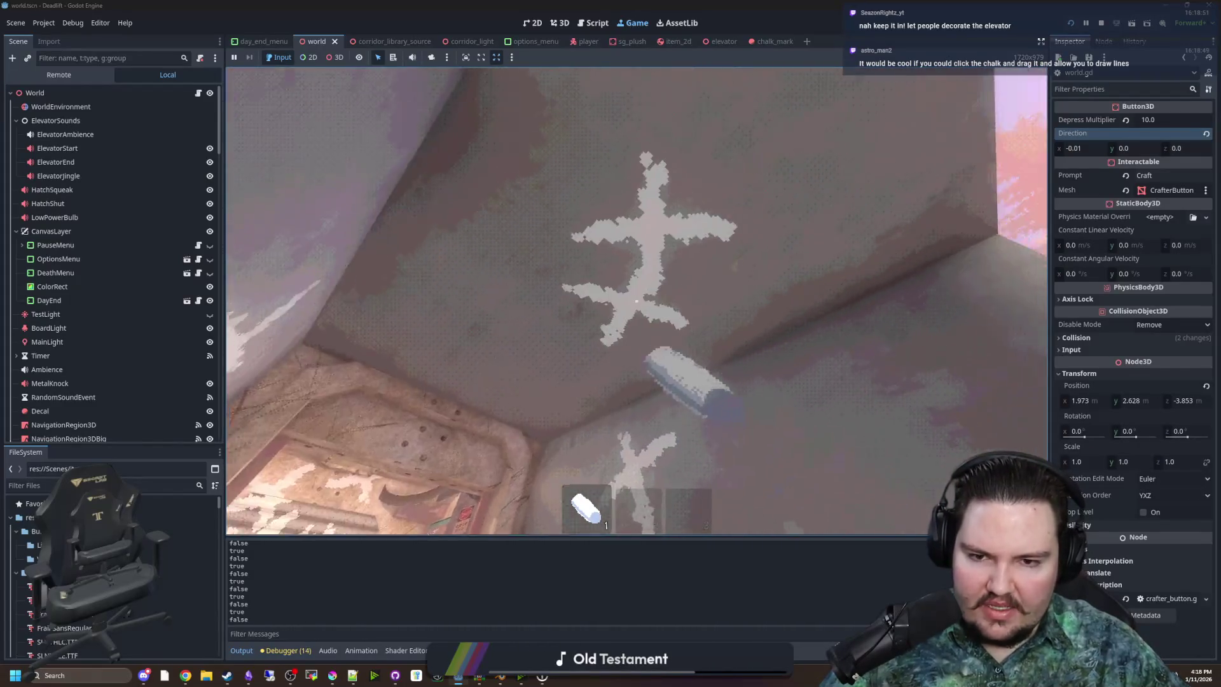
Draw two more chalk marks close together on the floor
{"action": "left_click", "coordinate": [636, 301]}
{"action": "left_click", "coordinate": [636, 301]}
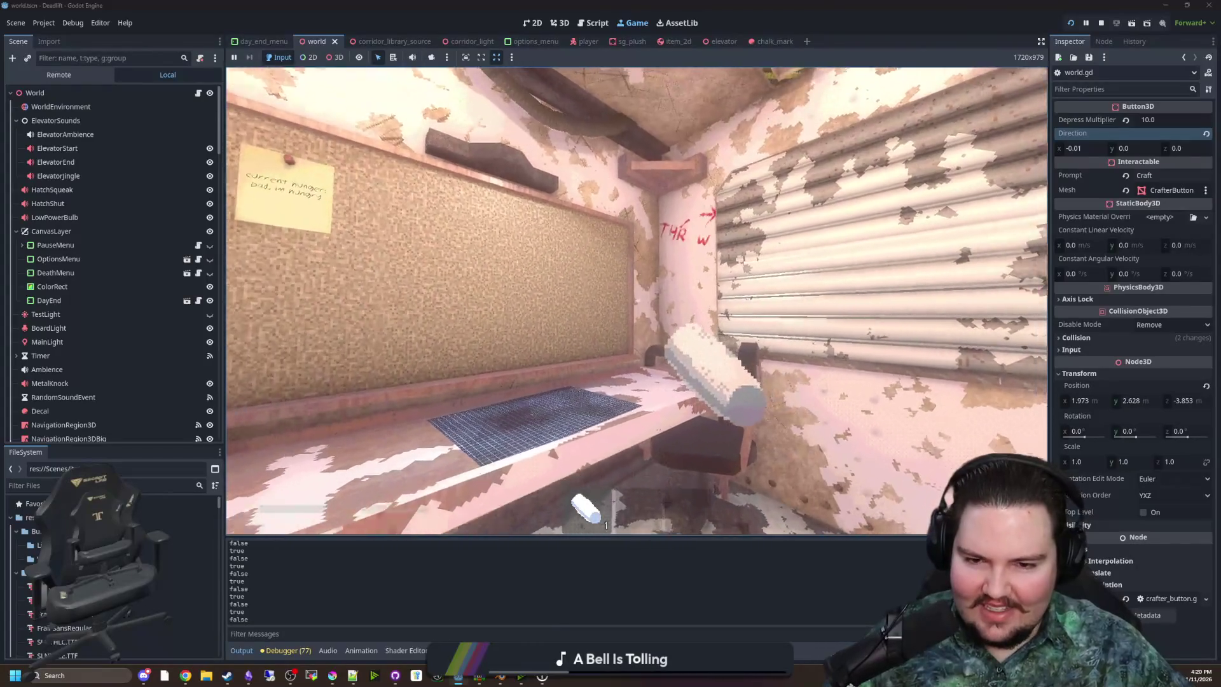
Paint chalk across the corridor, the room, the shaft and the corner wall by the bench
{"action": "key", "text": "1"}
{"action": "key", "text": "w"}
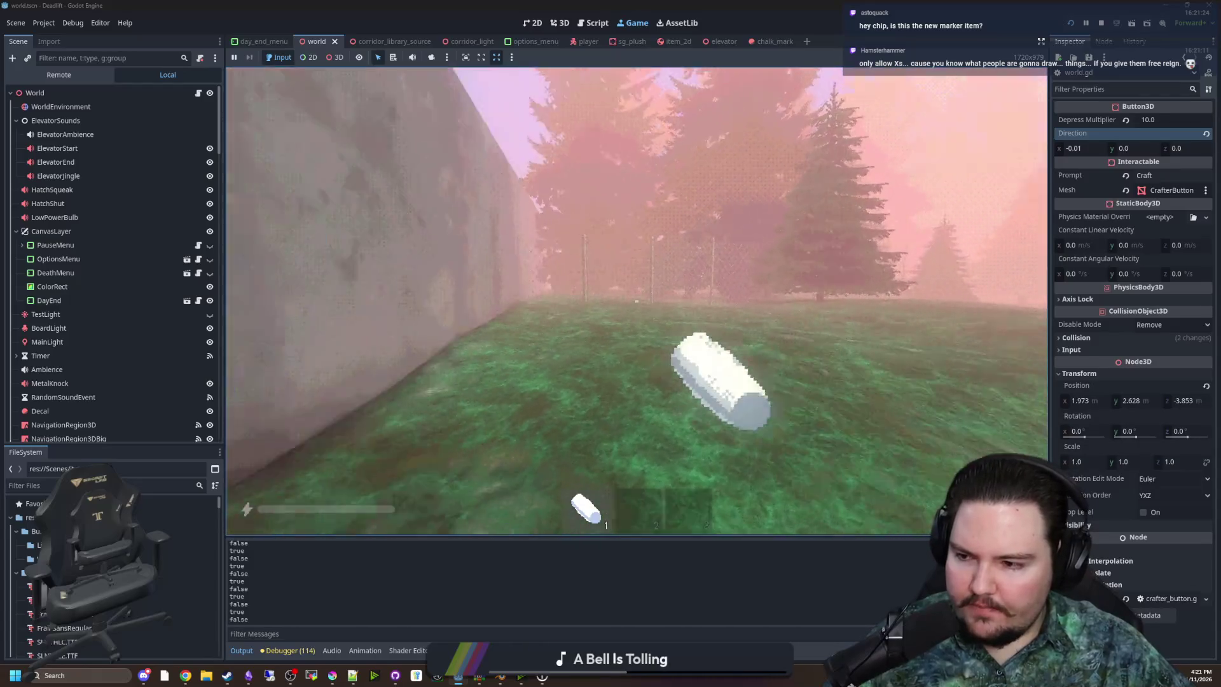
{"action": "key", "text": "w"}
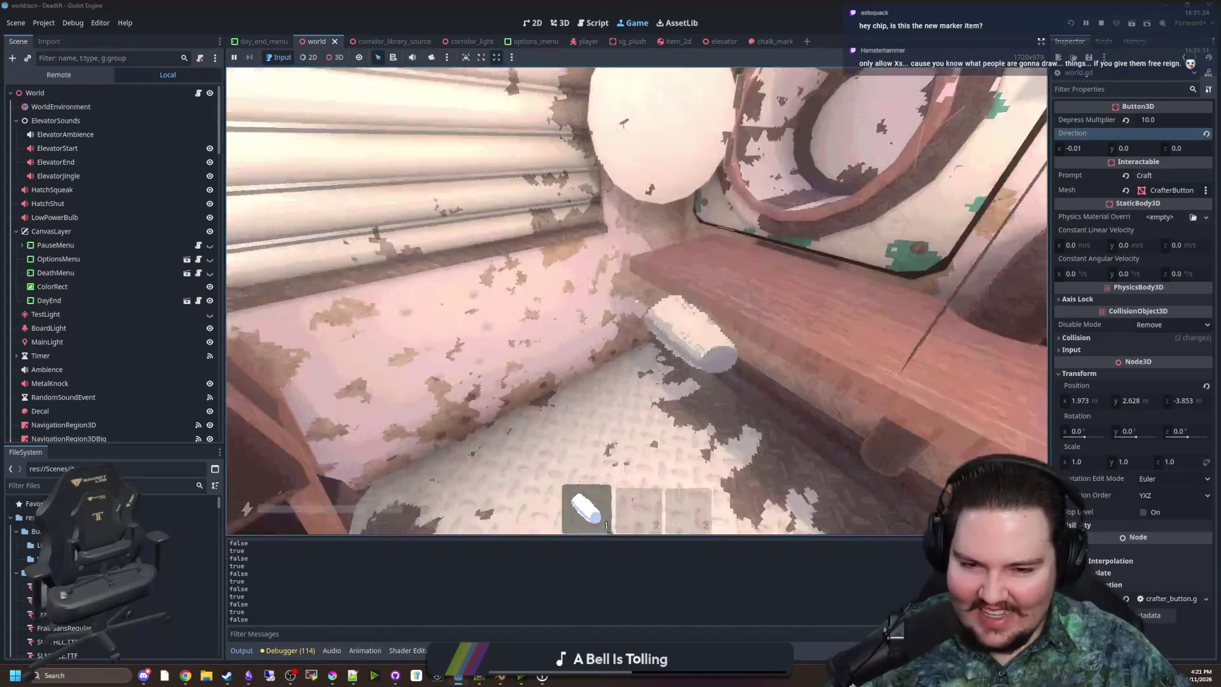
{"action": "key", "text": "w"}
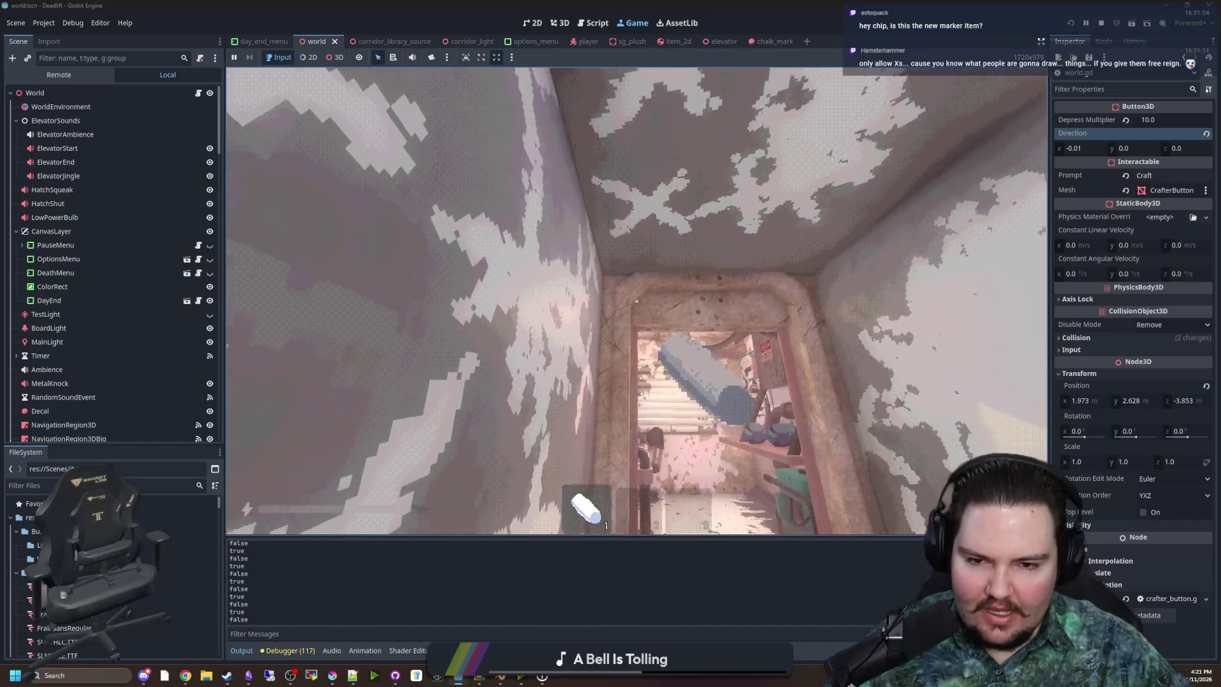
{"action": "key", "text": "w"}
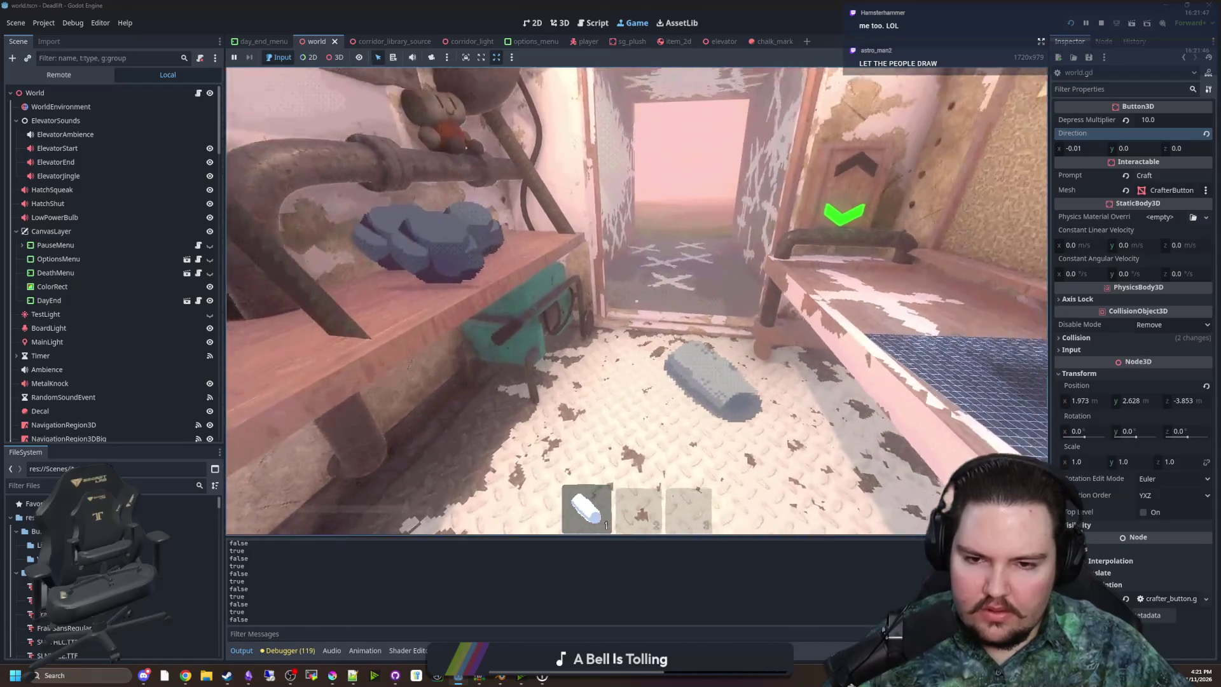
{"action": "key", "text": "w"}
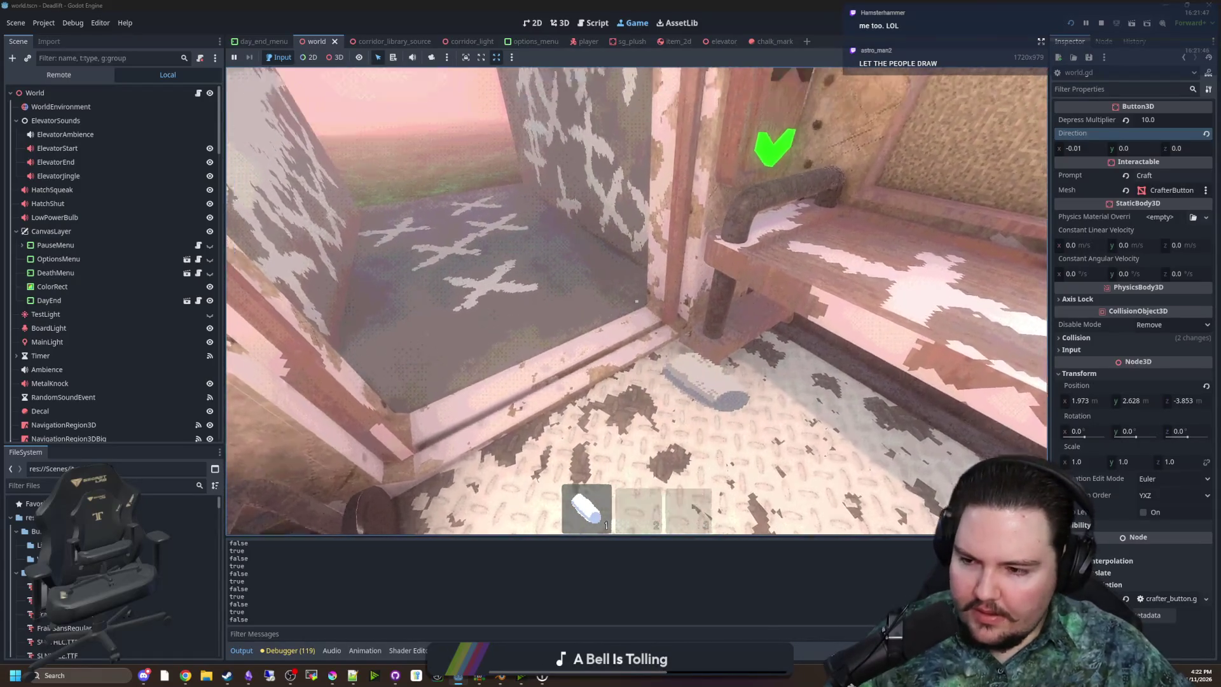
{"action": "key", "text": "w"}
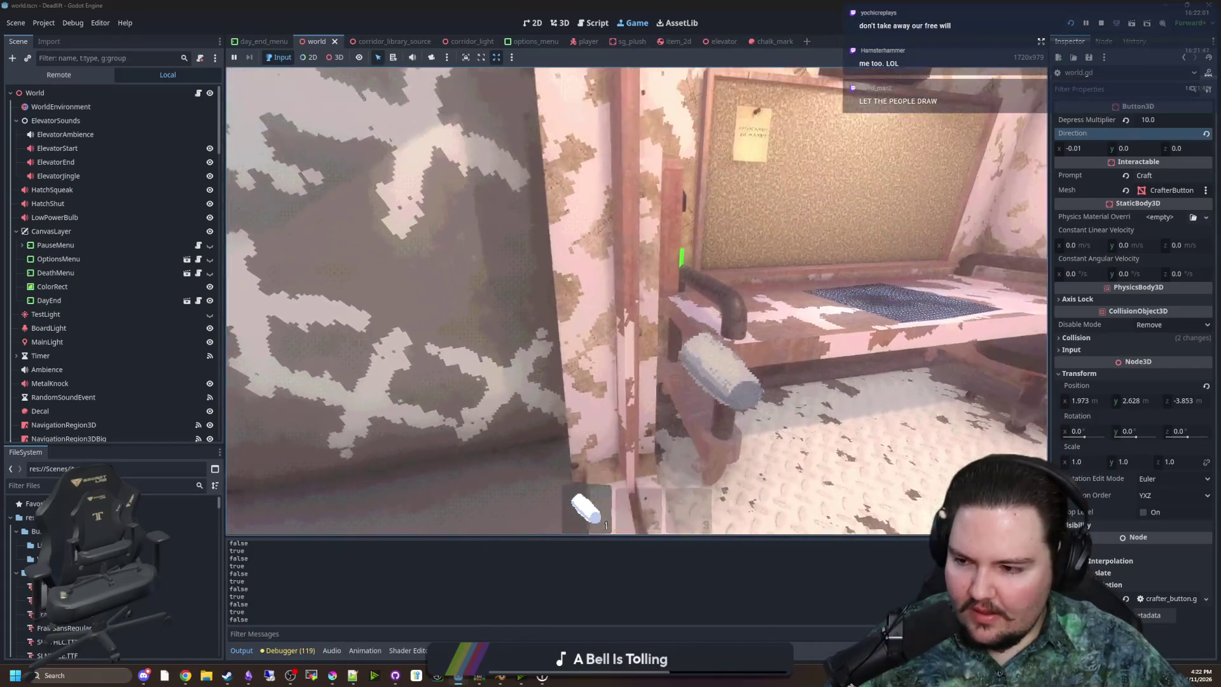
{"action": "key", "text": "w"}
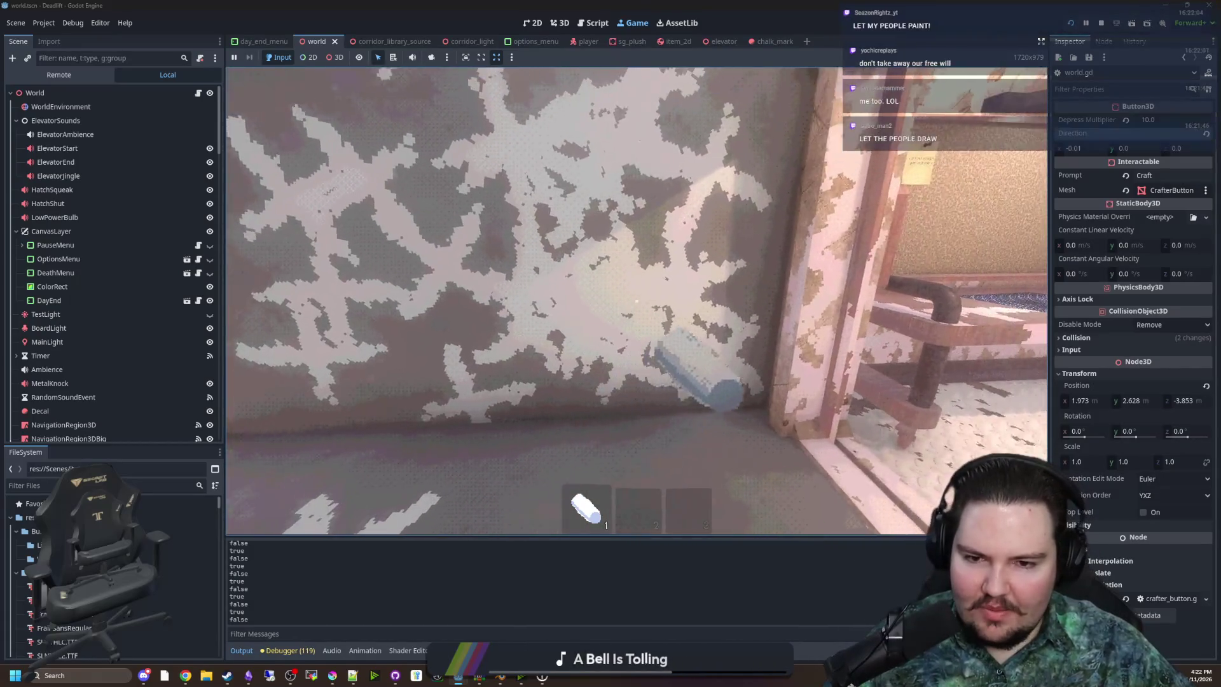
{"action": "key", "text": "s"}
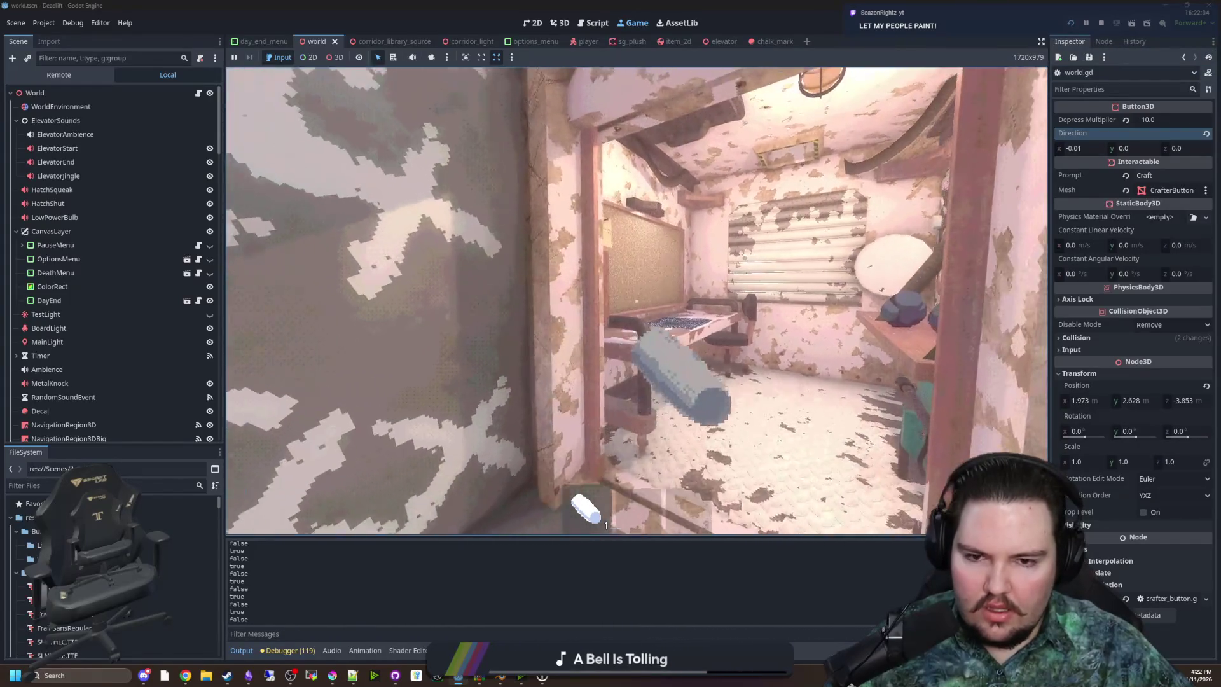
Walk back down the corridor into the room, then pause the game
{"action": "key", "text": "w"}
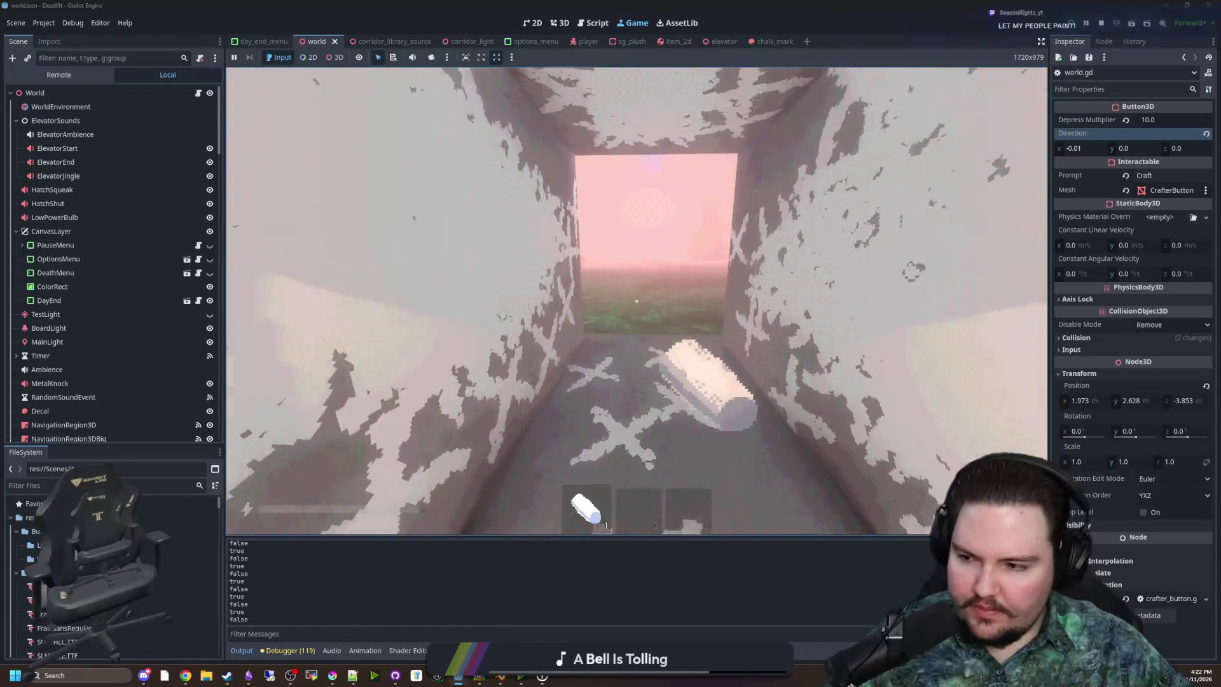
{"action": "key", "text": "w"}
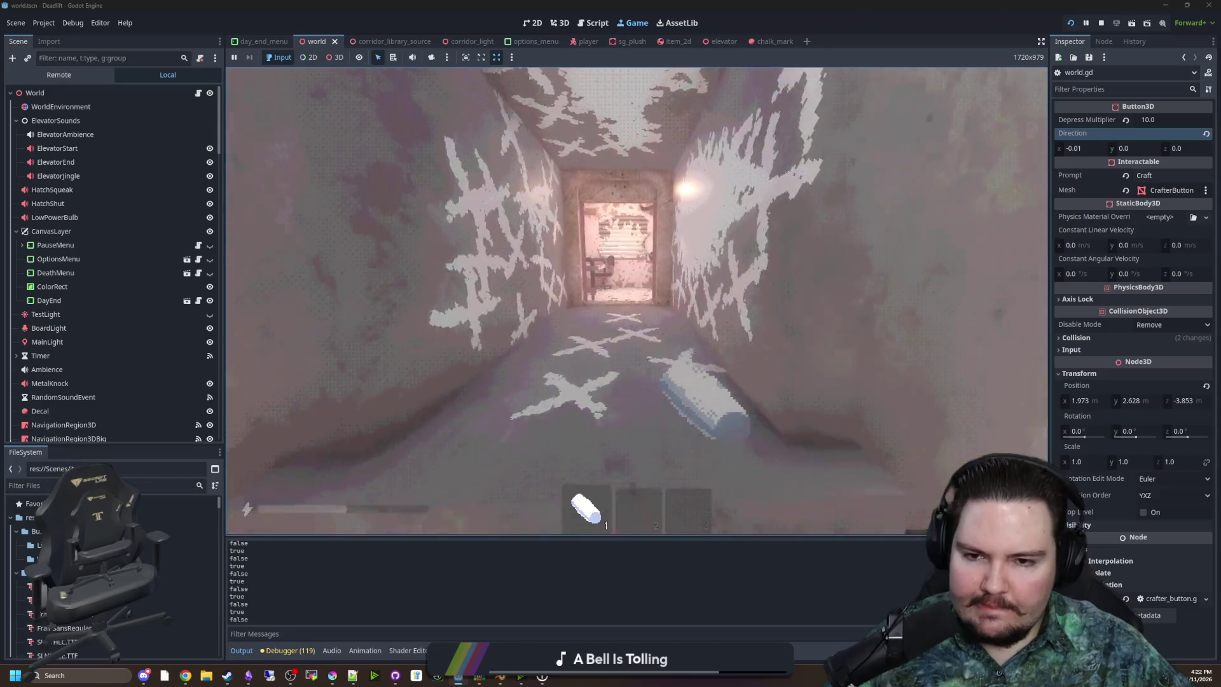
{"action": "key", "text": "w"}
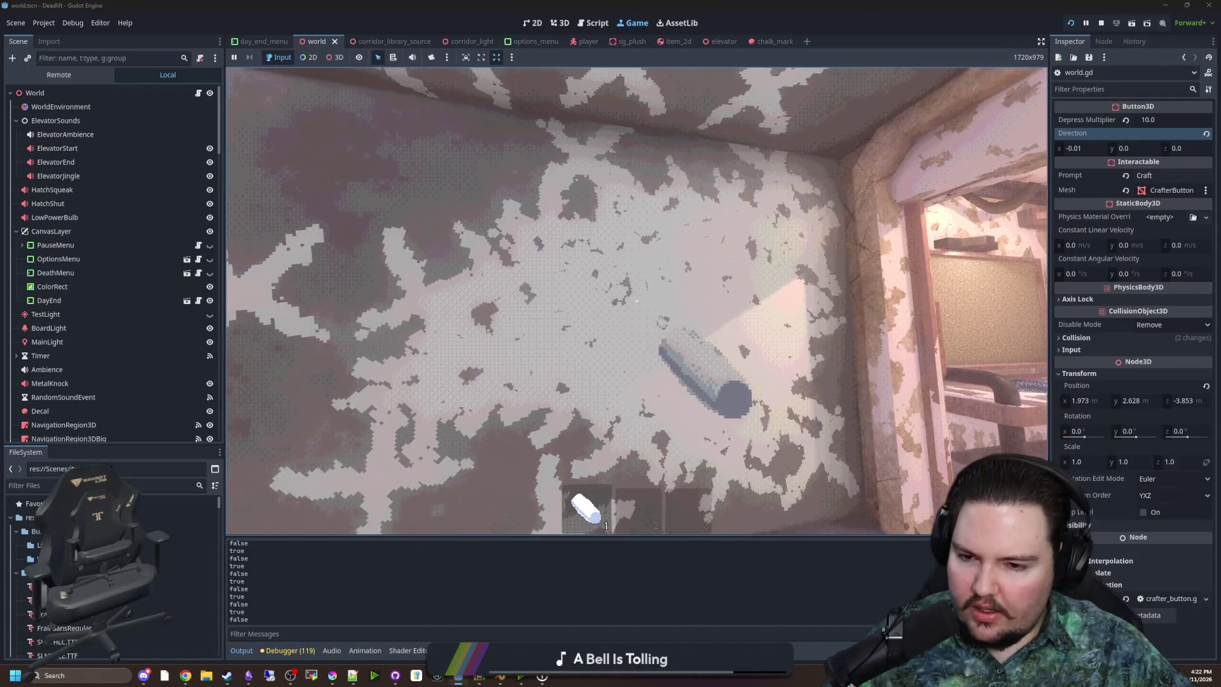
{"action": "key", "text": "super"}
{"action": "key", "text": "super"}
{"action": "scroll", "coordinate": [98, 293], "scroll_direction": "down", "scroll_amount": 15}
Search the project files for 'chalk' and open the chalk_mark scene
{"action": "left_click", "coordinate": [182, 486]}
{"action": "type", "text": "chalk"}
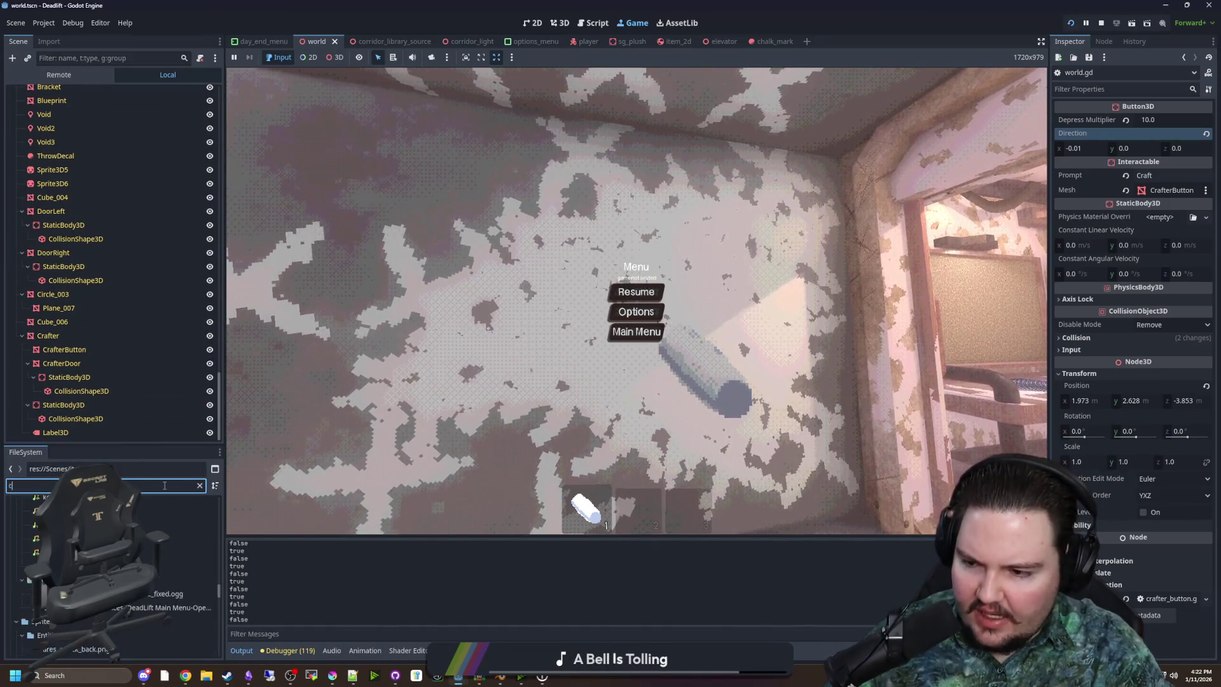
{"action": "double_click", "coordinate": [64, 545]}
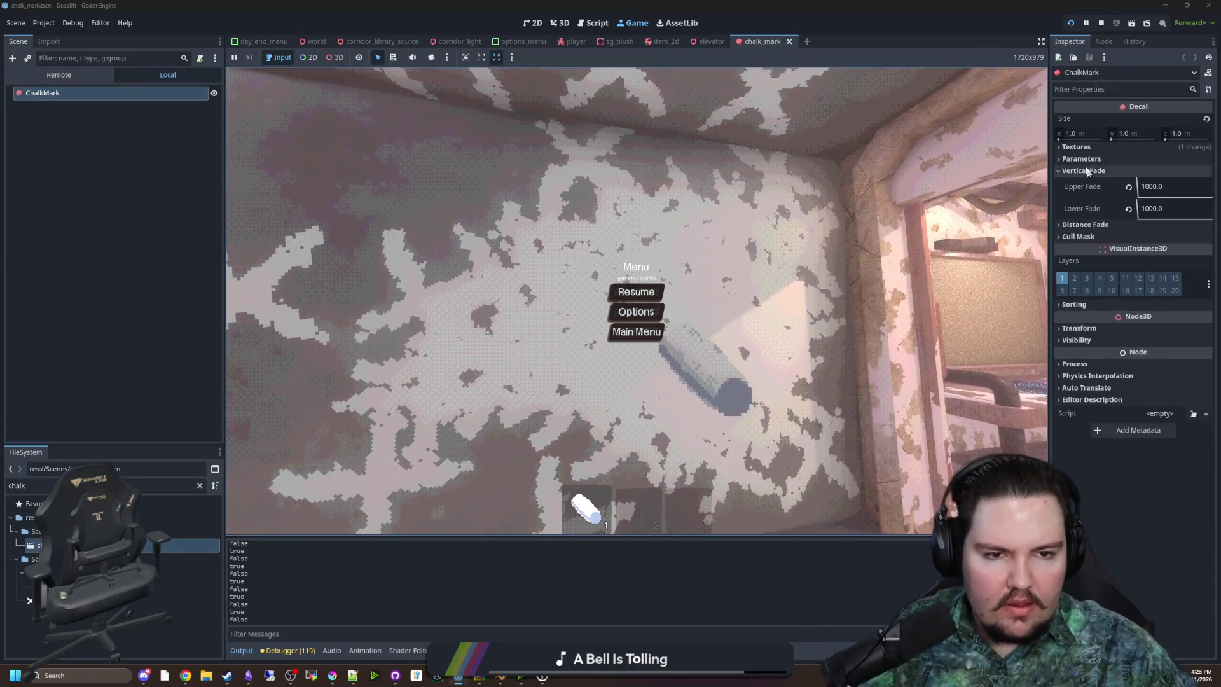
Check the decal's Textures, Parameters and Distance Fade sections in the Inspector
{"action": "left_click", "coordinate": [1075, 148]}
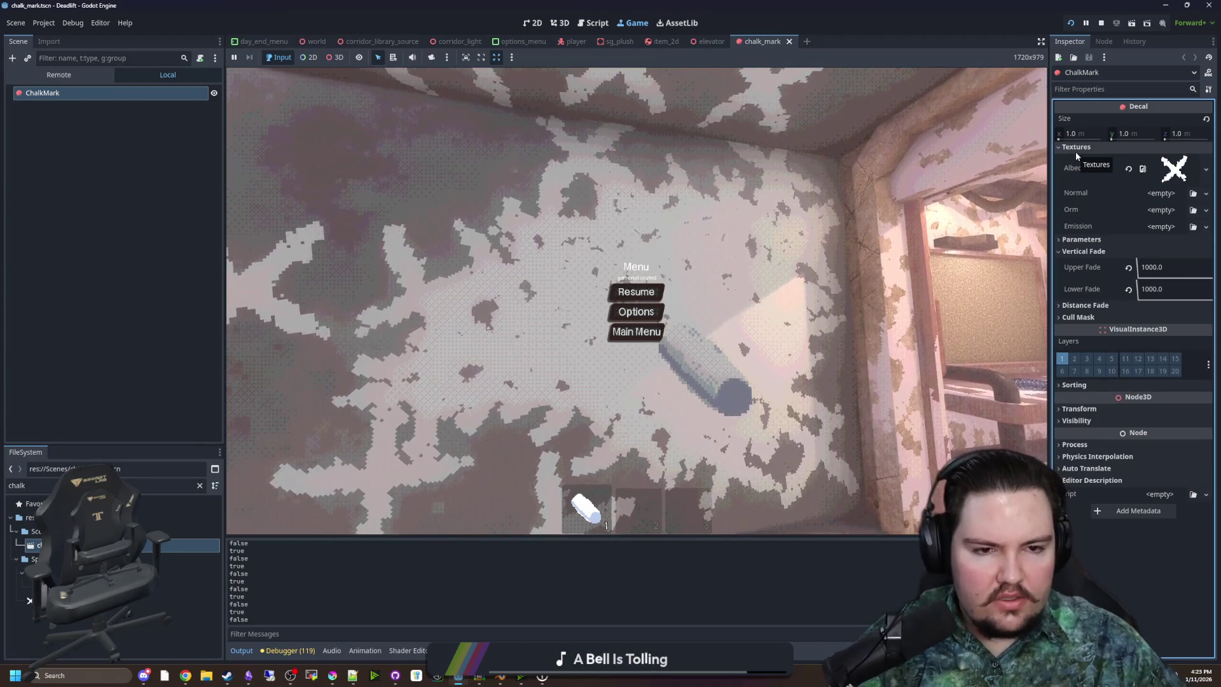
{"action": "left_click", "coordinate": [1075, 153]}
{"action": "left_click", "coordinate": [1084, 159]}
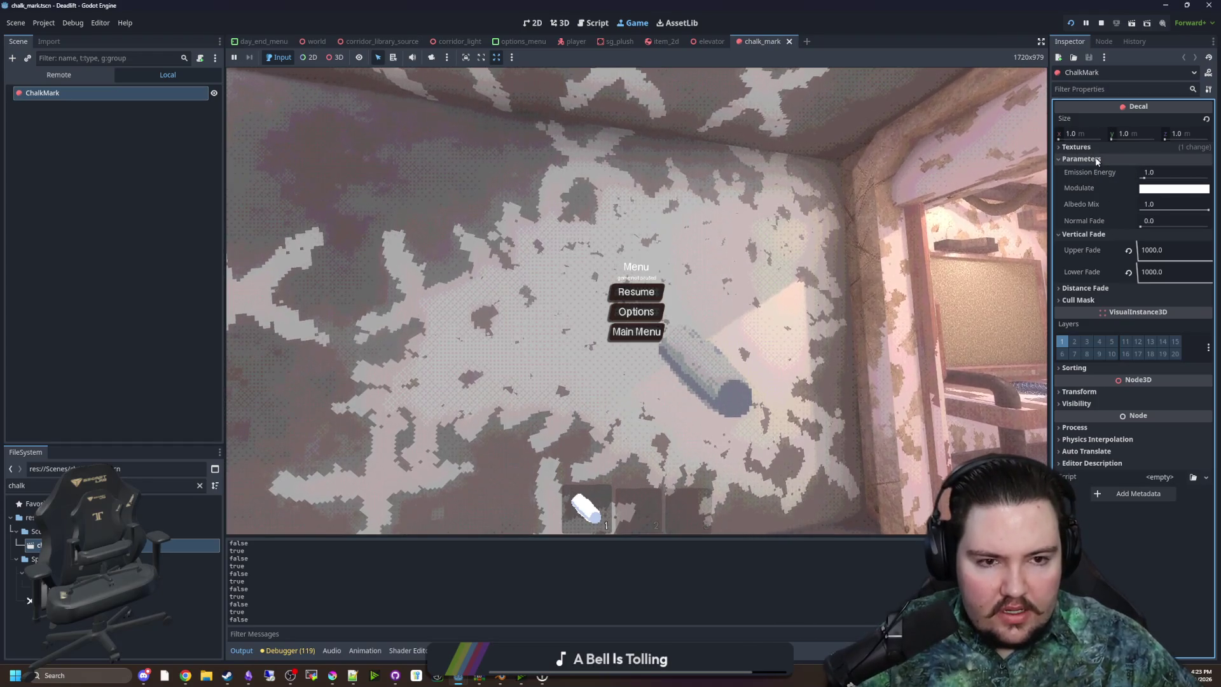
{"action": "left_click", "coordinate": [1095, 160]}
{"action": "left_click", "coordinate": [1082, 223]}
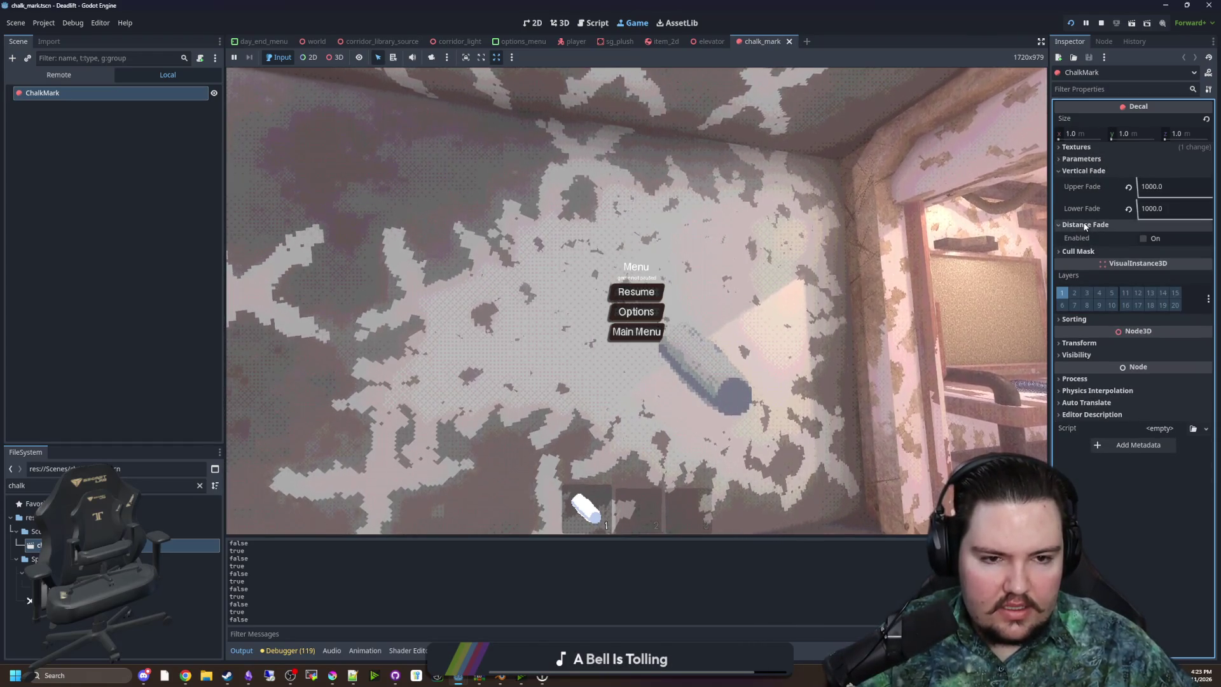
{"action": "left_click", "coordinate": [1082, 221]}
Test the game with layer 1 excluded from the decal's cull mask, then re-include it
{"action": "left_click", "coordinate": [1074, 236]}
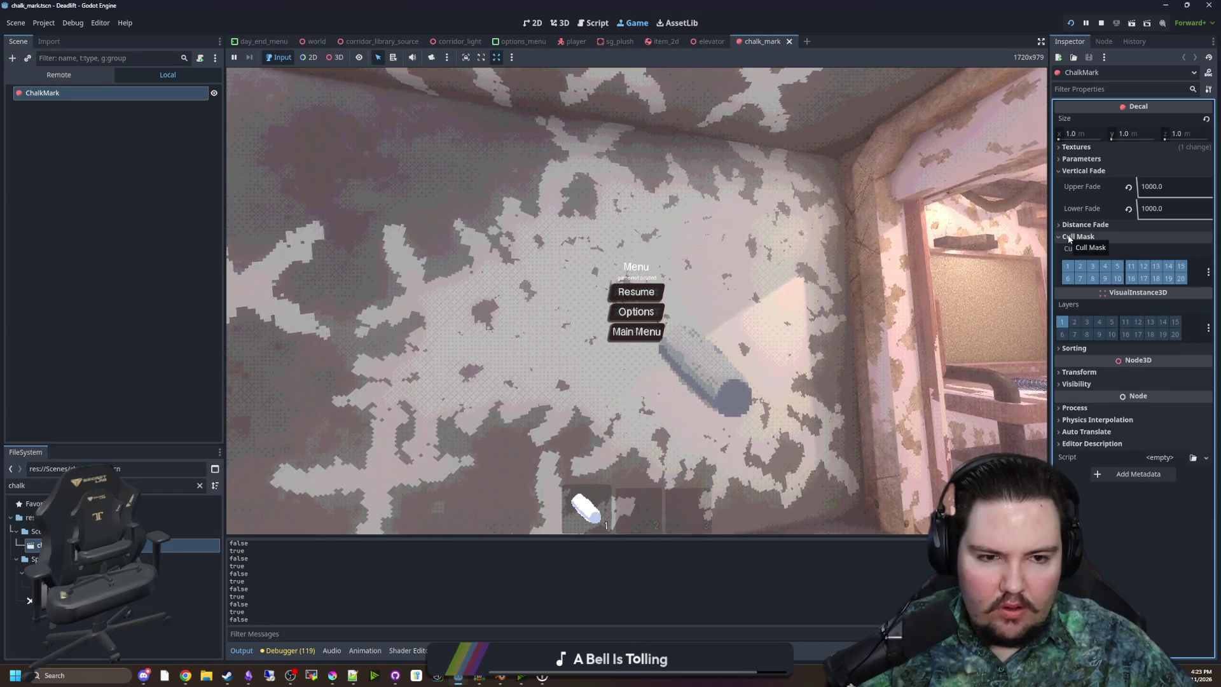
{"action": "left_click", "coordinate": [1068, 266]}
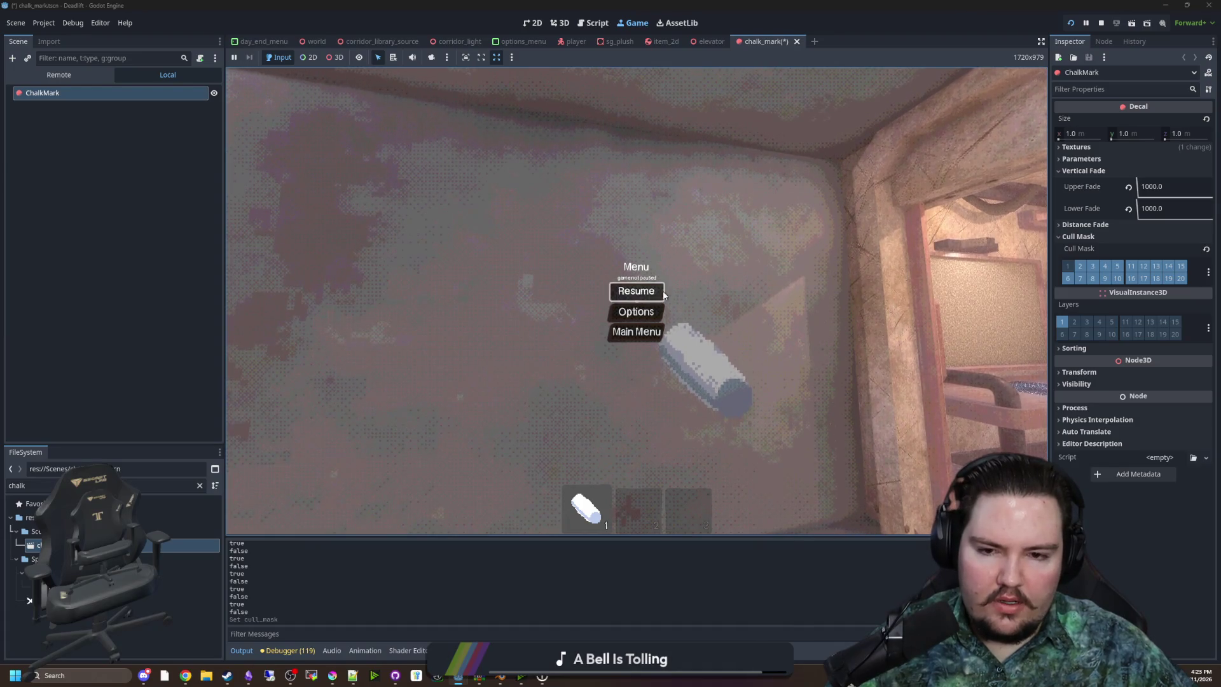
{"action": "left_click", "coordinate": [638, 292]}
{"action": "key", "text": "super"}
{"action": "left_click", "coordinate": [1067, 266]}
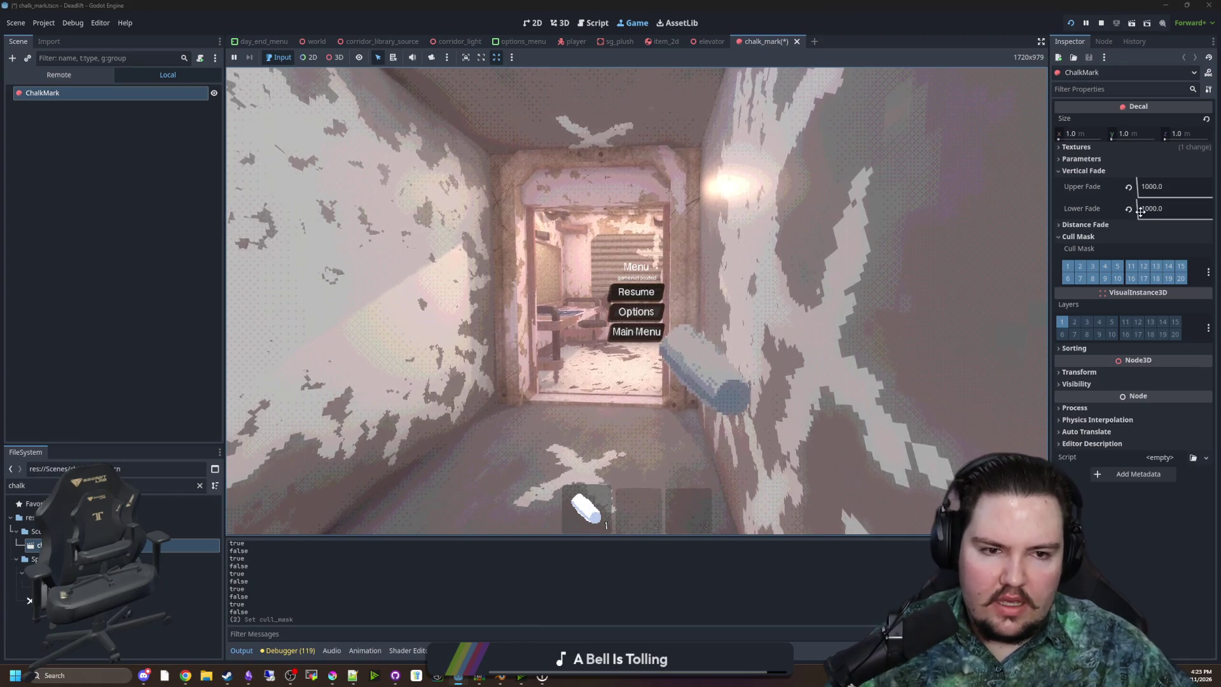
Test a near-zero Vertical Fade Lower Fade in the game, then set Lower Fade to 1000
{"action": "mouse_move", "coordinate": [1145, 218]}
{"action": "left_mouse_down"}
{"action": "mouse_move", "coordinate": [1093, 218]}
{"action": "mouse_move", "coordinate": [1181, 225]}
{"action": "mouse_move", "coordinate": [1126, 209]}
{"action": "mouse_move", "coordinate": [1217, 213]}
{"action": "mouse_move", "coordinate": [1162, 204]}
{"action": "mouse_move", "coordinate": [1204, 203]}
{"action": "left_mouse_up"}
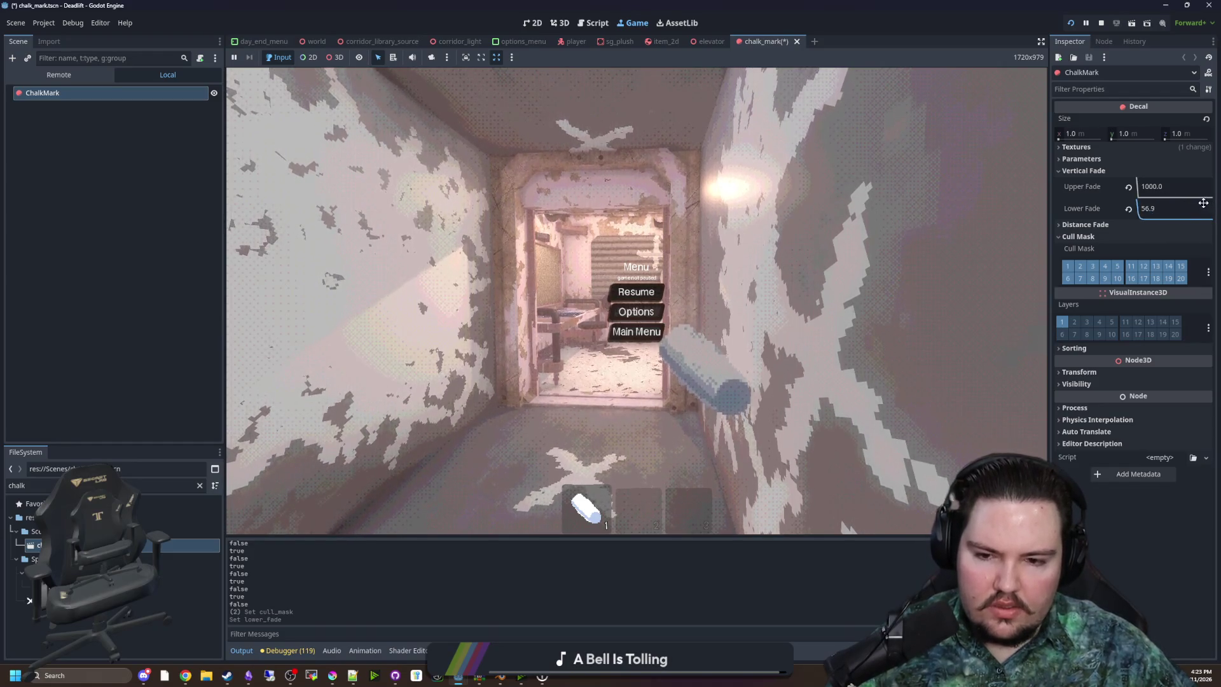
{"action": "key", "text": "Escape"}
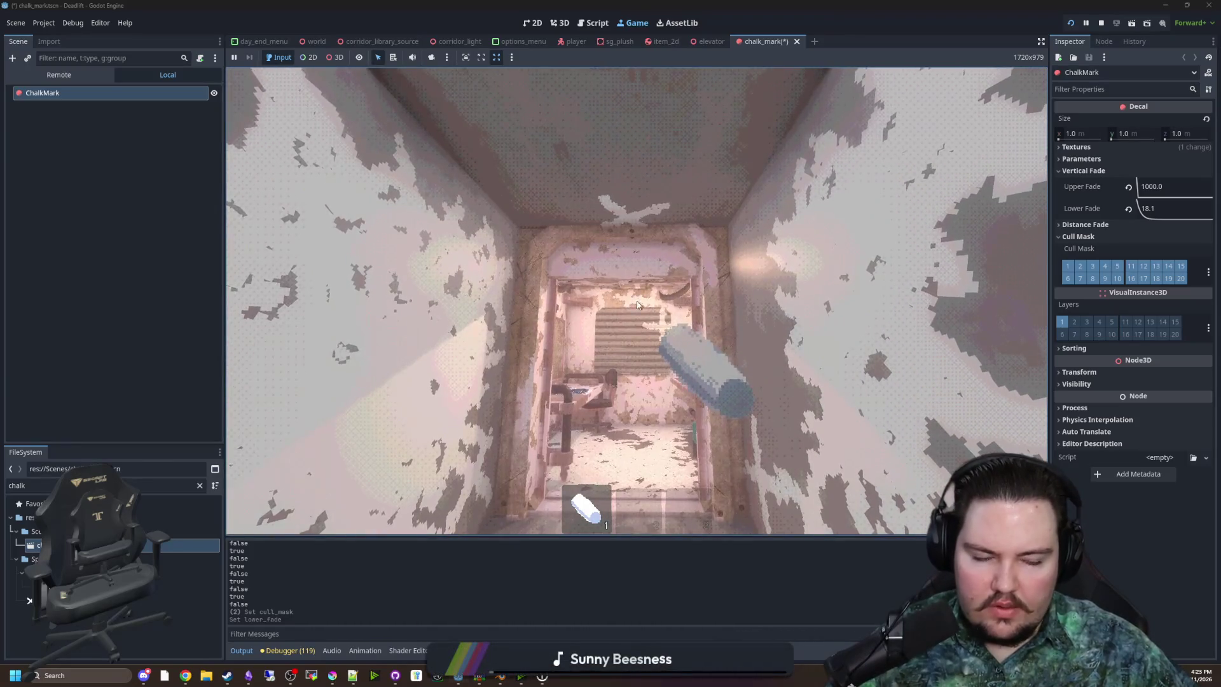
{"action": "key", "text": "super"}
{"action": "left_click", "coordinate": [1151, 210]}
{"action": "type", "text": "100"}
{"action": "key", "text": "Return"}
Filter Project Settings by 'decal' and browse the matching categories, including the decal texture filter setting
{"action": "left_click", "coordinate": [43, 22]}
{"action": "left_click", "coordinate": [56, 33]}
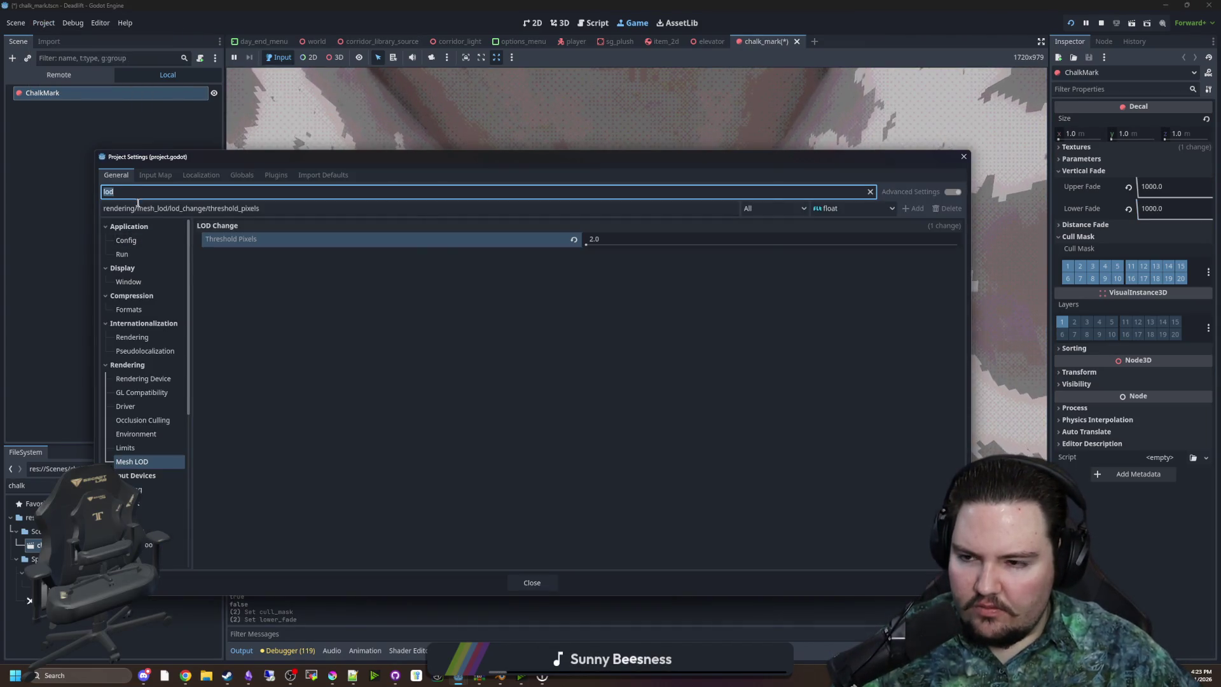
{"action": "type", "text": "decal"}
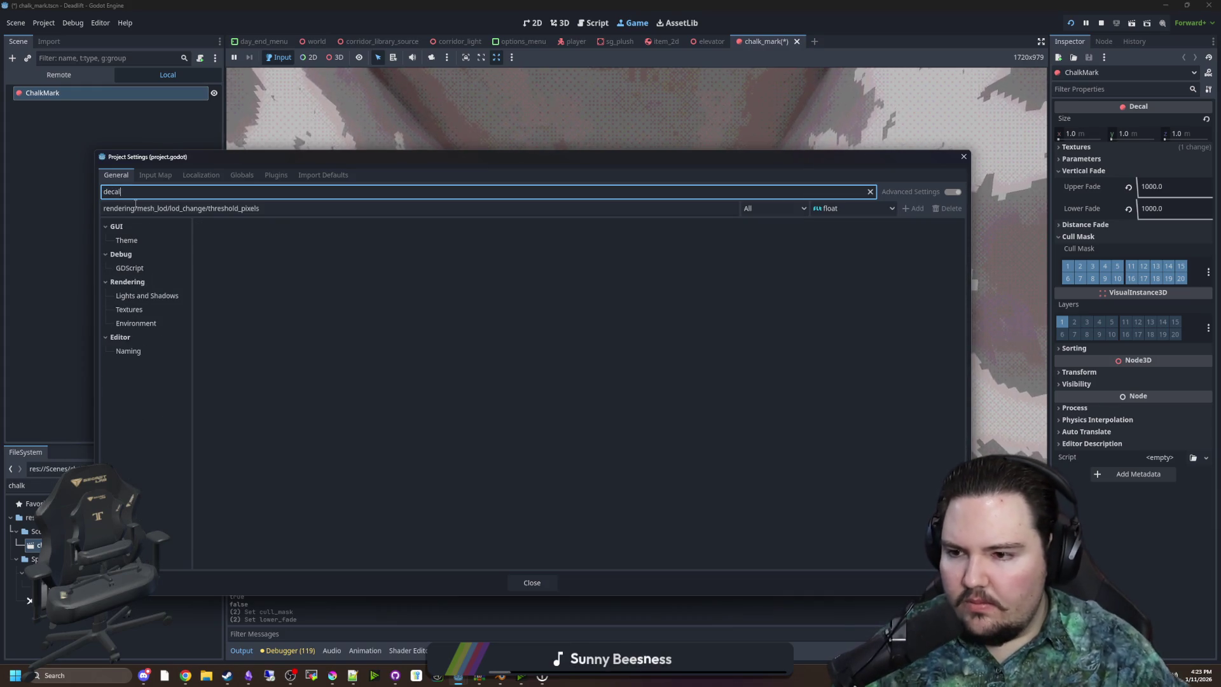
{"action": "left_click", "coordinate": [130, 267]}
{"action": "left_click", "coordinate": [155, 252]}
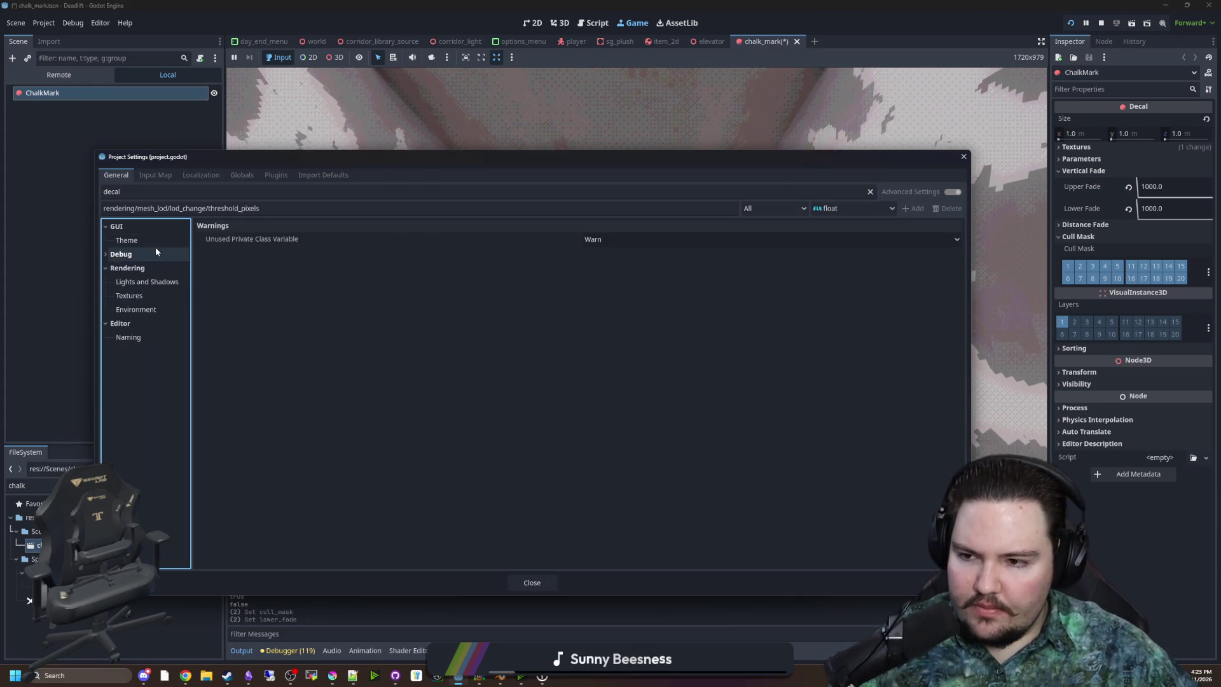
{"action": "left_click", "coordinate": [158, 240]}
{"action": "left_click", "coordinate": [157, 283]}
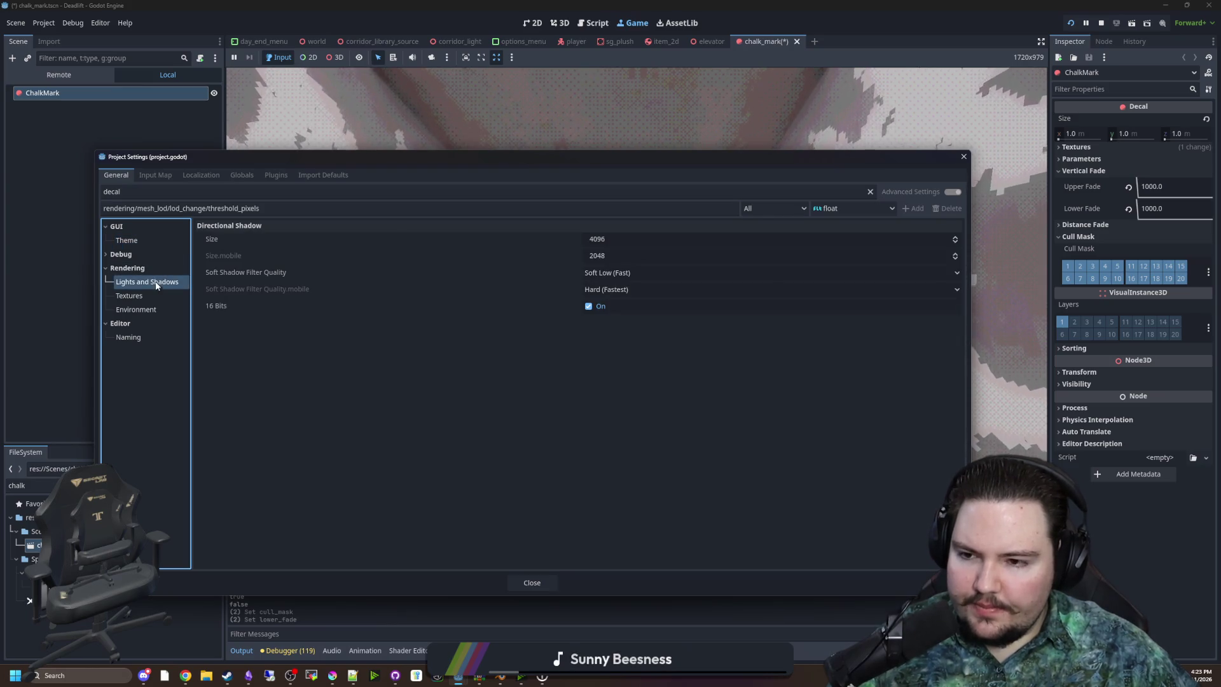
{"action": "left_click", "coordinate": [164, 294]}
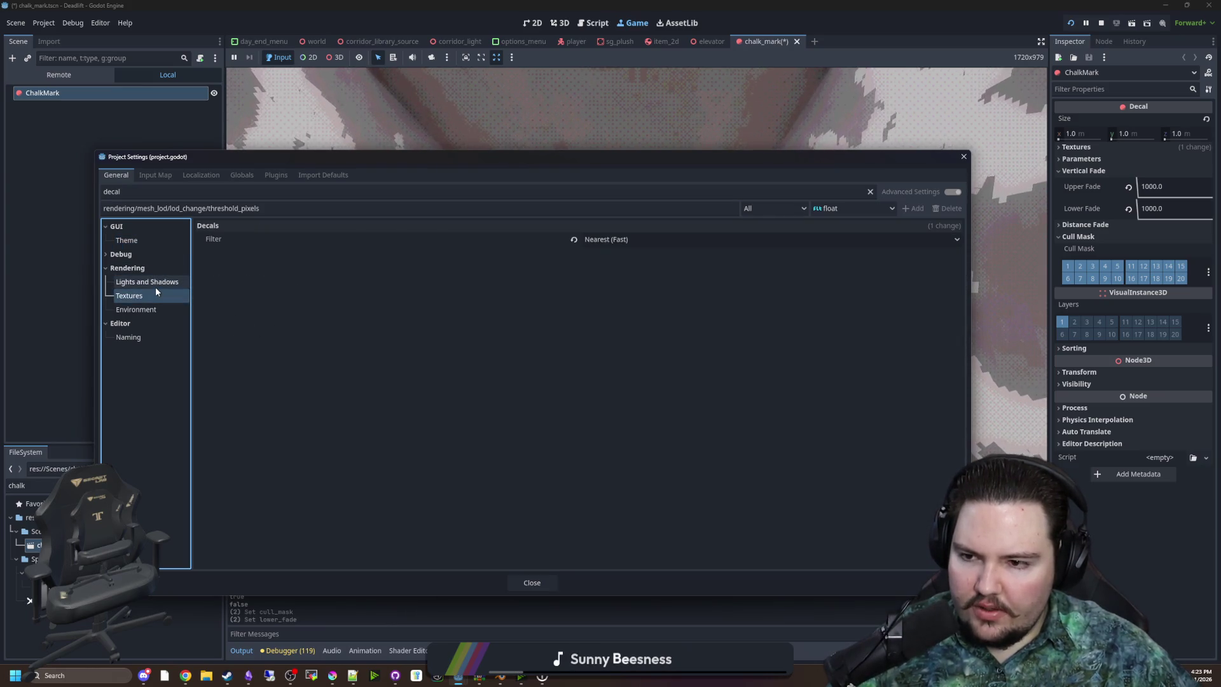
{"action": "mouse_move", "coordinate": [217, 242]}
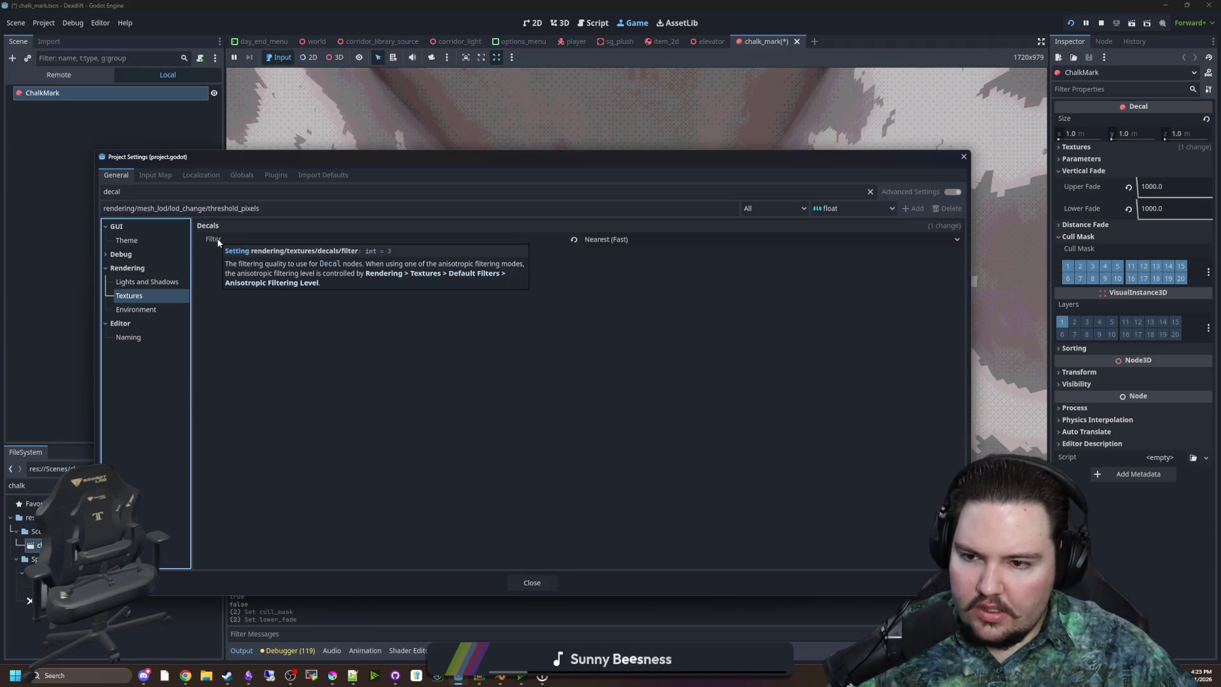
{"action": "left_click", "coordinate": [154, 306]}
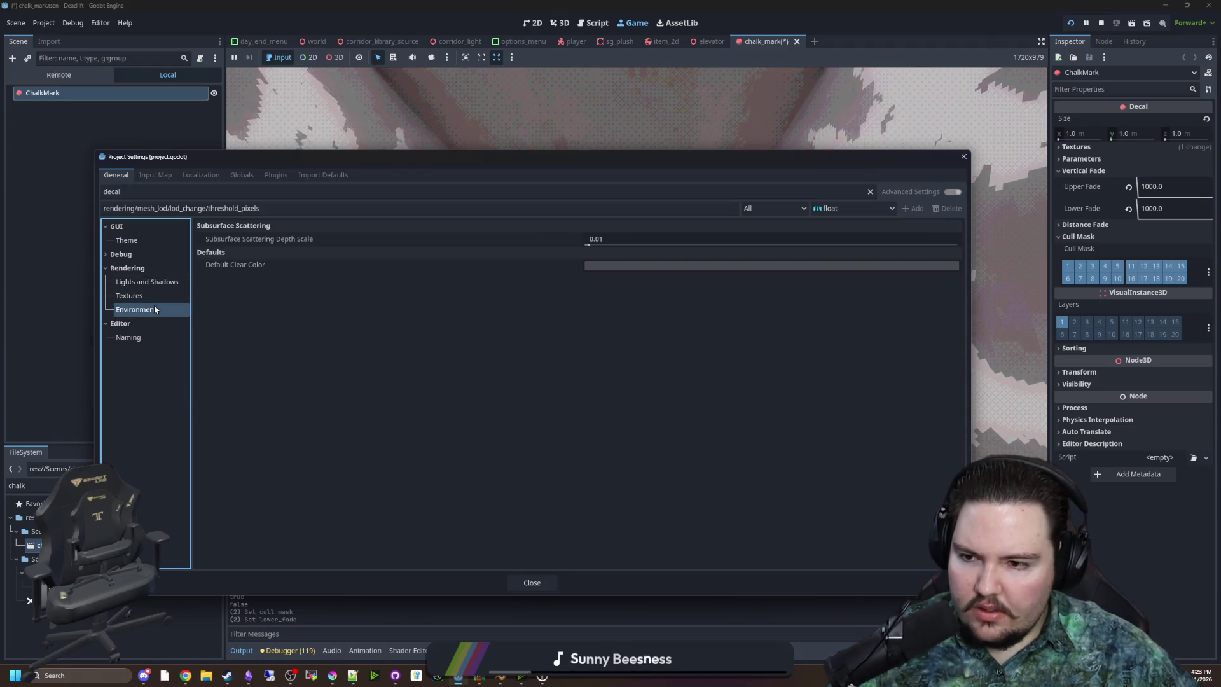
{"action": "left_click", "coordinate": [170, 337]}
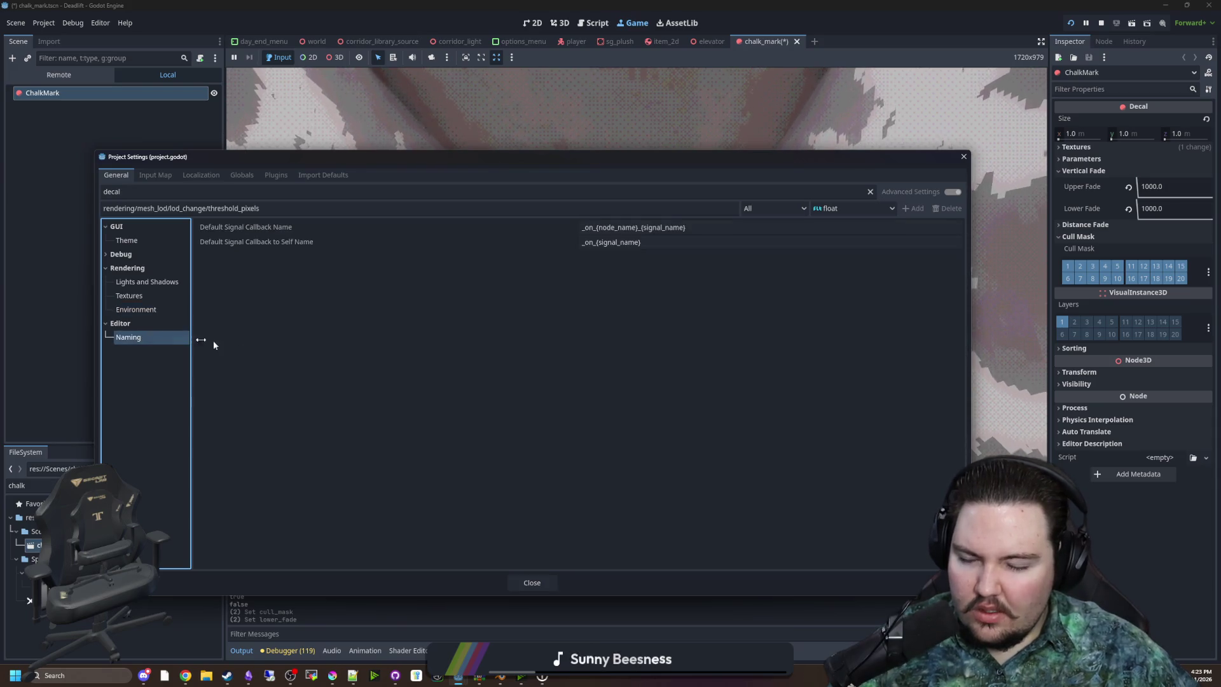
{"action": "left_click", "coordinate": [532, 582]}
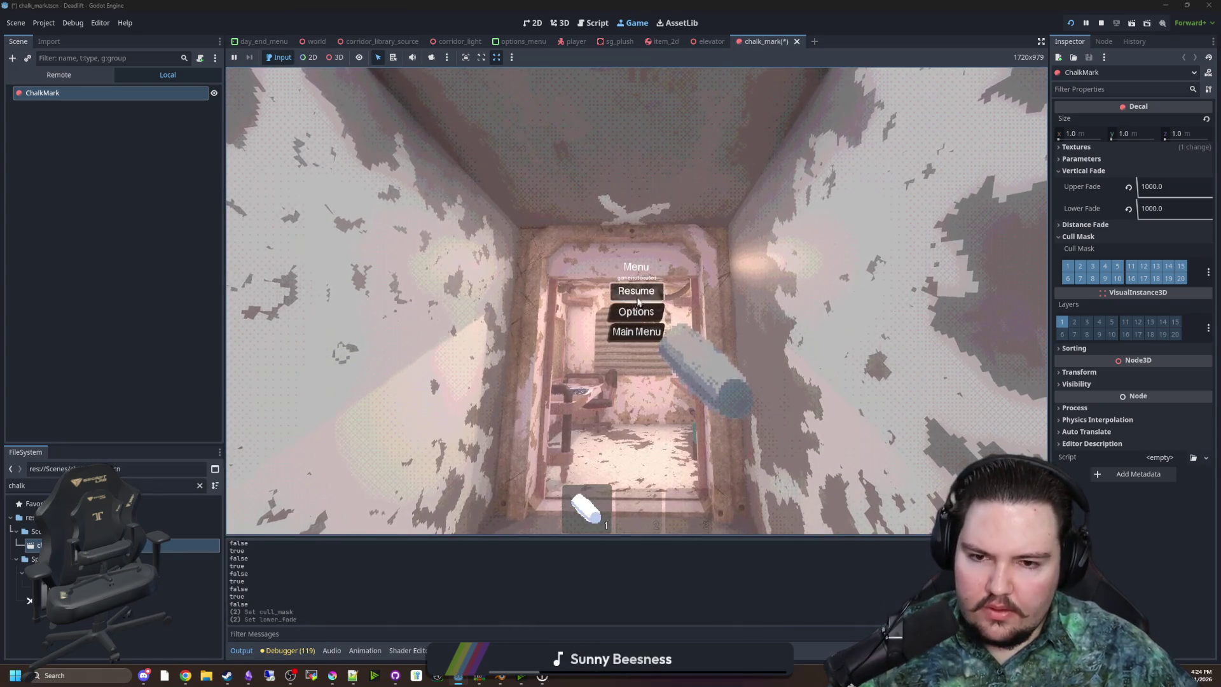
Walk up to the chalk-marked wall in the game, then view the Decal class documentation
{"action": "left_click", "coordinate": [636, 289]}
{"action": "key", "text": "w"}
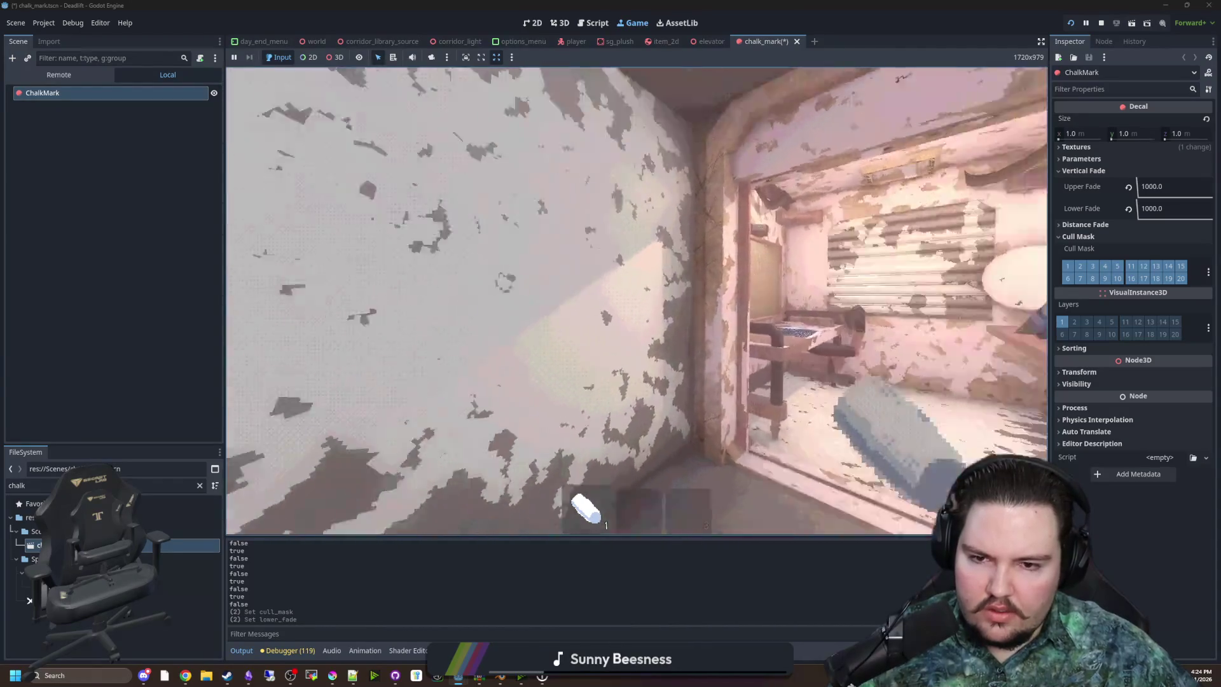
{"action": "key", "text": "super"}
{"action": "key", "text": "super"}
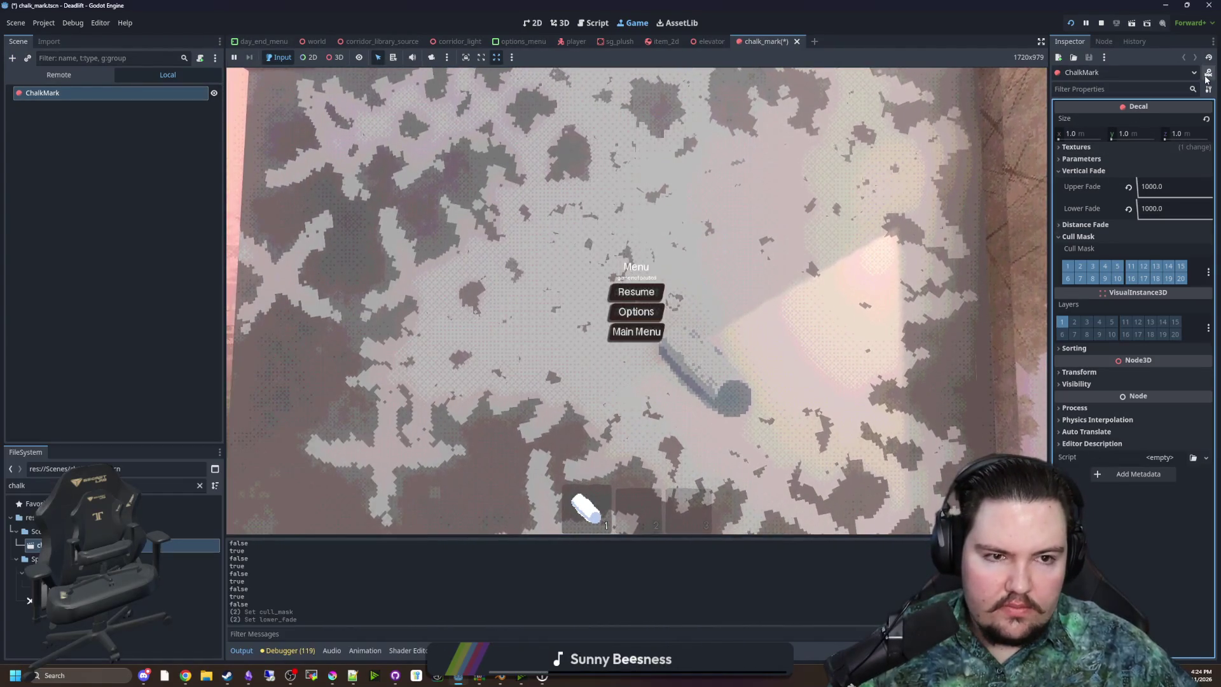
{"action": "left_click", "coordinate": [1138, 106]}
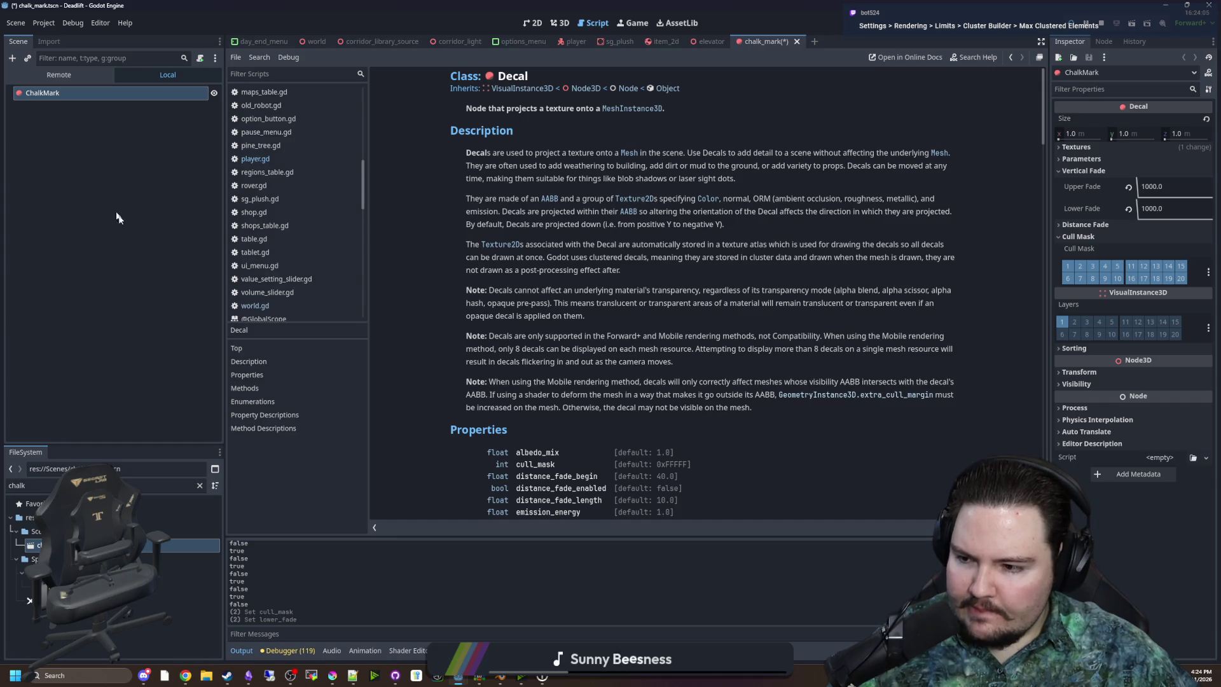
Clear the 'decal' filter and change Rendering > Limits Max Clustered Elements from 512 to 2048
{"action": "left_click", "coordinate": [62, 147]}
{"action": "left_click", "coordinate": [44, 22]}
{"action": "left_click", "coordinate": [60, 38]}
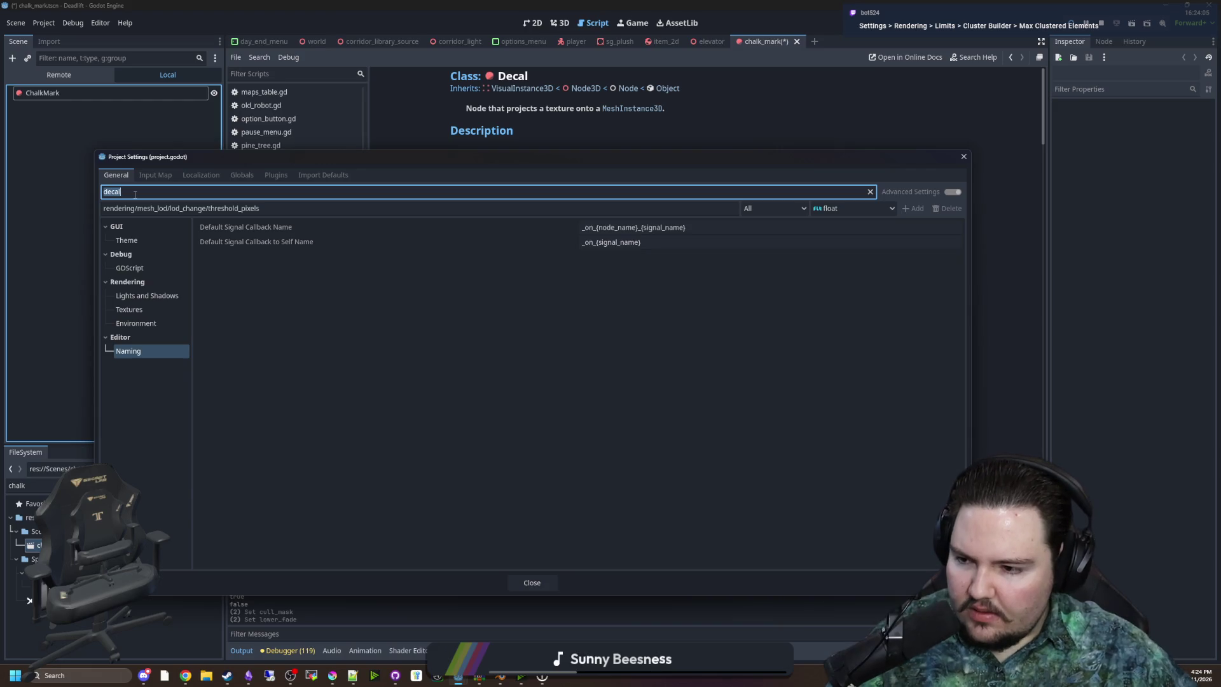
{"action": "key", "text": "BackSpace"}
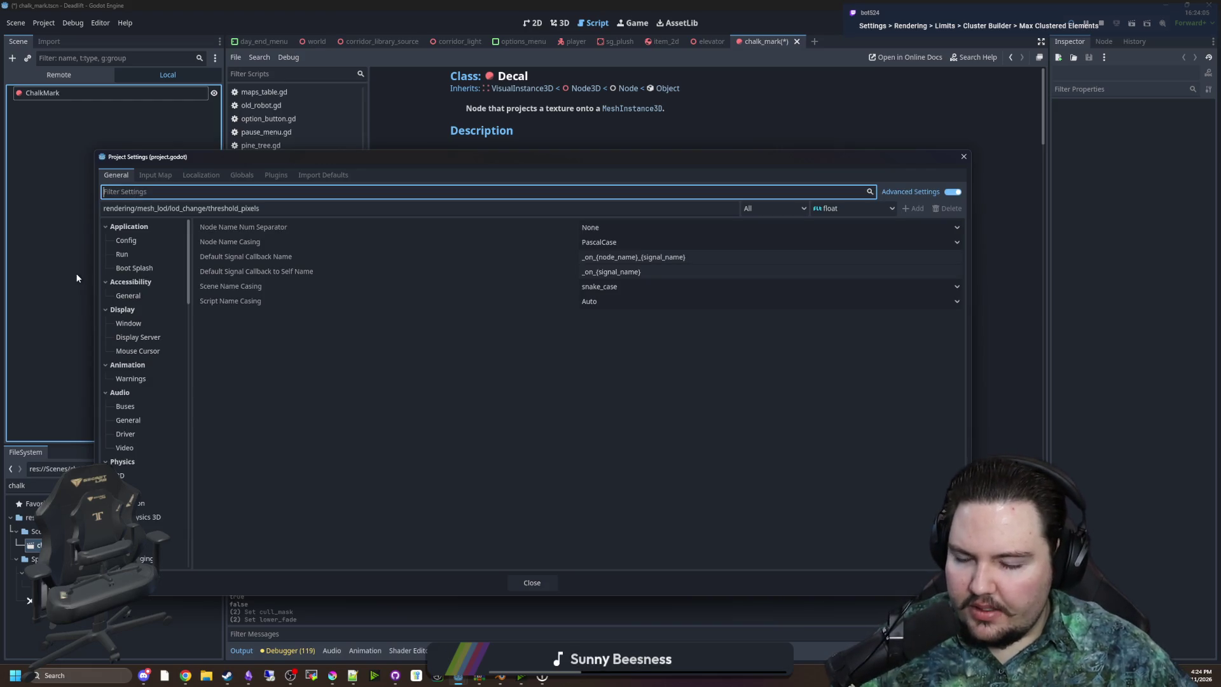
{"action": "scroll", "coordinate": [154, 345], "scroll_direction": "down", "scroll_amount": 10}
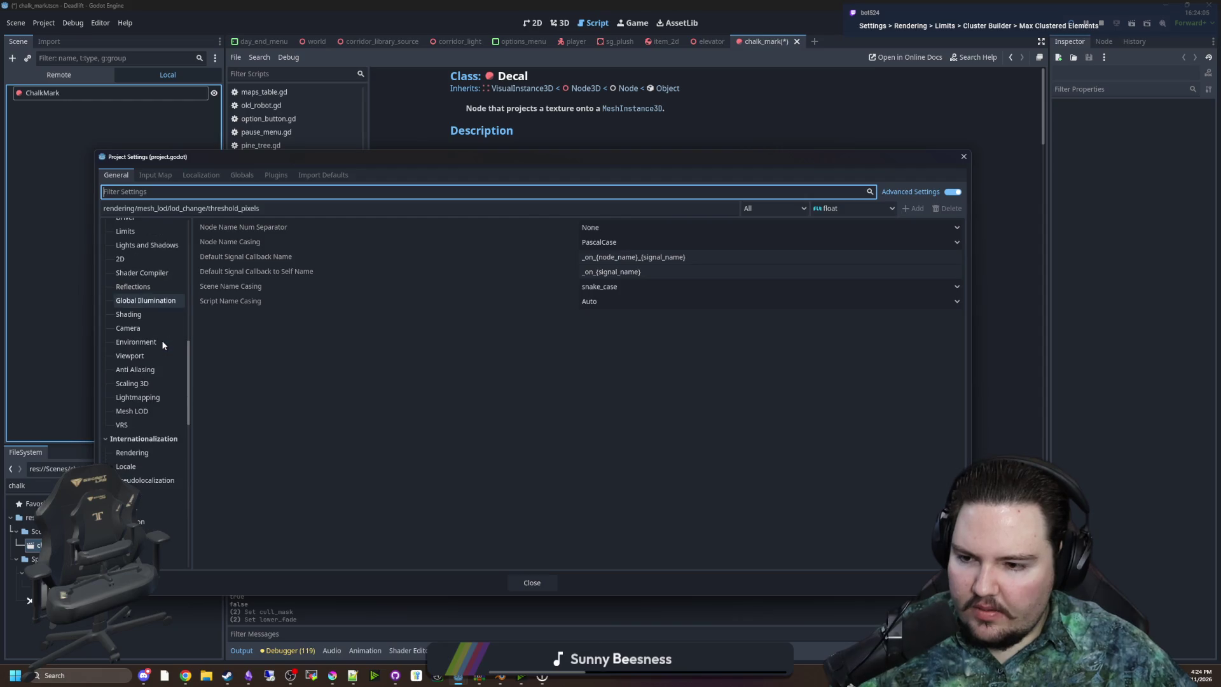
{"action": "scroll", "coordinate": [159, 357], "scroll_direction": "up", "scroll_amount": 5}
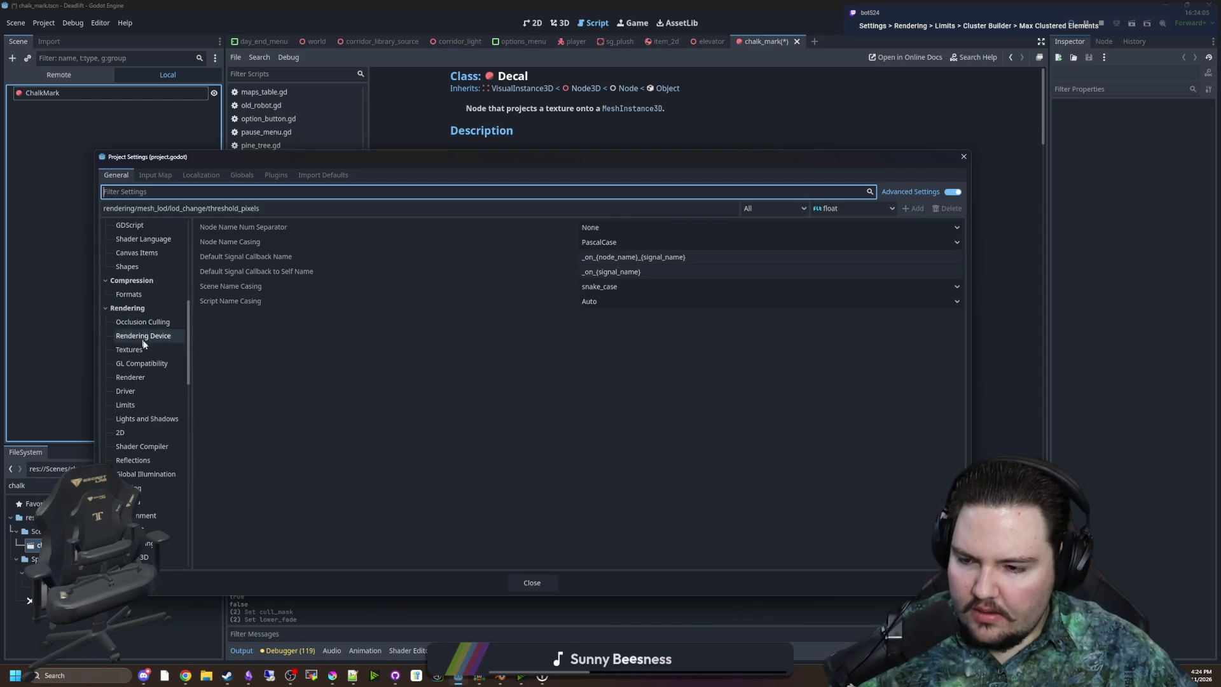
{"action": "left_click", "coordinate": [141, 403]}
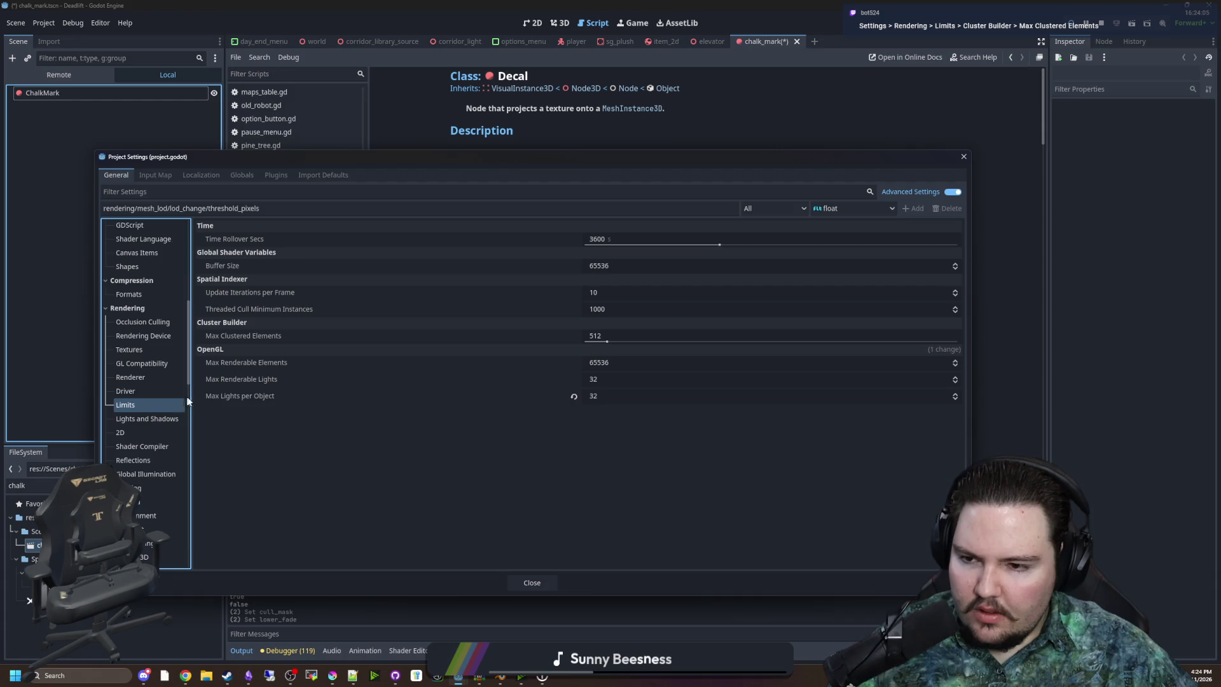
{"action": "mouse_move", "coordinate": [261, 338]}
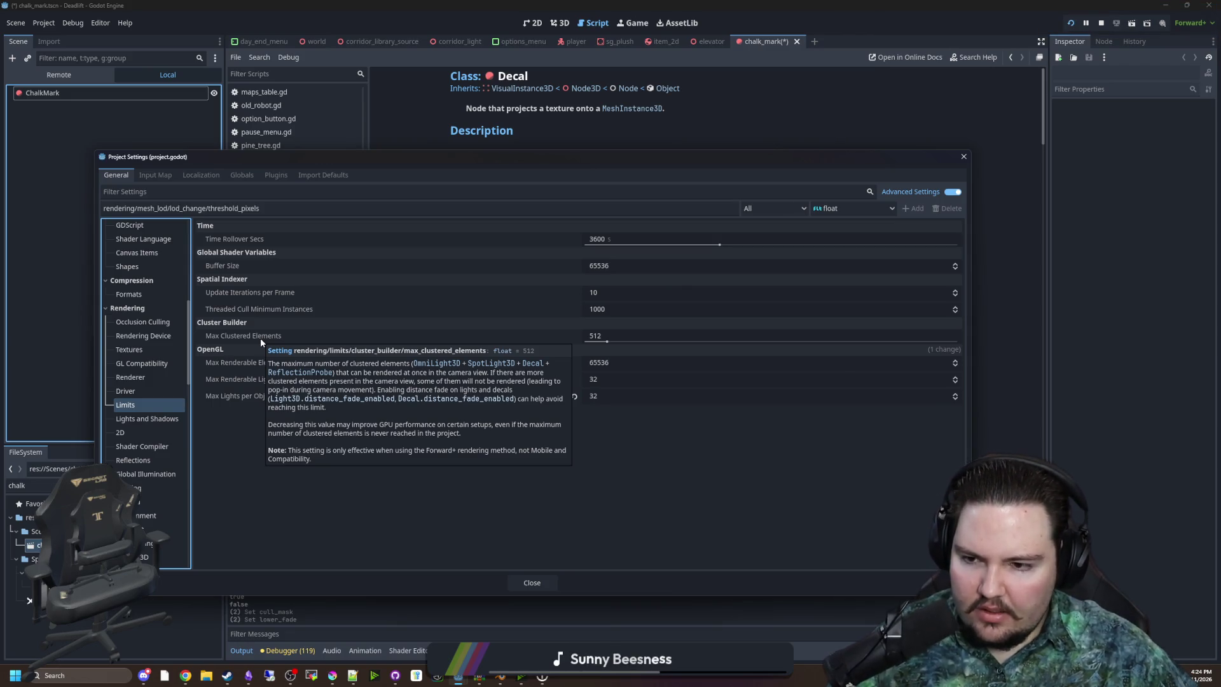
{"action": "left_click", "coordinate": [641, 337]}
{"action": "type", "text": "2048"}
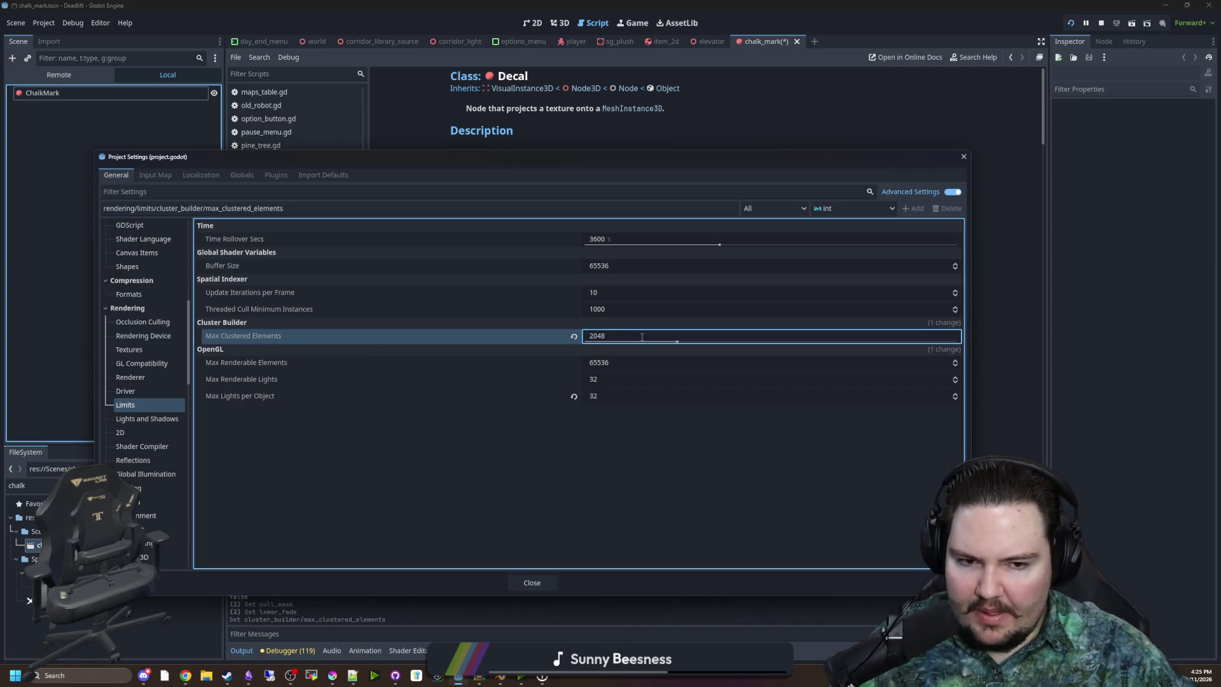
{"action": "left_click", "coordinate": [551, 580]}
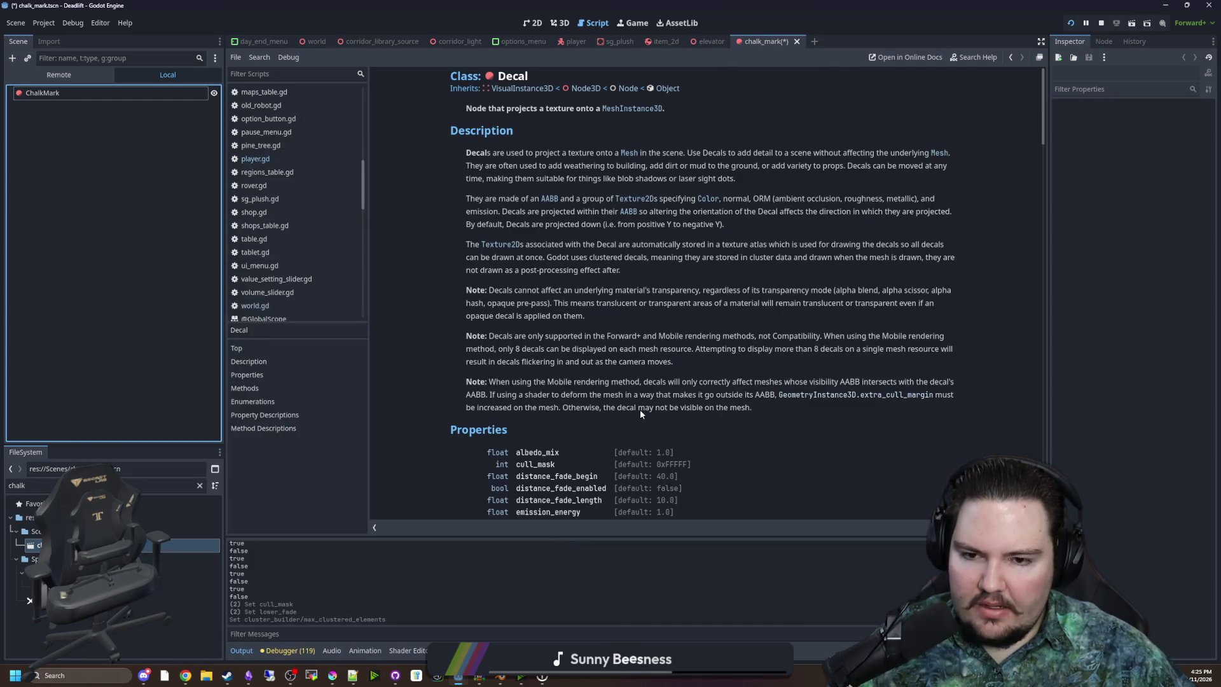
Save the scene and briefly resume the running game before pausing it again
{"action": "key", "text": "ctrl+s"}
{"action": "left_click", "coordinate": [633, 22]}
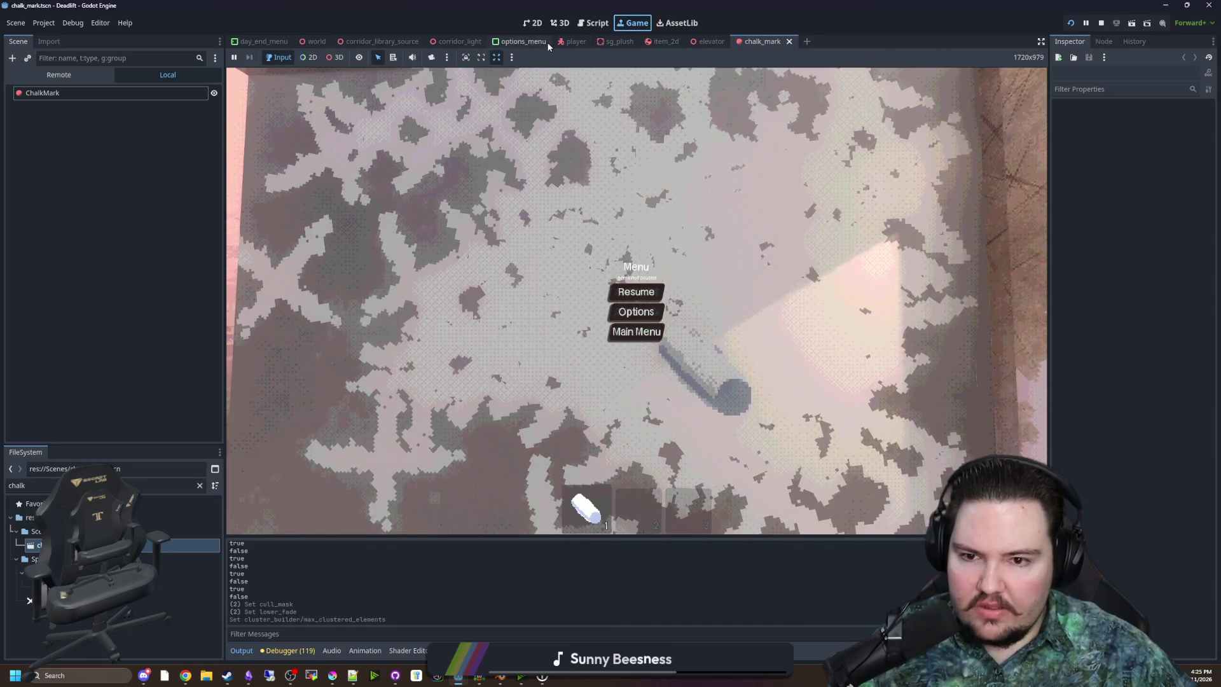
{"action": "left_click", "coordinate": [635, 289]}
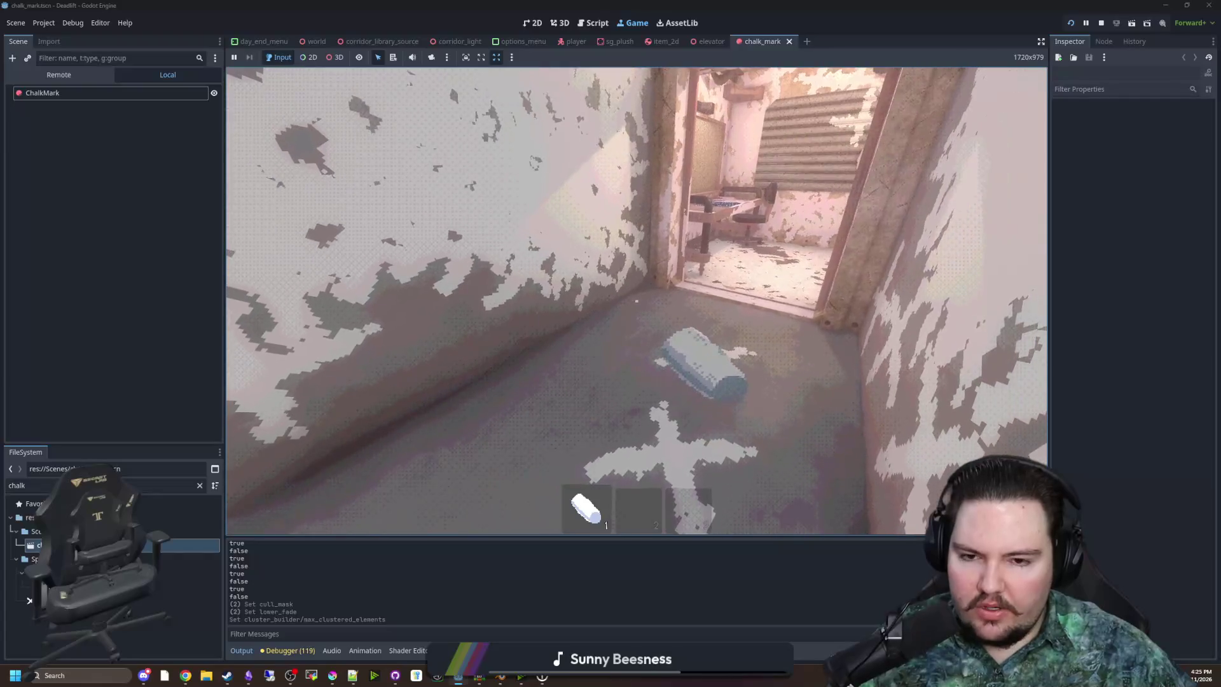
{"action": "key", "text": "super"}
Enable Distance Fade on the ChalkMark decal with Begin at 0 m, then walk toward the doorway to test it
{"action": "left_click", "coordinate": [96, 94]}
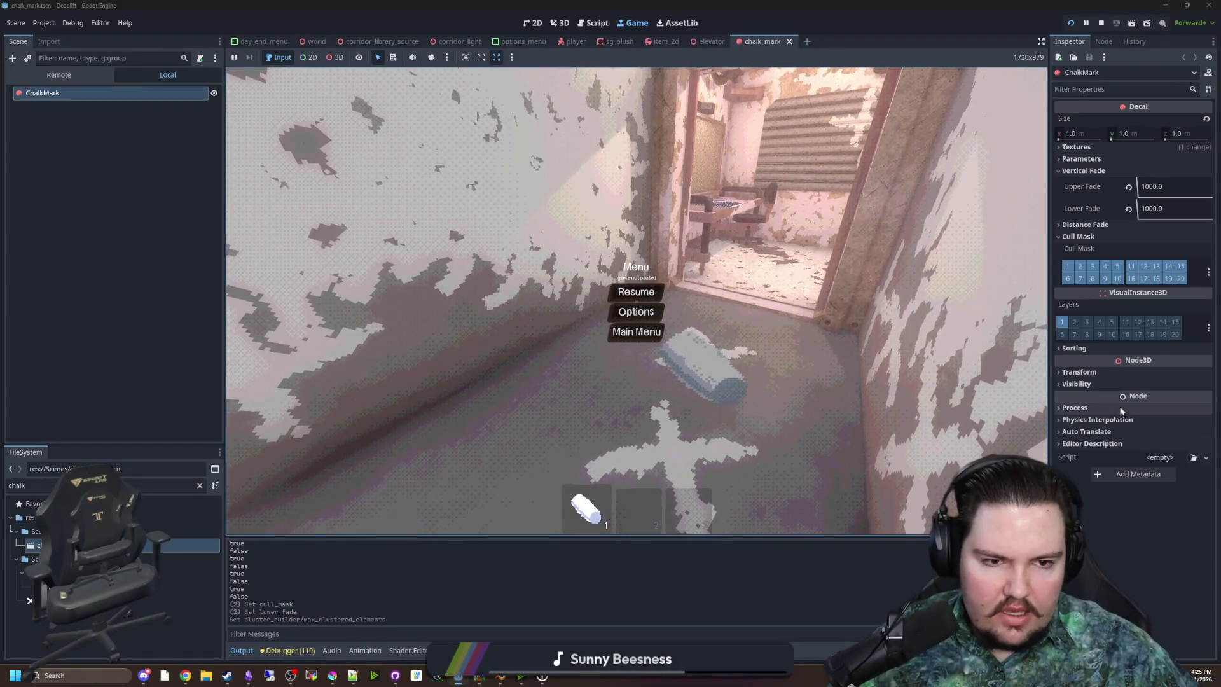
{"action": "left_click", "coordinate": [1086, 225]}
{"action": "left_click", "coordinate": [1145, 239]}
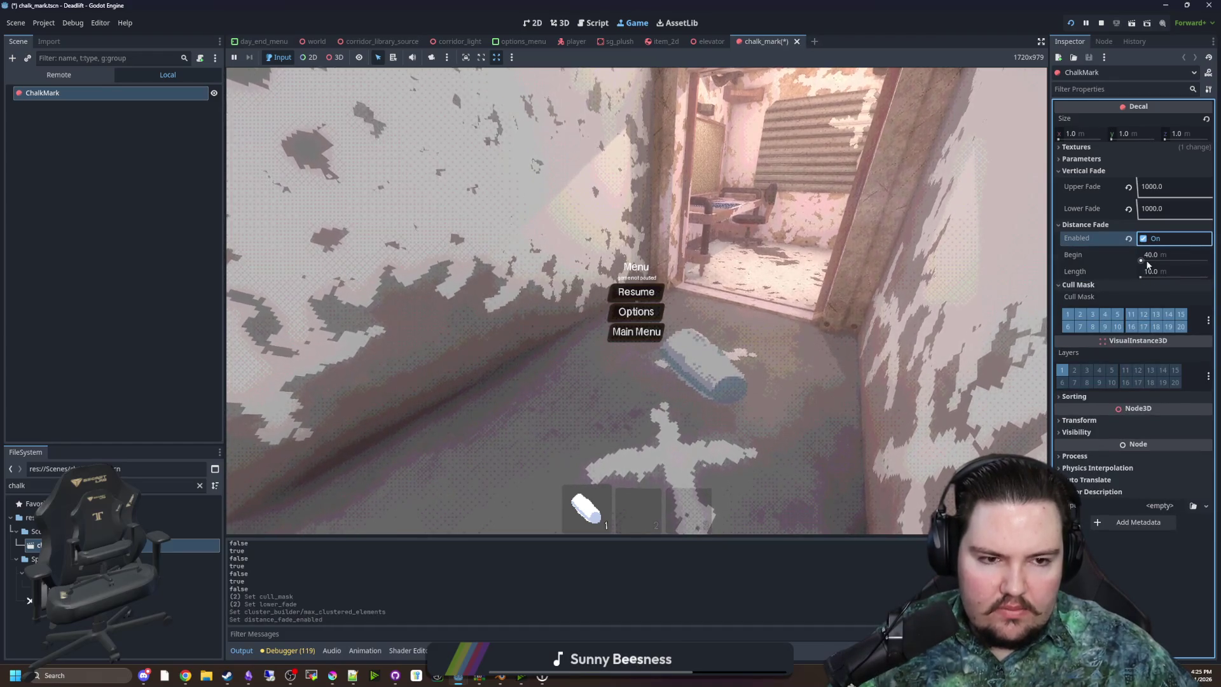
{"action": "left_click_drag", "start_coordinate": [1154, 255], "coordinate": [1126, 260]}
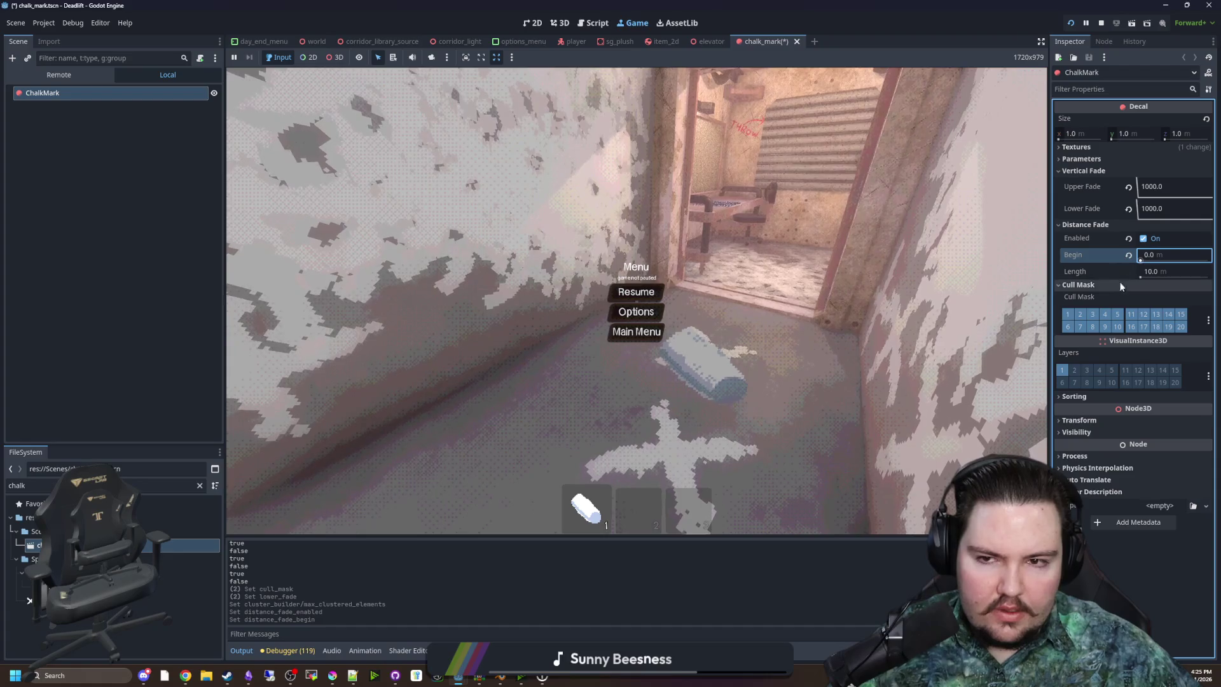
{"action": "left_click", "coordinate": [636, 291]}
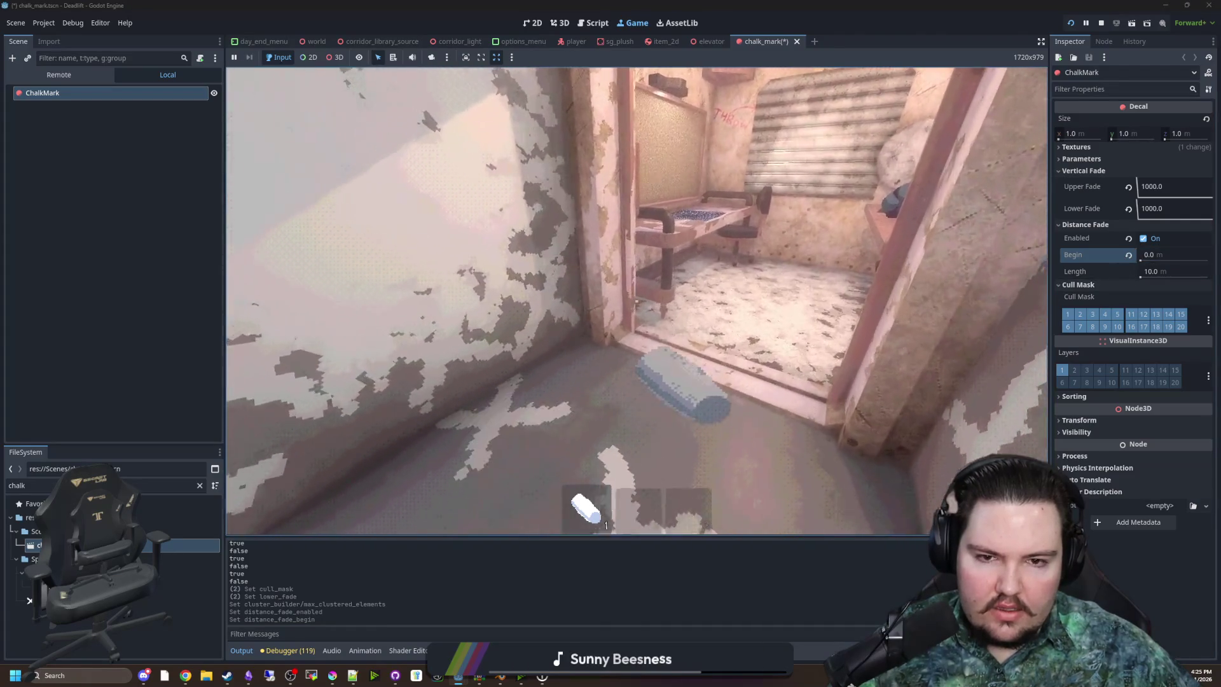
{"action": "key", "text": "w"}
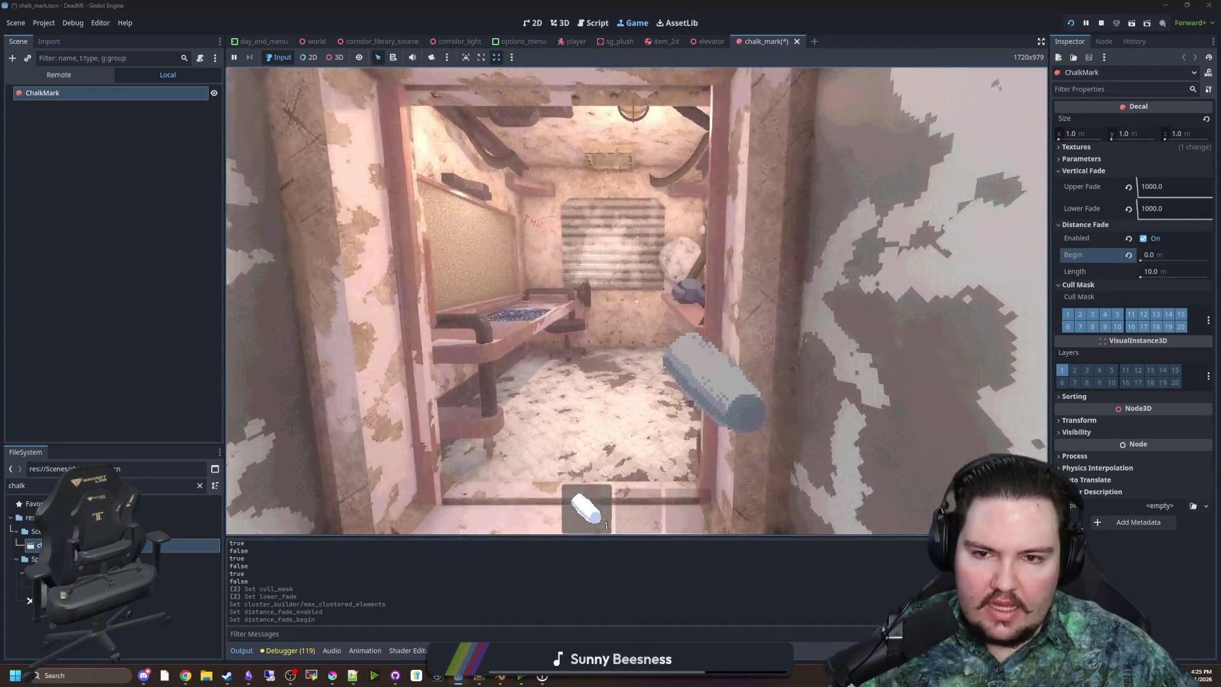
{"action": "key", "text": "super"}
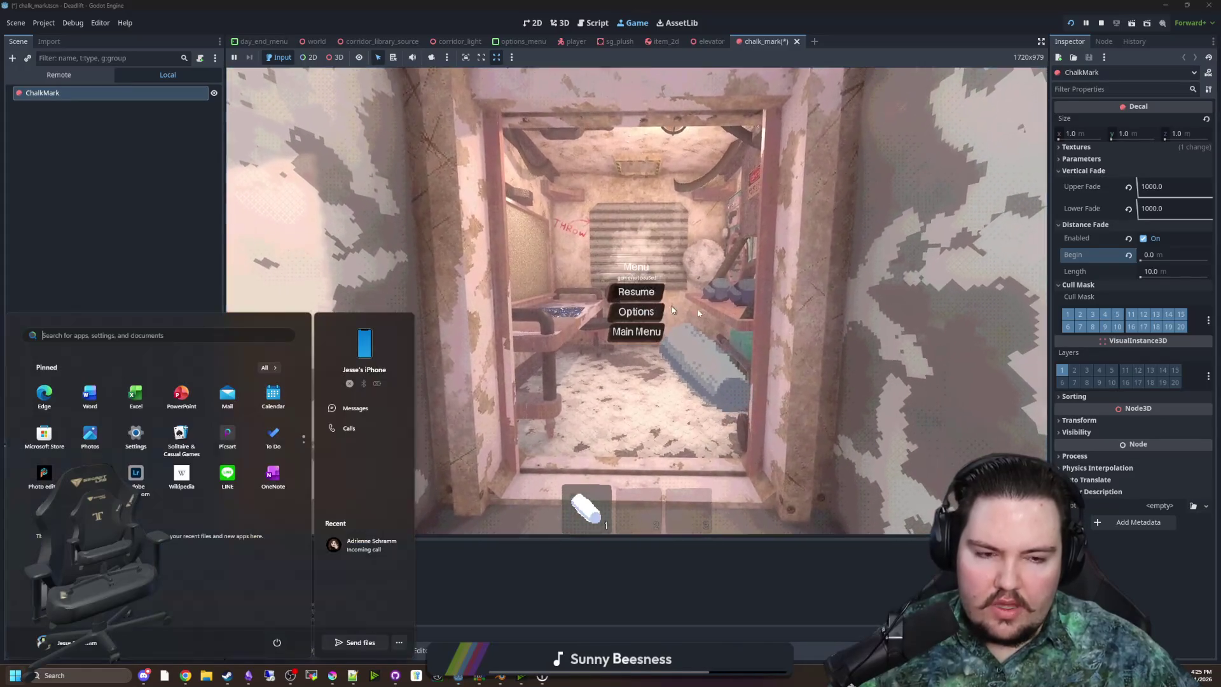
Set the ChalkMark Distance Fade Begin to 10 m and Length to 16 m
{"action": "left_click", "coordinate": [1159, 255]}
{"action": "type", "text": "10"}
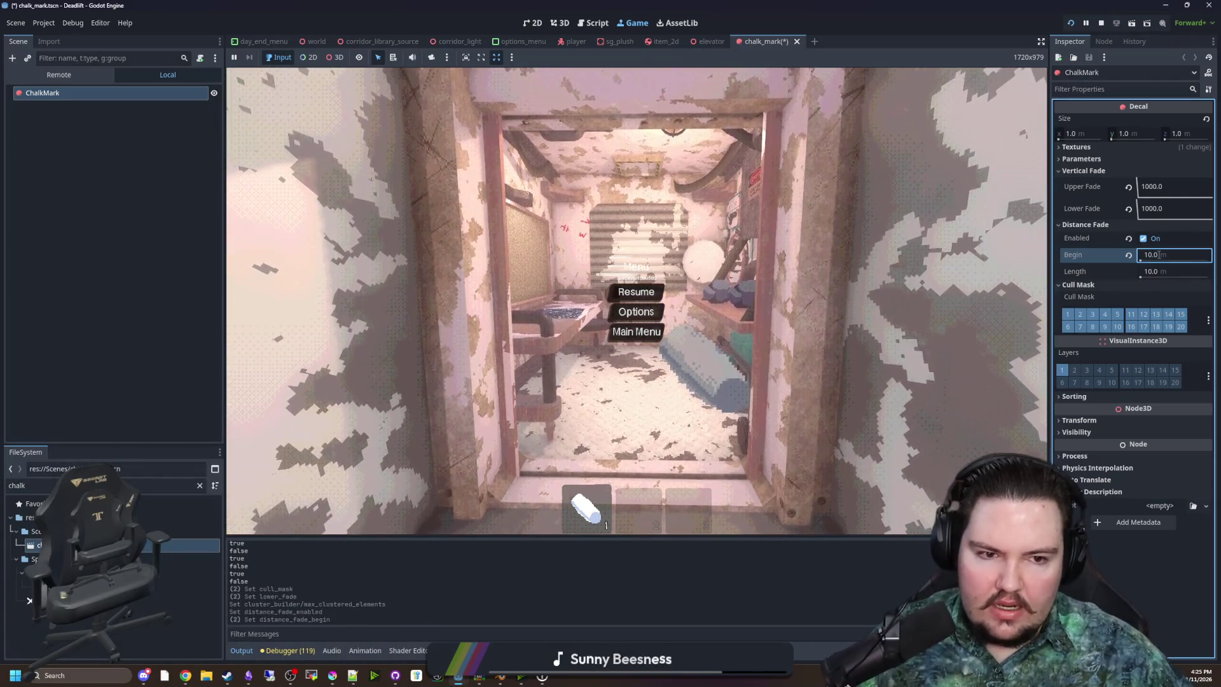
{"action": "key", "text": "Return"}
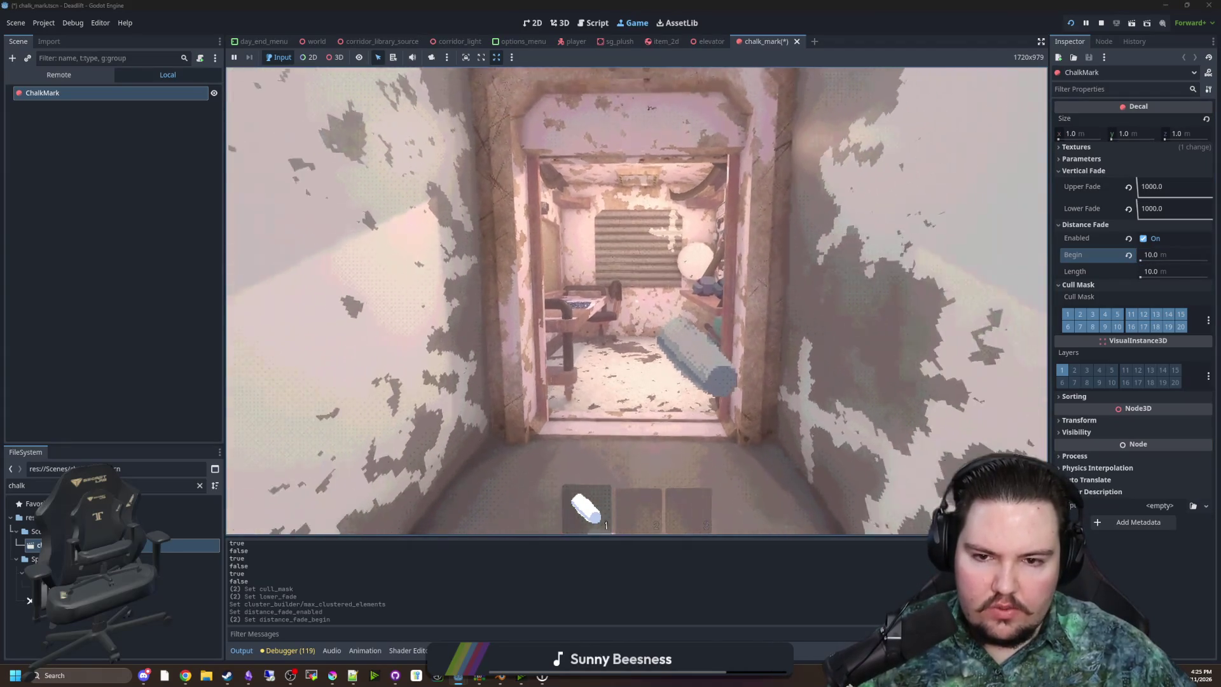
{"action": "key", "text": "super"}
{"action": "left_click", "coordinate": [1162, 268]}
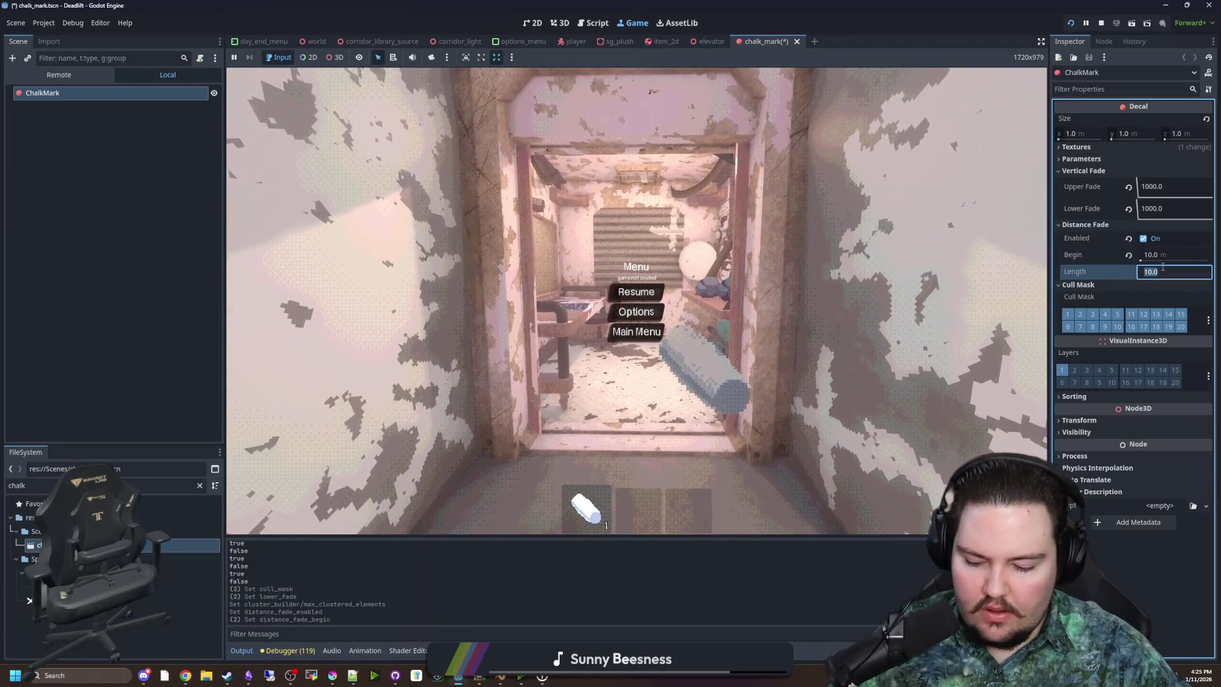
{"action": "type", "text": "16"}
{"action": "left_click", "coordinate": [702, 266]}
Walk away from and back to the marked wall to watch the chalk marks fade, then pause
{"action": "left_click", "coordinate": [651, 292]}
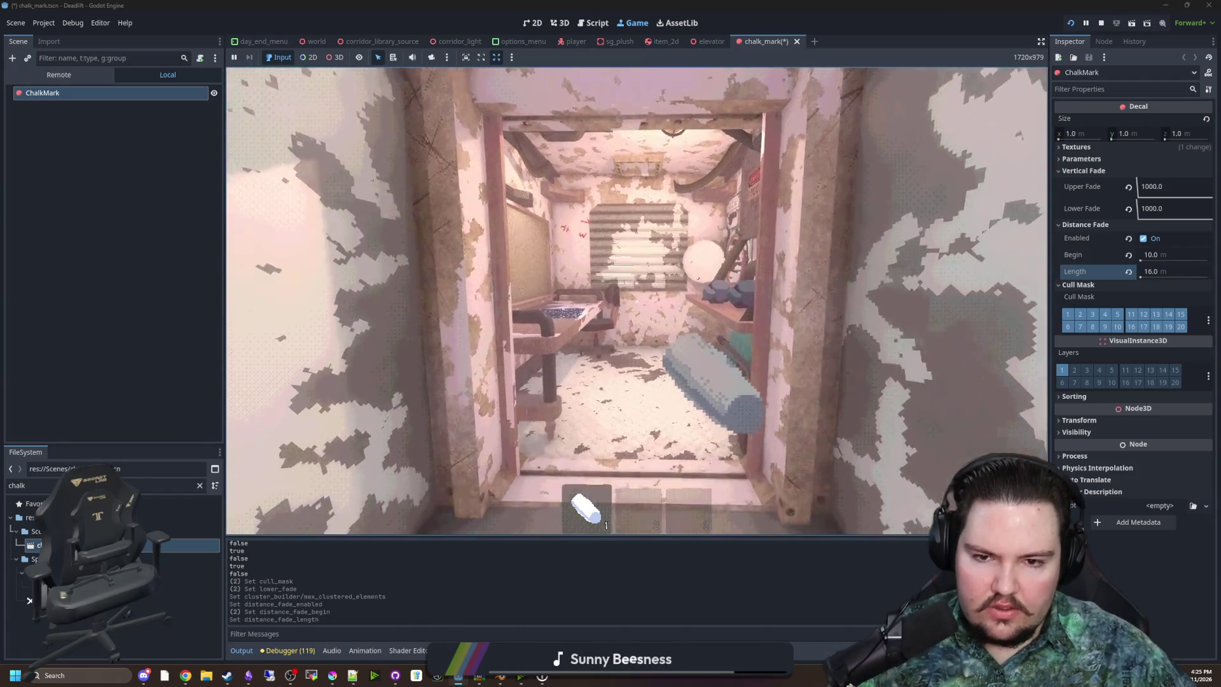
{"action": "key", "text": "s"}
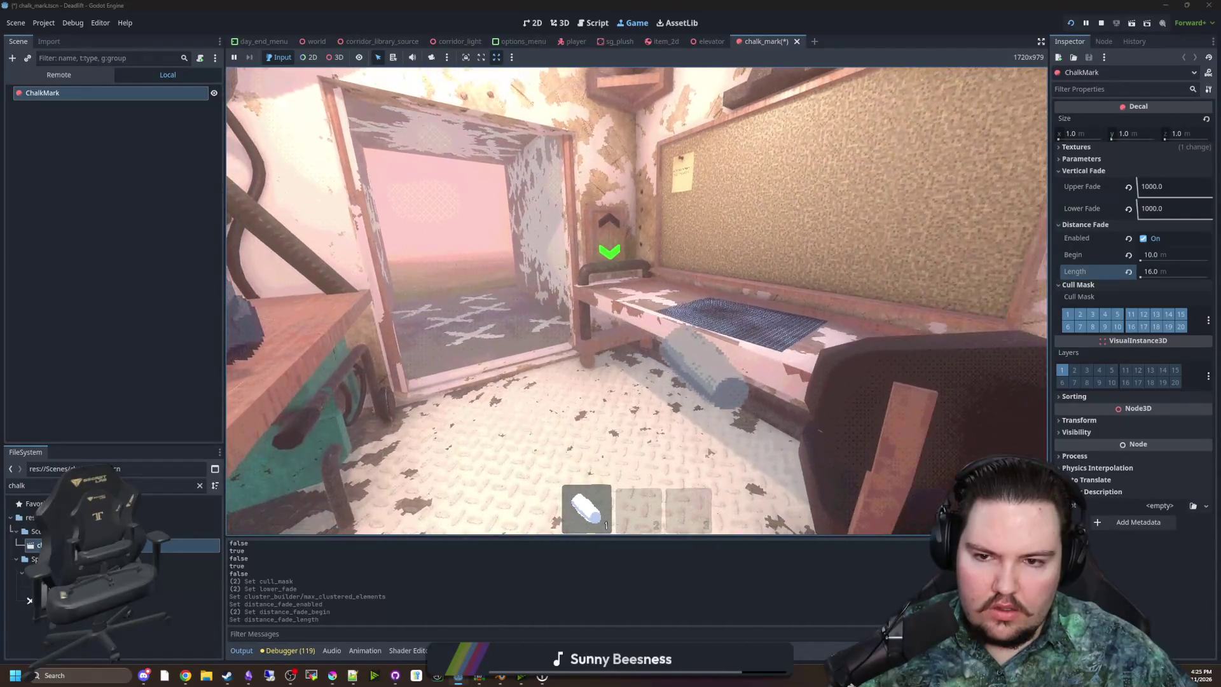
{"action": "key", "text": "s"}
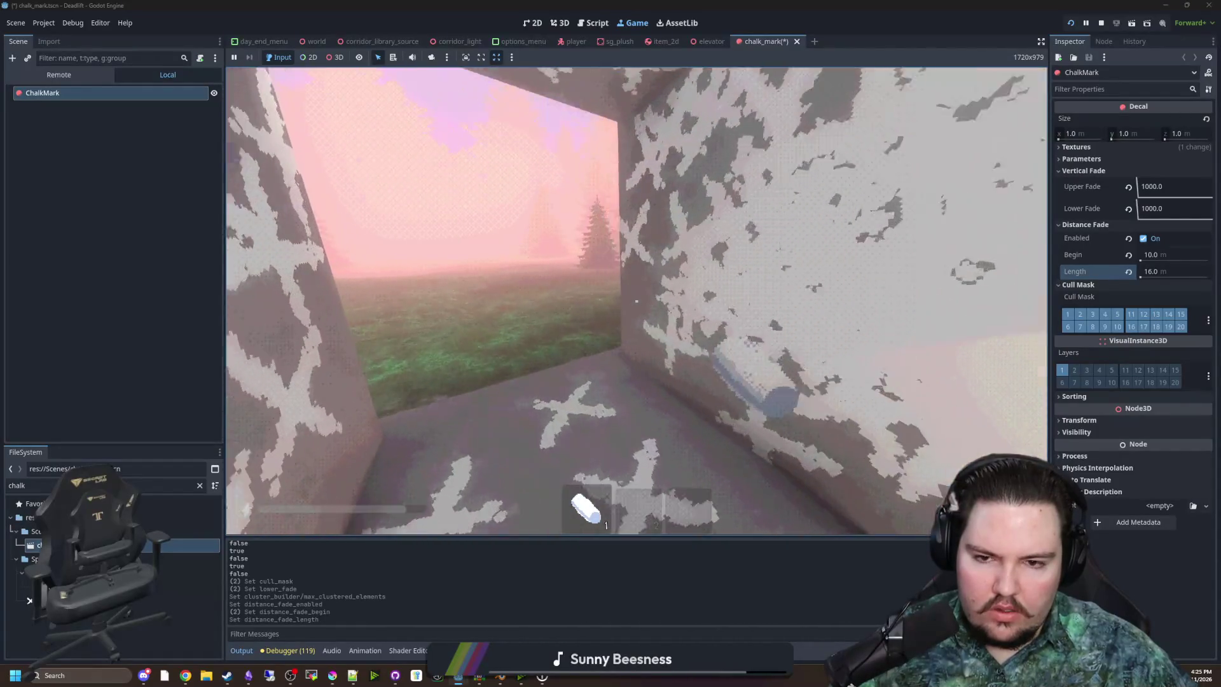
{"action": "key", "text": "s"}
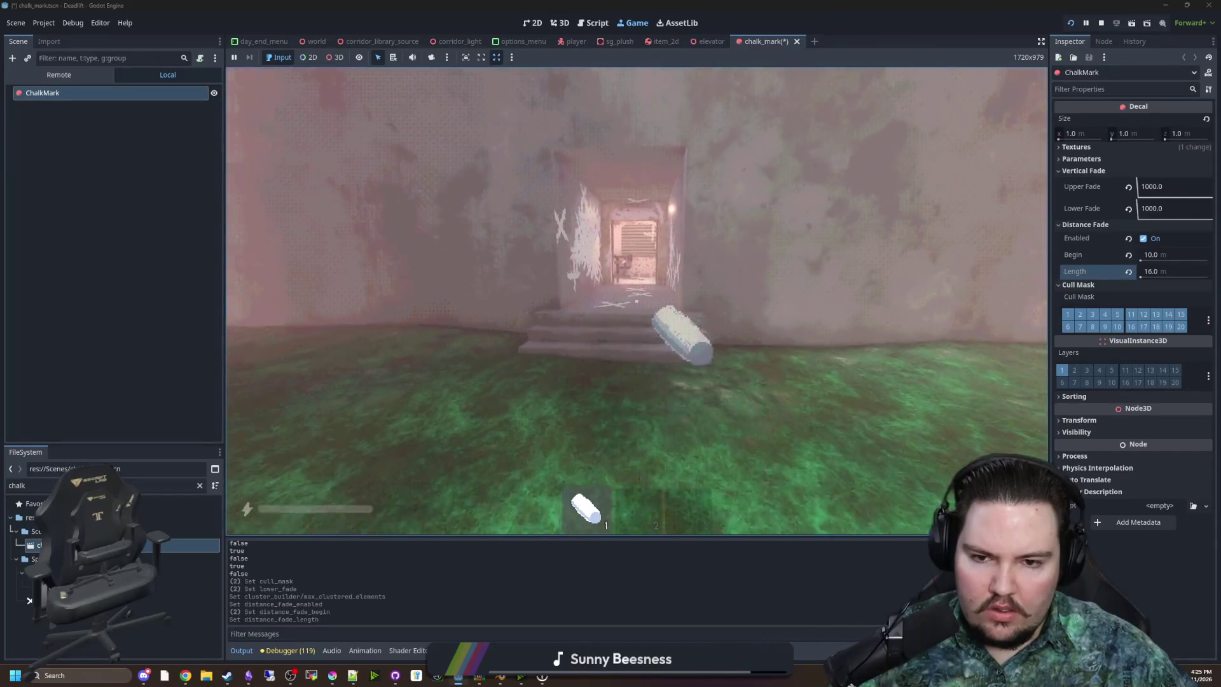
{"action": "key", "text": "s"}
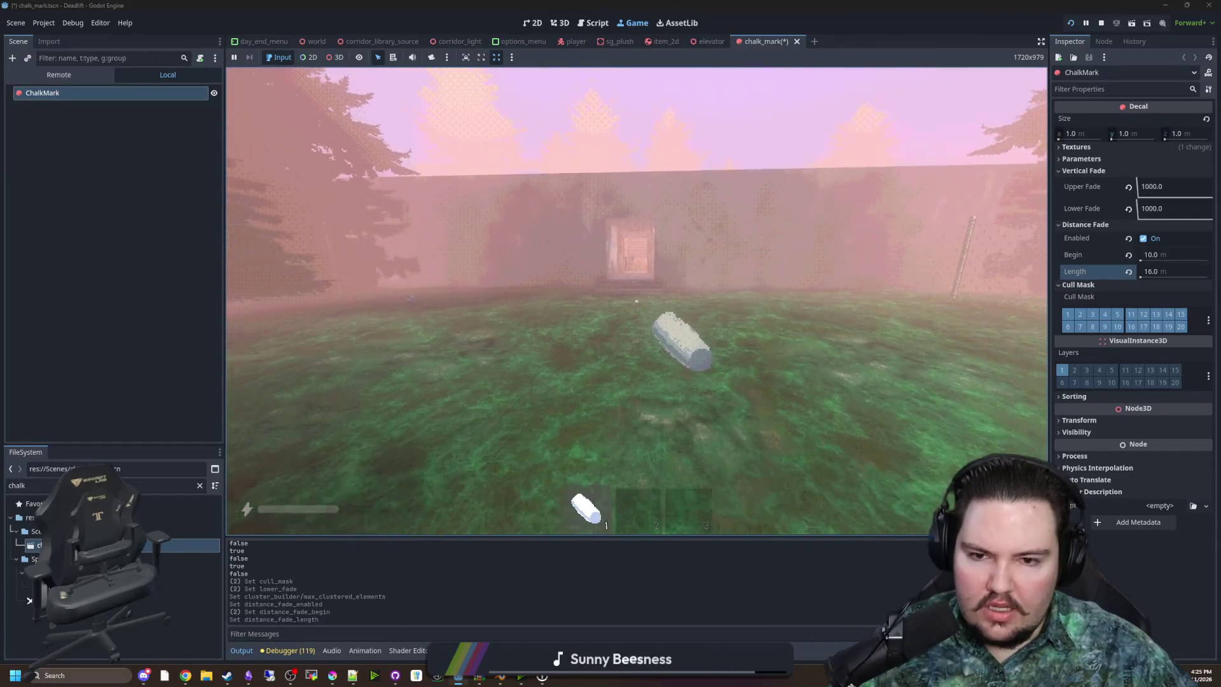
{"action": "key", "text": "w"}
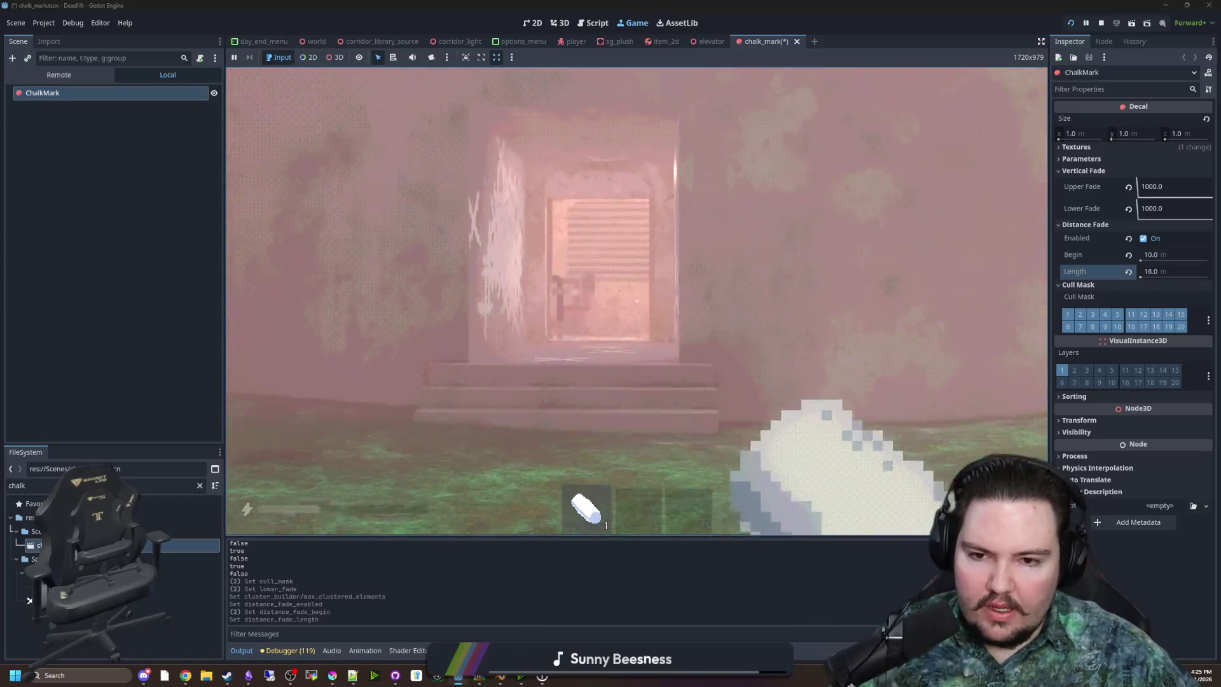
{"action": "key", "text": "w"}
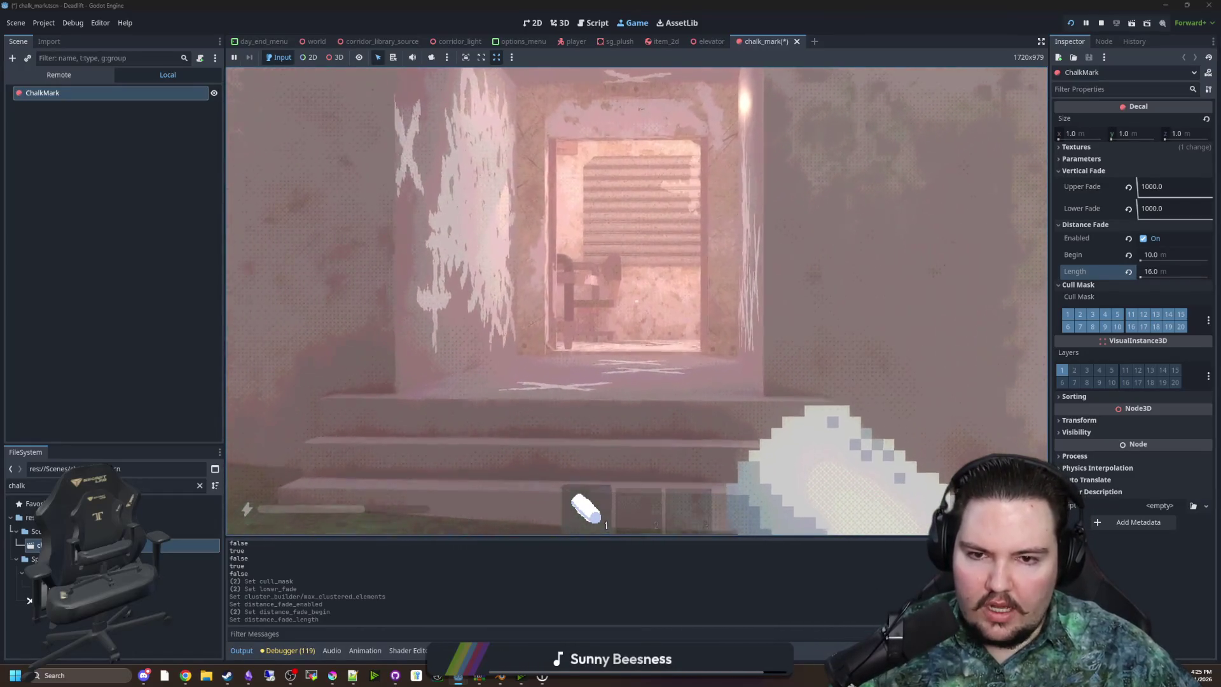
{"action": "key", "text": "s"}
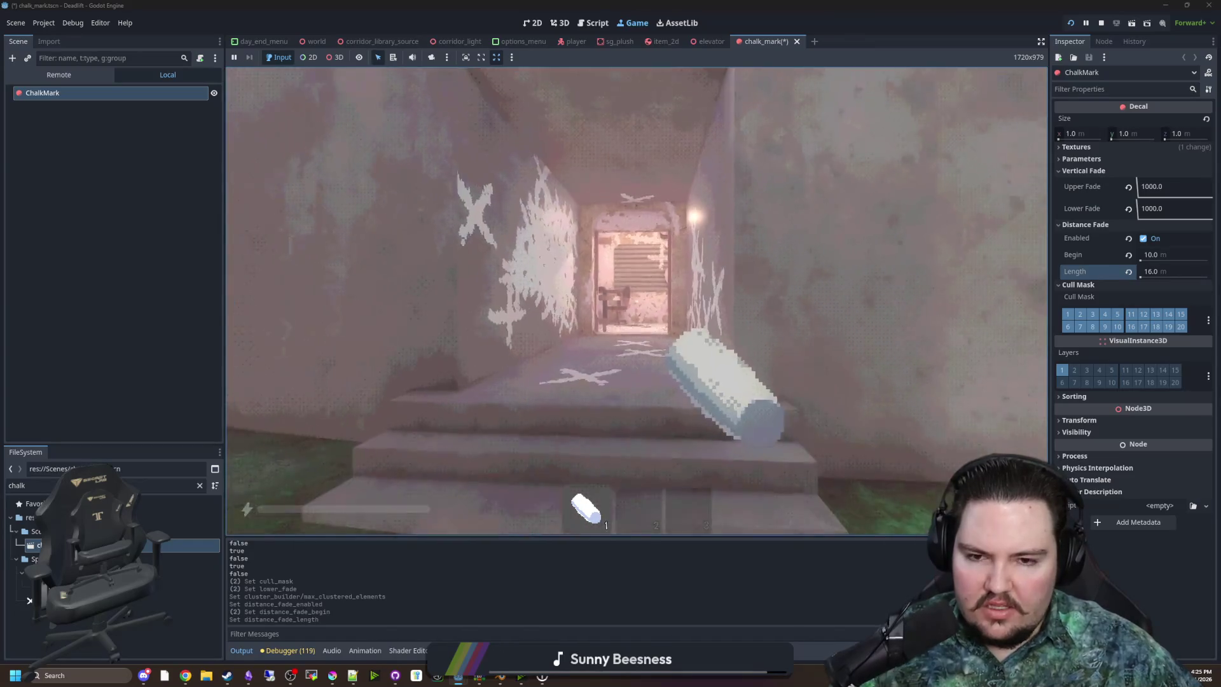
{"action": "key", "text": "w"}
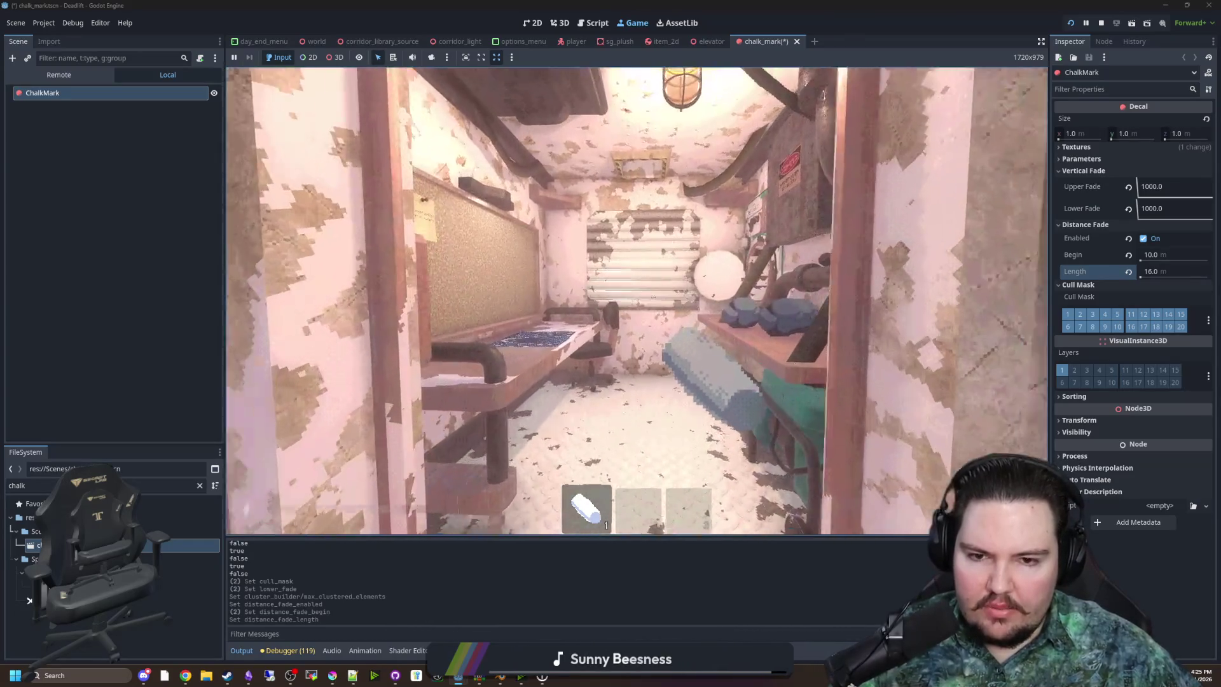
{"action": "key", "text": "Escape"}
{"action": "left_click", "coordinate": [44, 22]}
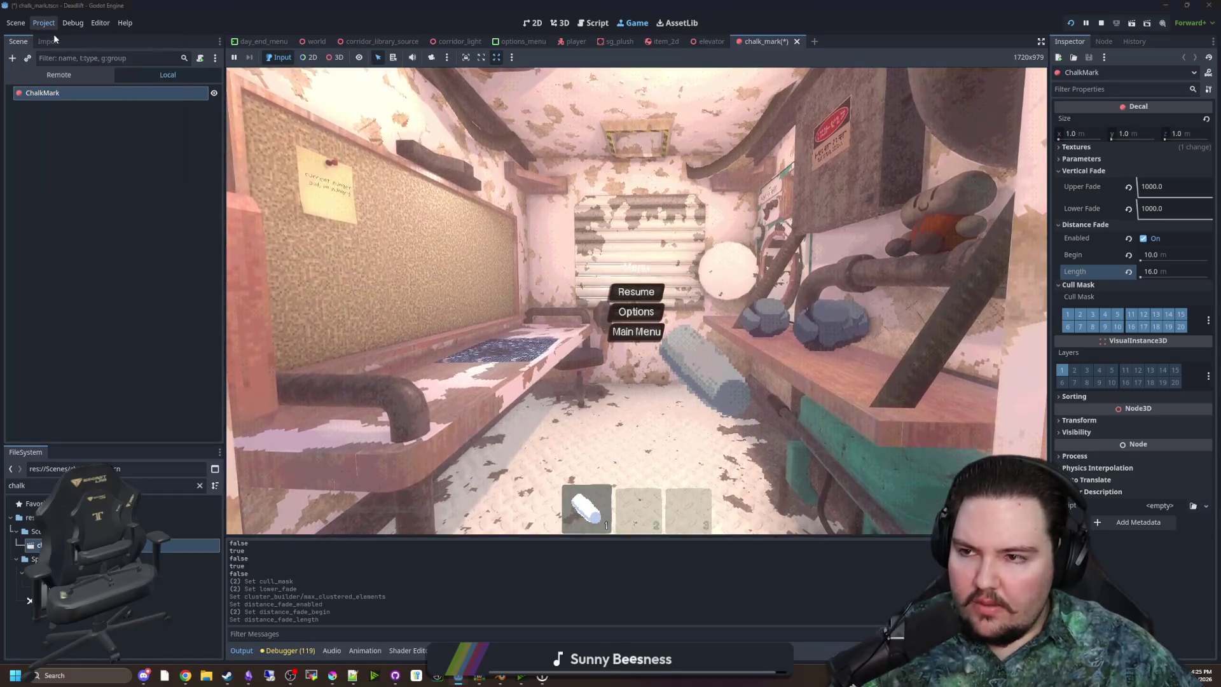
Set Max Clustered Elements to 4096 in Project Settings and stop the running game
{"action": "left_click", "coordinate": [53, 33]}
{"action": "left_click_drag", "start_coordinate": [676, 342], "coordinate": [671, 343]}
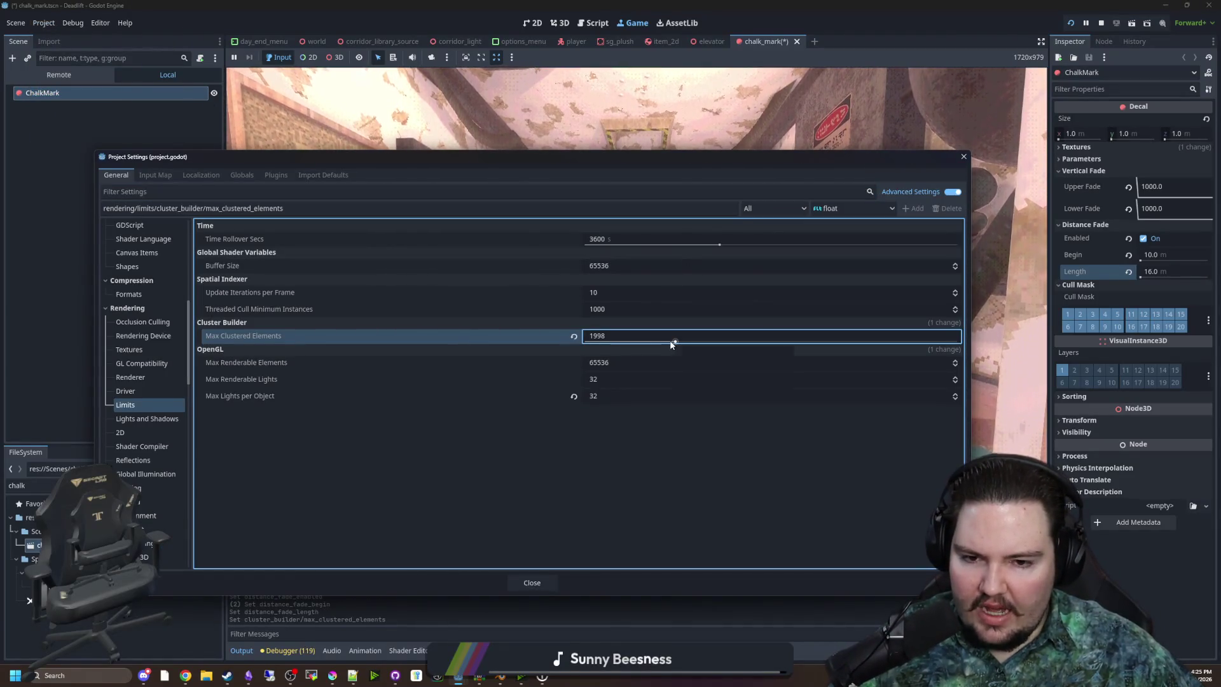
{"action": "mouse_move", "coordinate": [493, 335]}
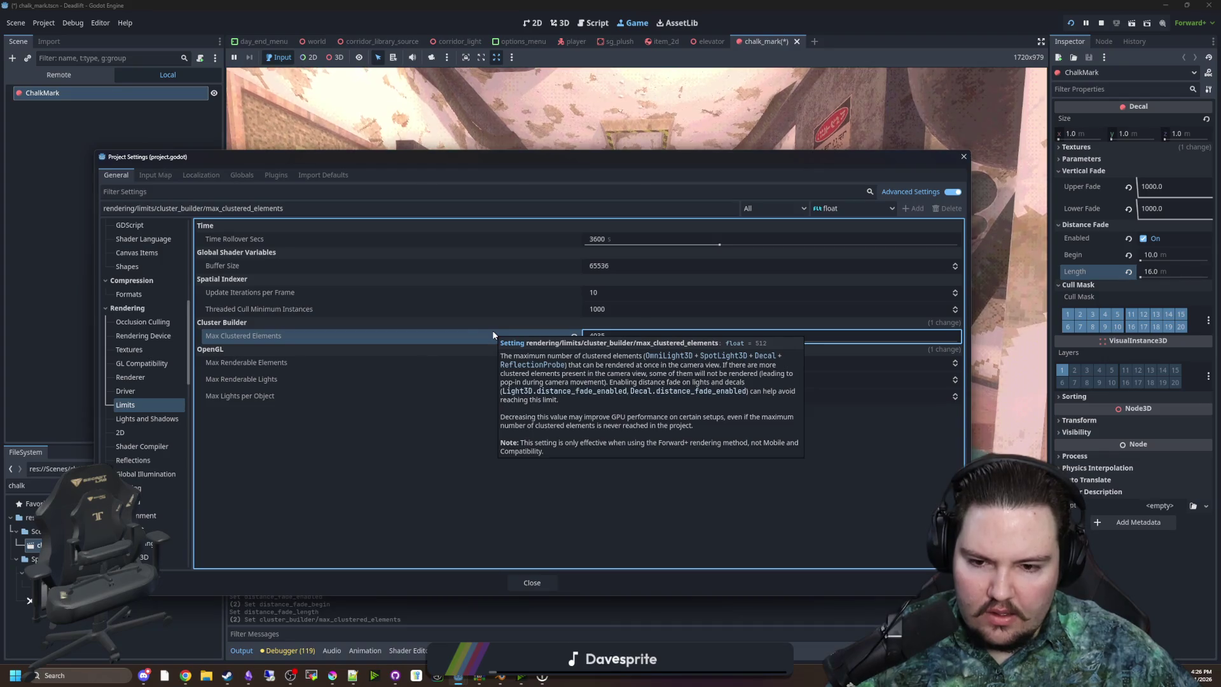
{"action": "double_click", "coordinate": [626, 334]}
{"action": "type", "text": "4096"}
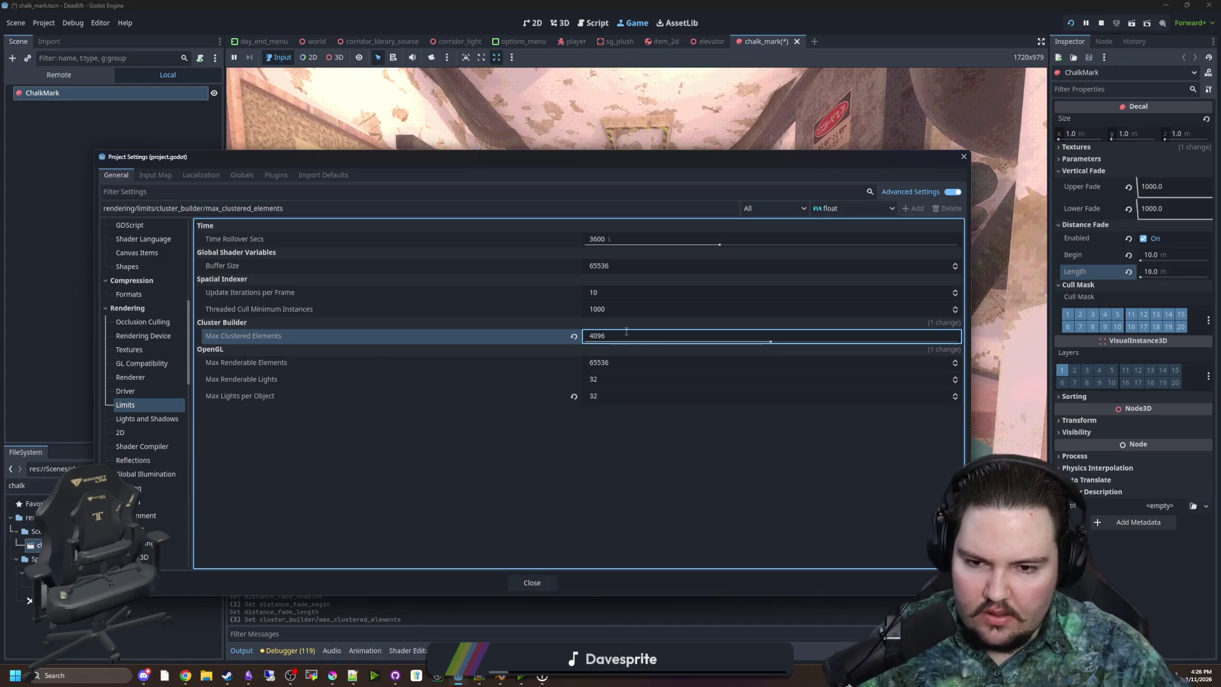
{"action": "left_click", "coordinate": [533, 581]}
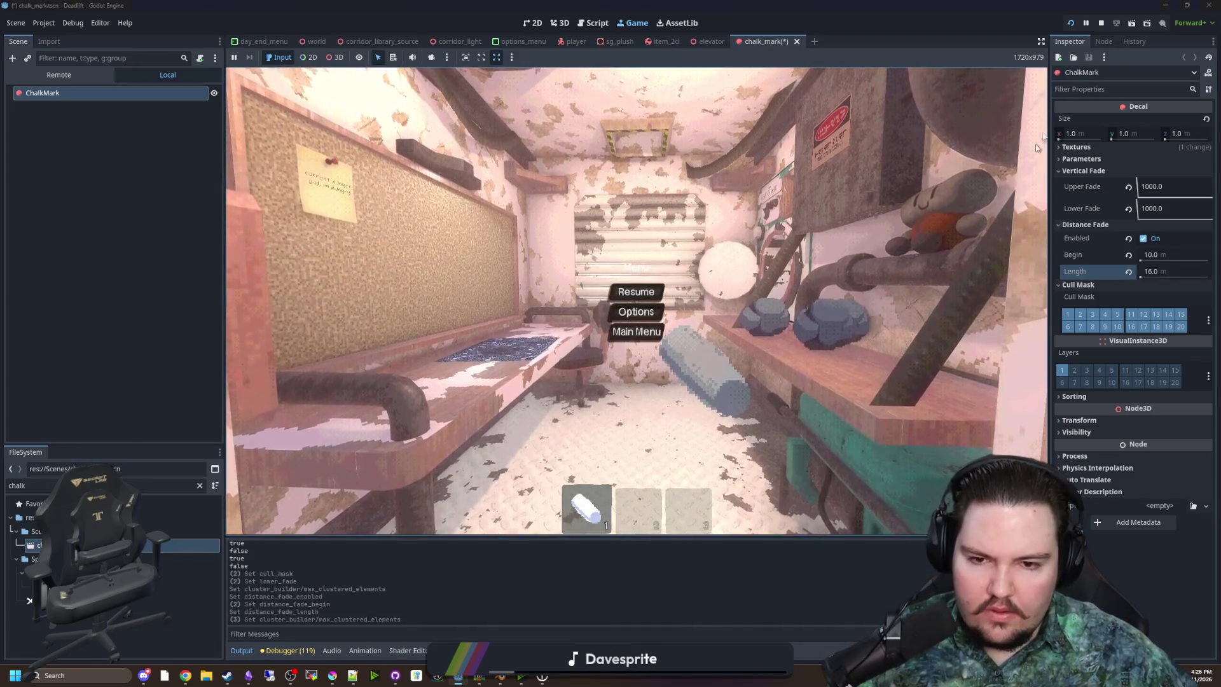
{"action": "key", "text": "F8"}
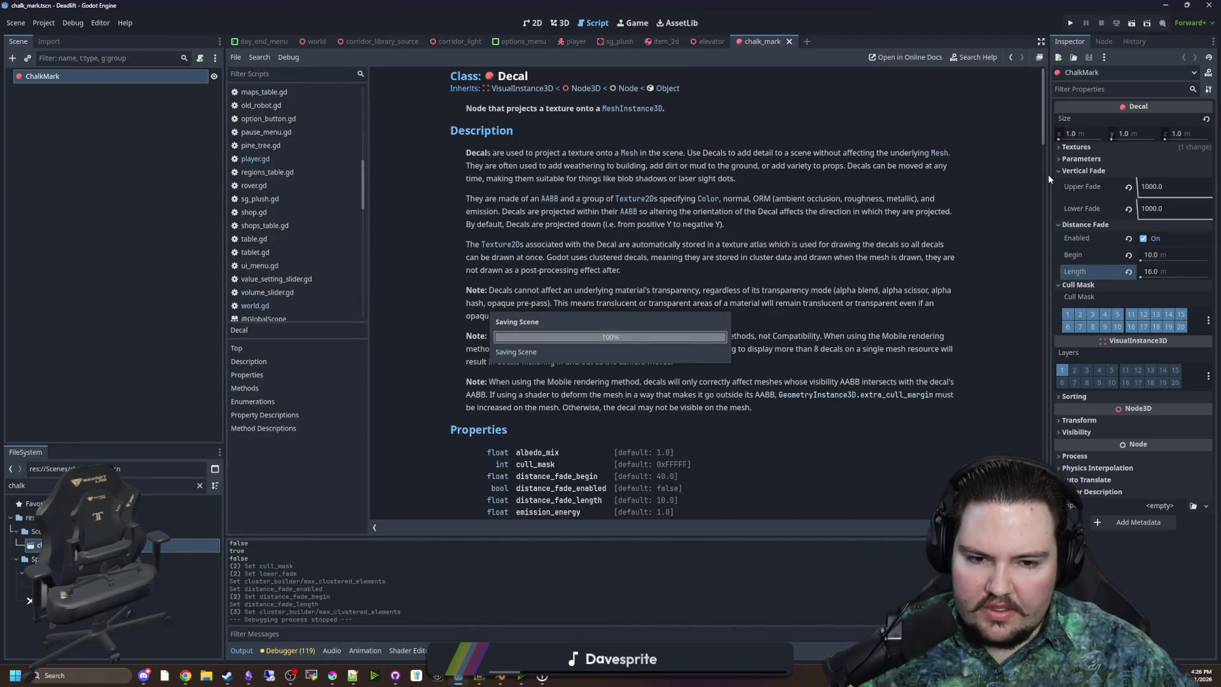
Relaunch the project, start play, pick up the chalk and draw X marks on the booth floor
{"action": "left_click", "coordinate": [1071, 23]}
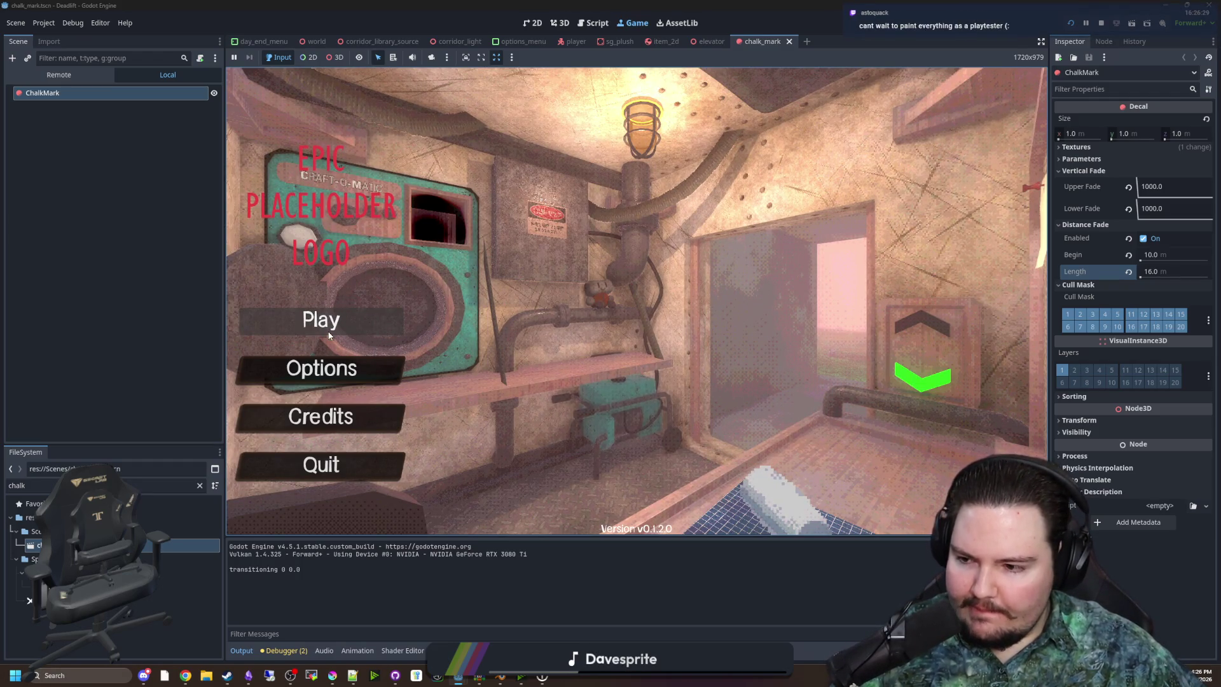
{"action": "type", "text": "dwasdwa"}
{"action": "left_click", "coordinate": [338, 321]}
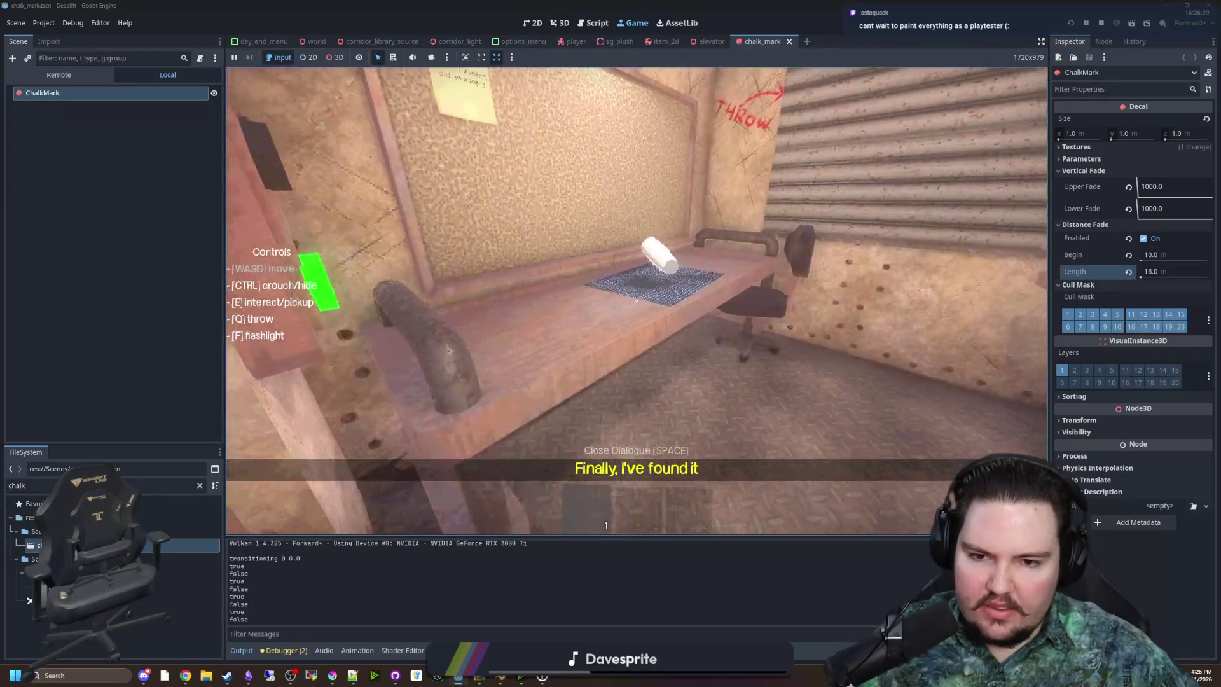
{"action": "key", "text": "e"}
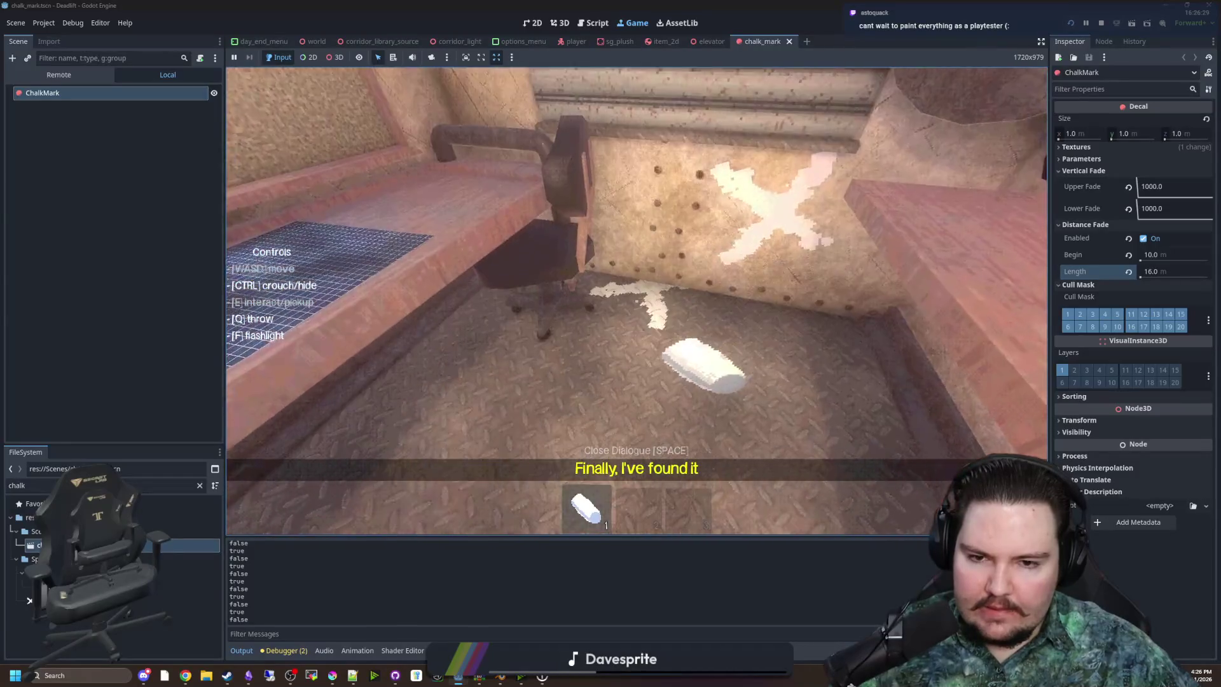
{"action": "left_click_drag", "start_coordinate": [637, 301], "coordinate": [636, 300]}
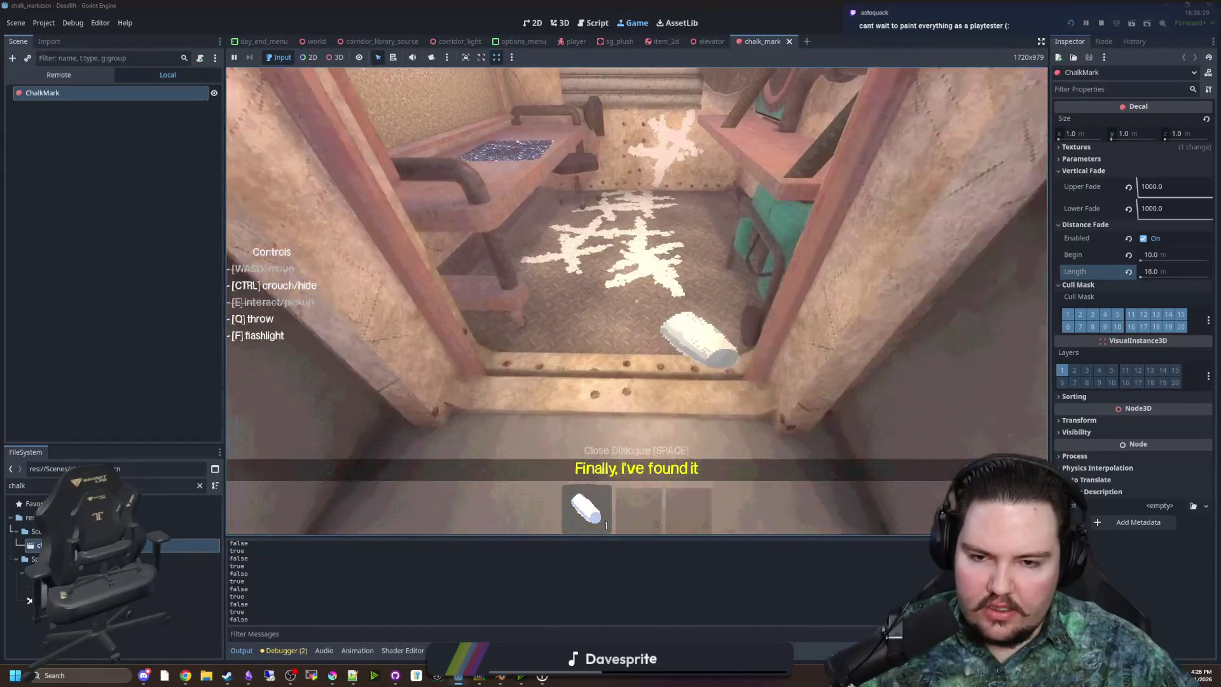
Back out of the booth onto the grass to check how the chalk marks fade, then pause
{"action": "key", "text": "s"}
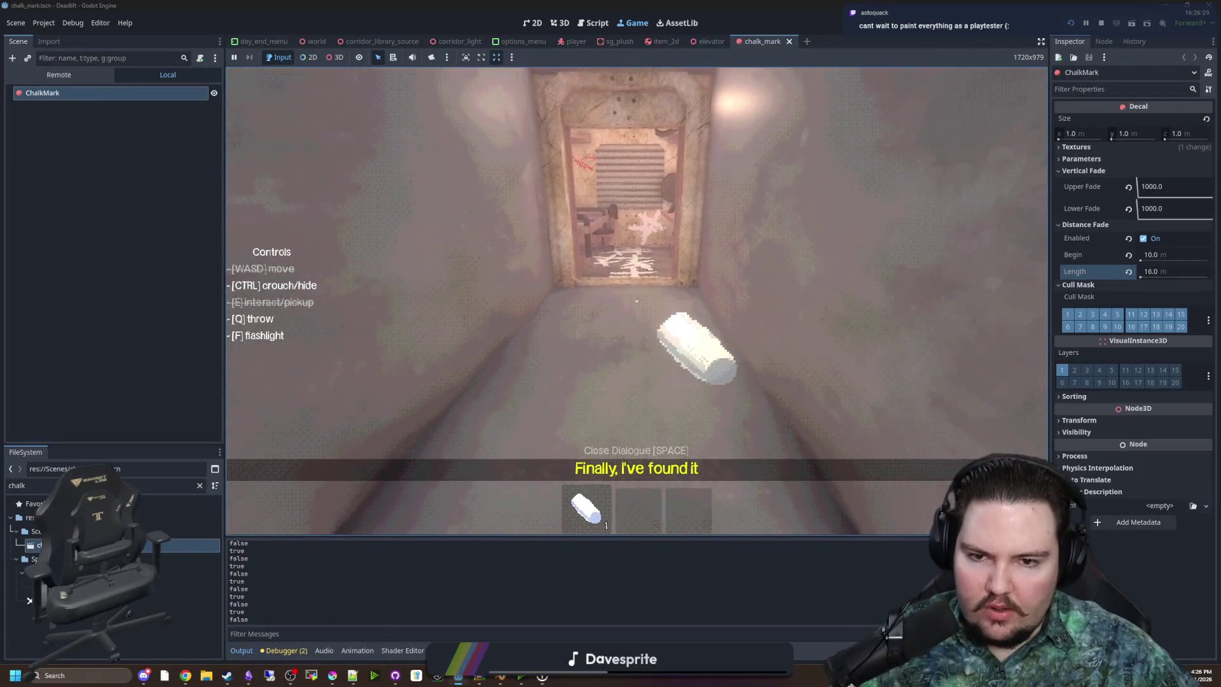
{"action": "key", "text": "s"}
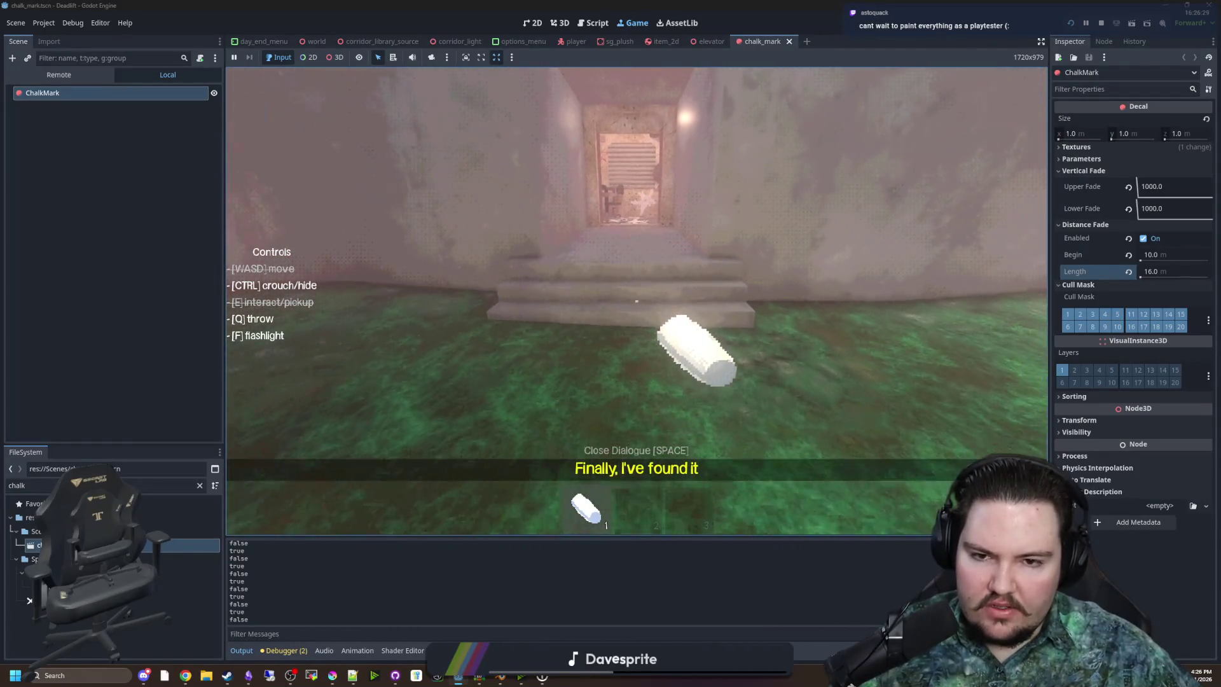
{"action": "key", "text": "s"}
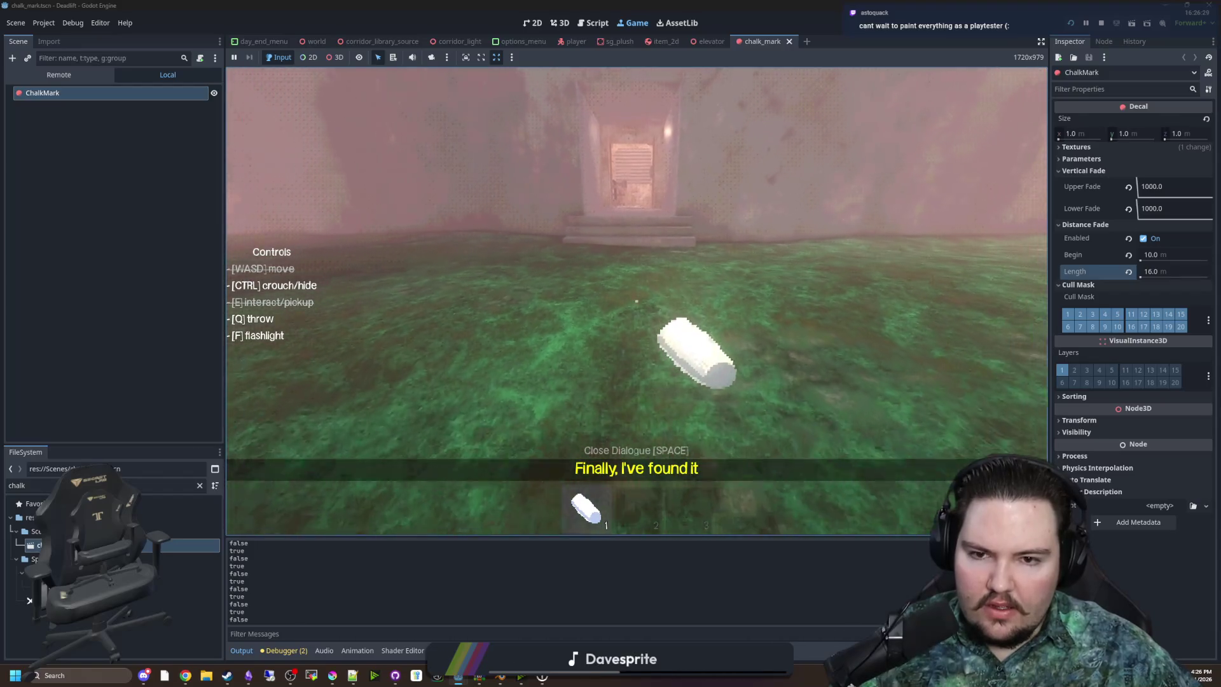
{"action": "key", "text": "s"}
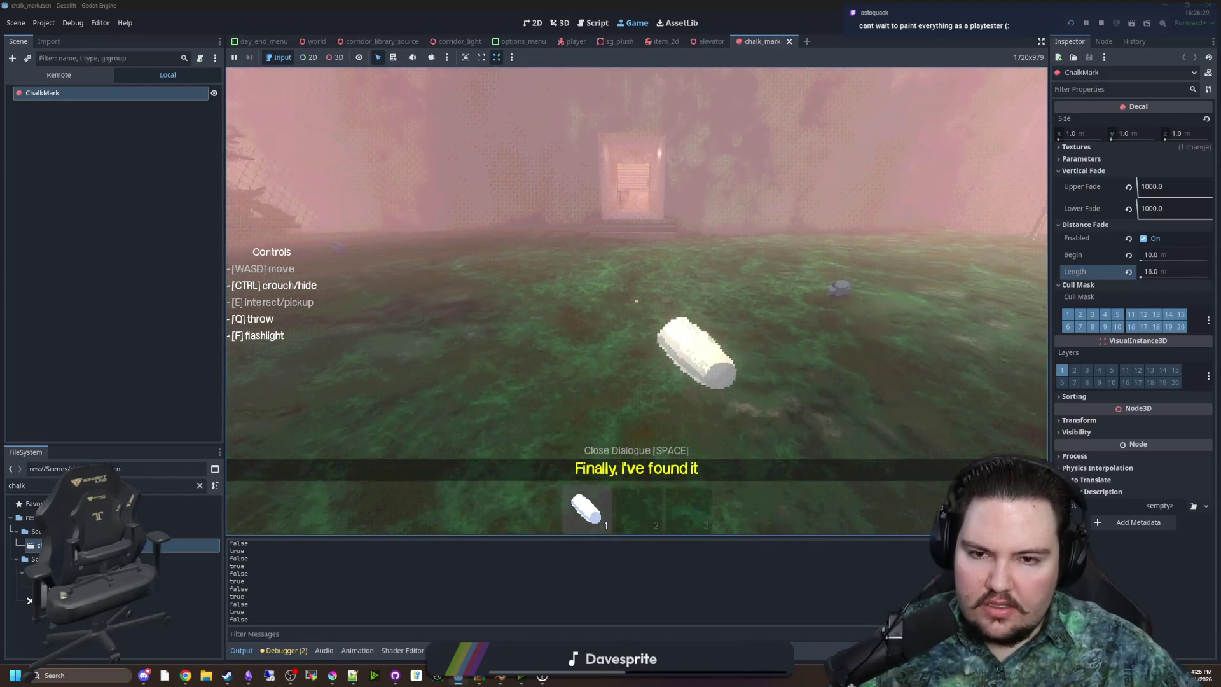
{"action": "key", "text": "s"}
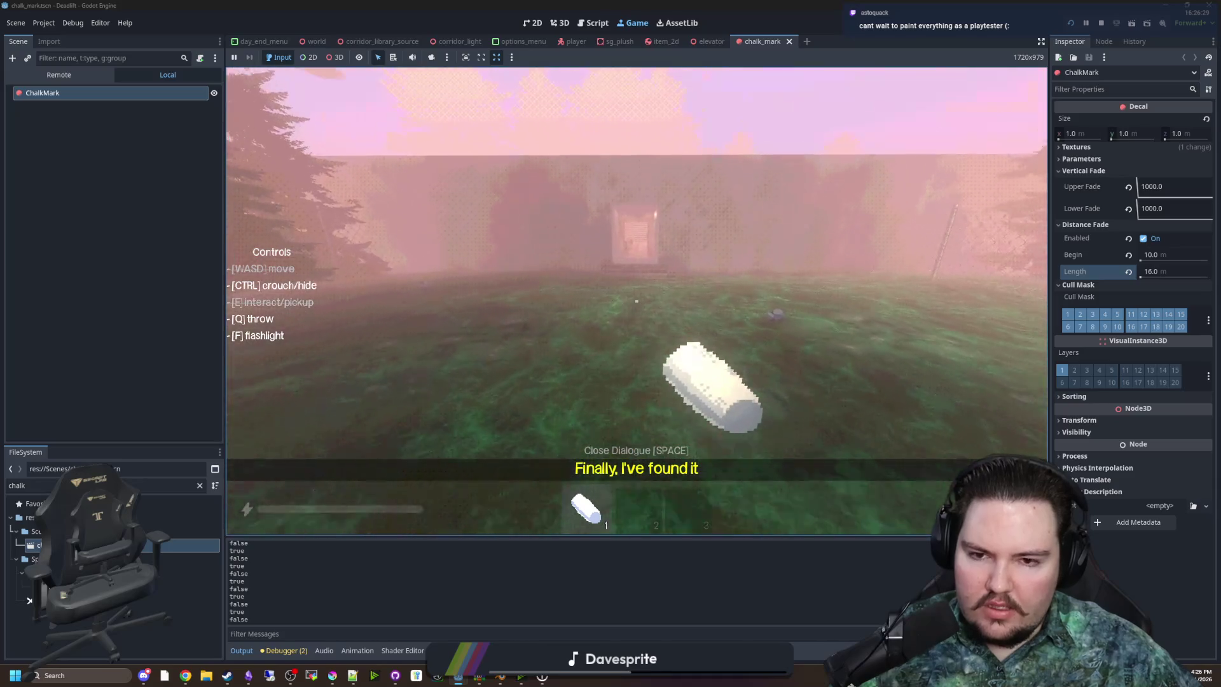
{"action": "key", "text": "w"}
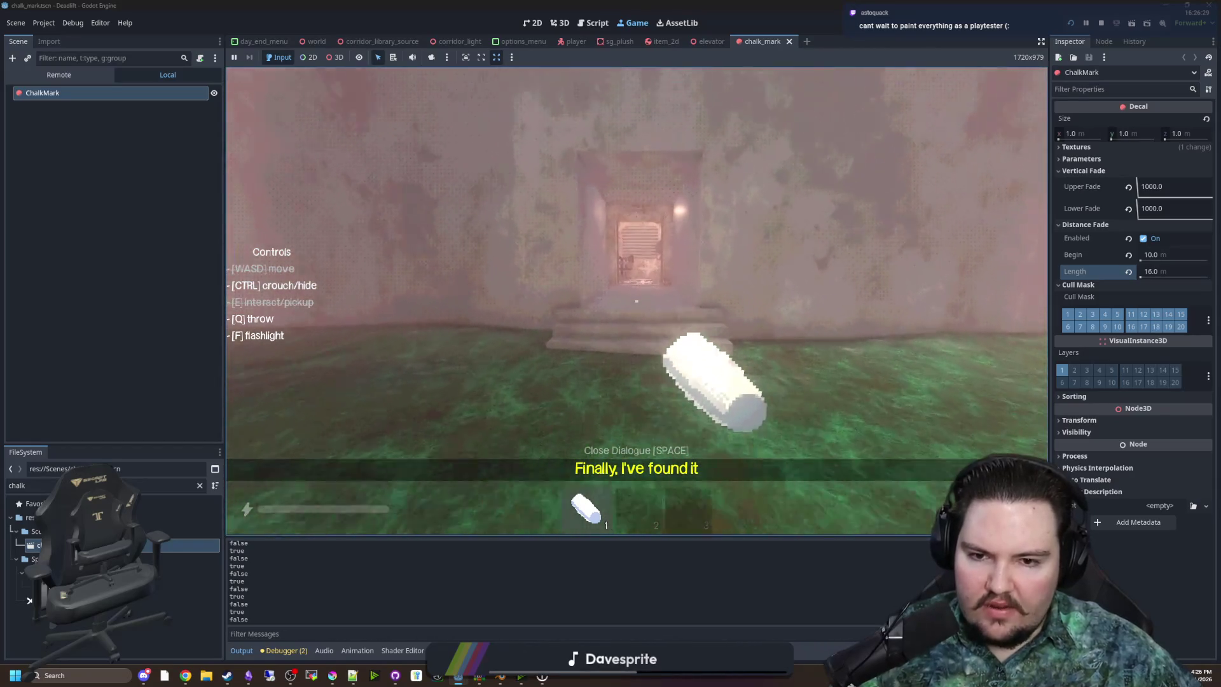
{"action": "key", "text": "Escape"}
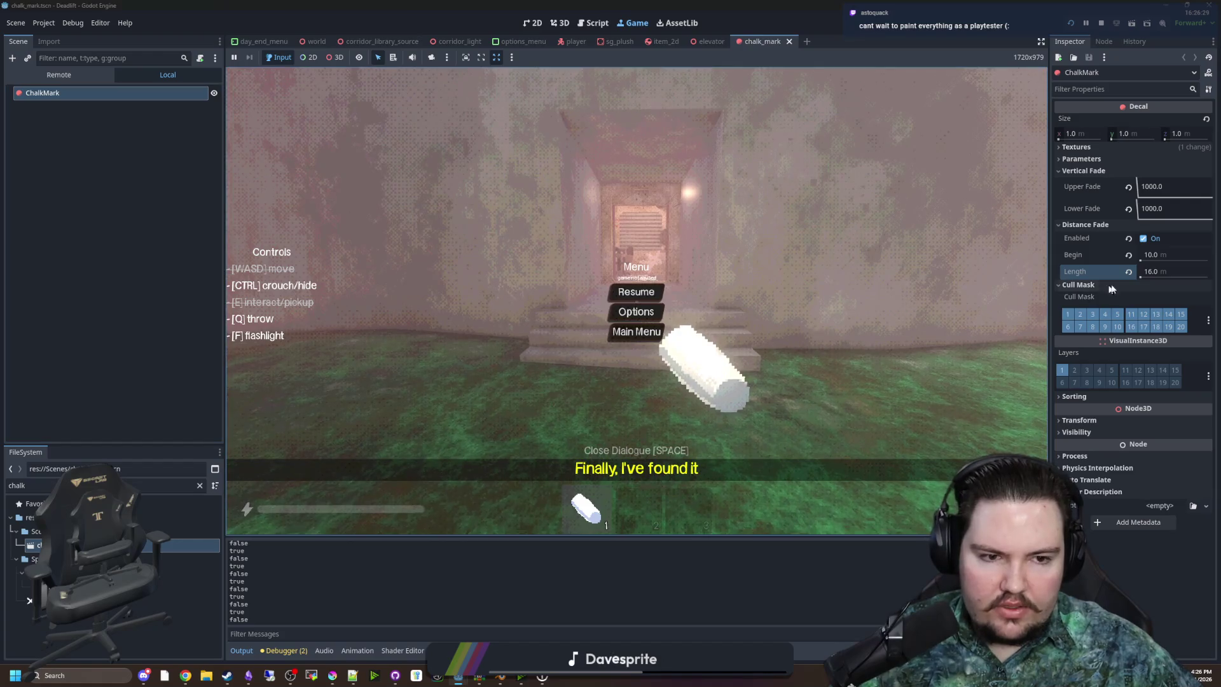
Set the ChalkMark Distance Fade Begin to 8 m and Length to 12 m
{"action": "left_click", "coordinate": [1152, 255]}
{"action": "type", "text": "8"}
{"action": "key", "text": "Return"}
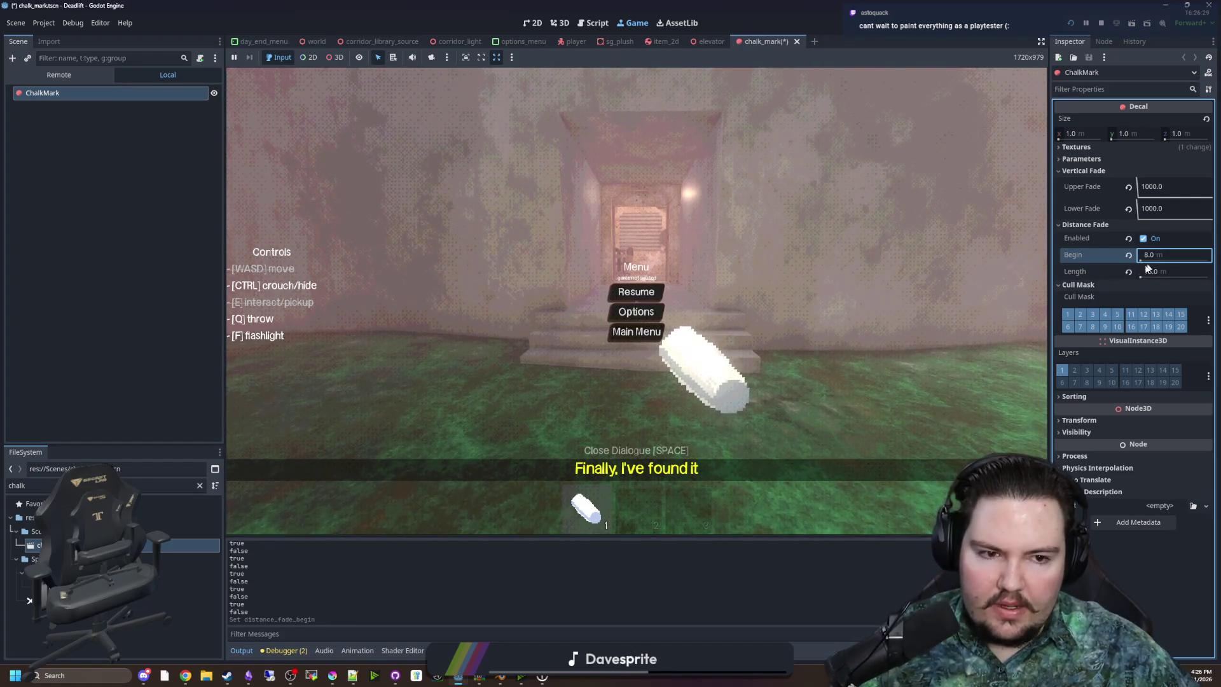
{"action": "left_click", "coordinate": [1153, 271]}
{"action": "type", "text": "12"}
{"action": "key", "text": "Return"}
Walk into the marked room and back toward the forest to test the 8 m fade
{"action": "left_click", "coordinate": [636, 292]}
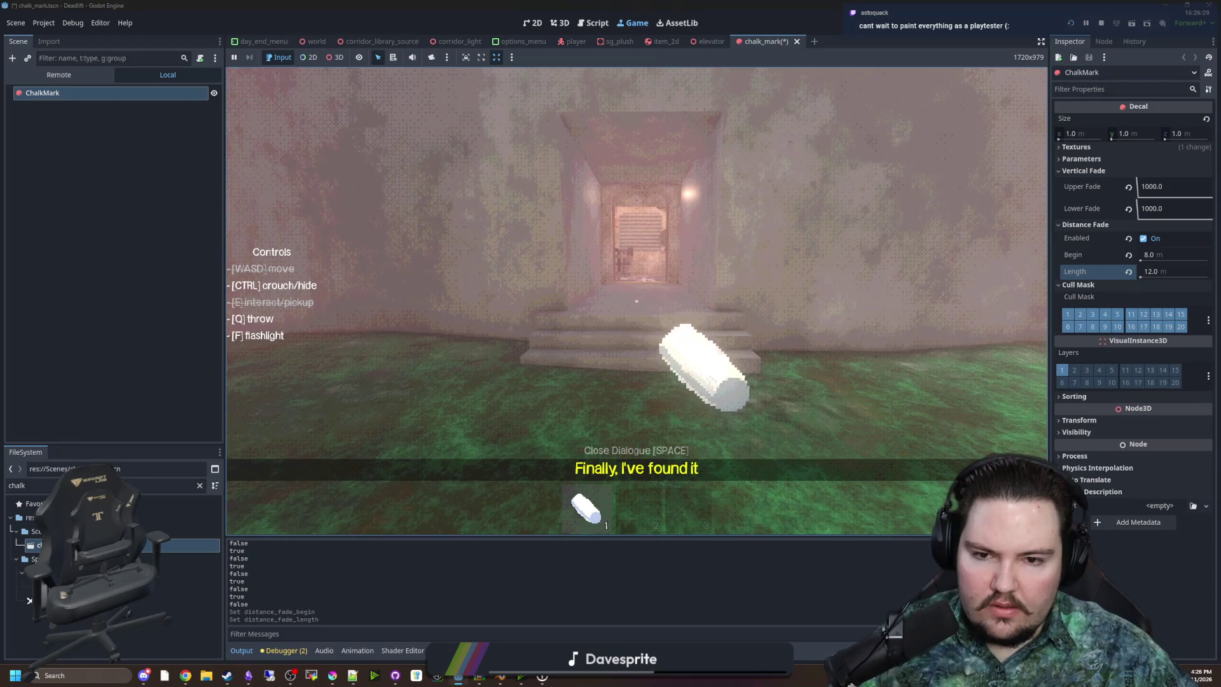
{"action": "key", "text": "w"}
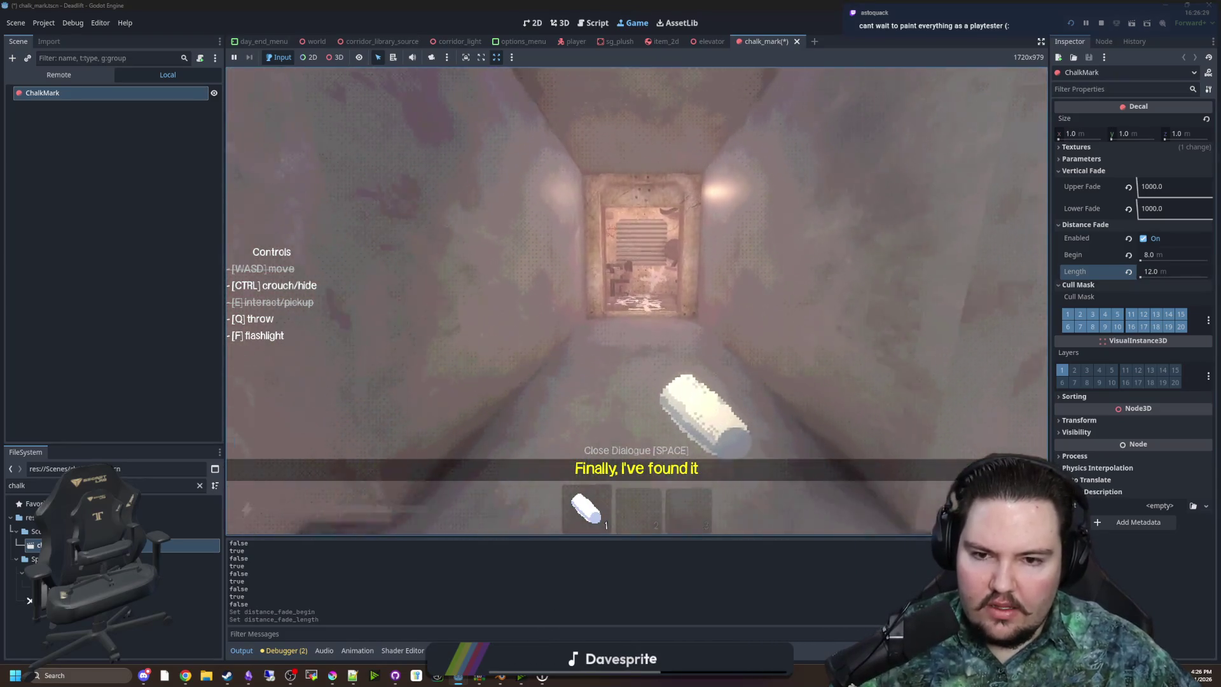
{"action": "key", "text": "w"}
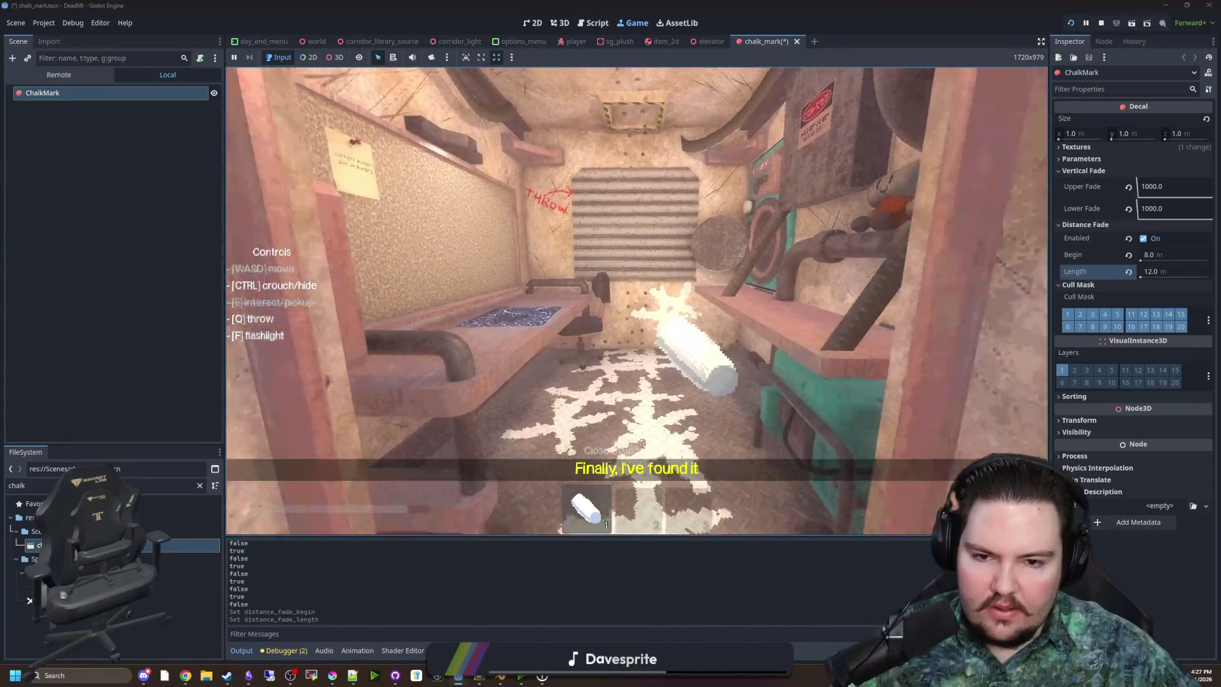
{"action": "key", "text": "s"}
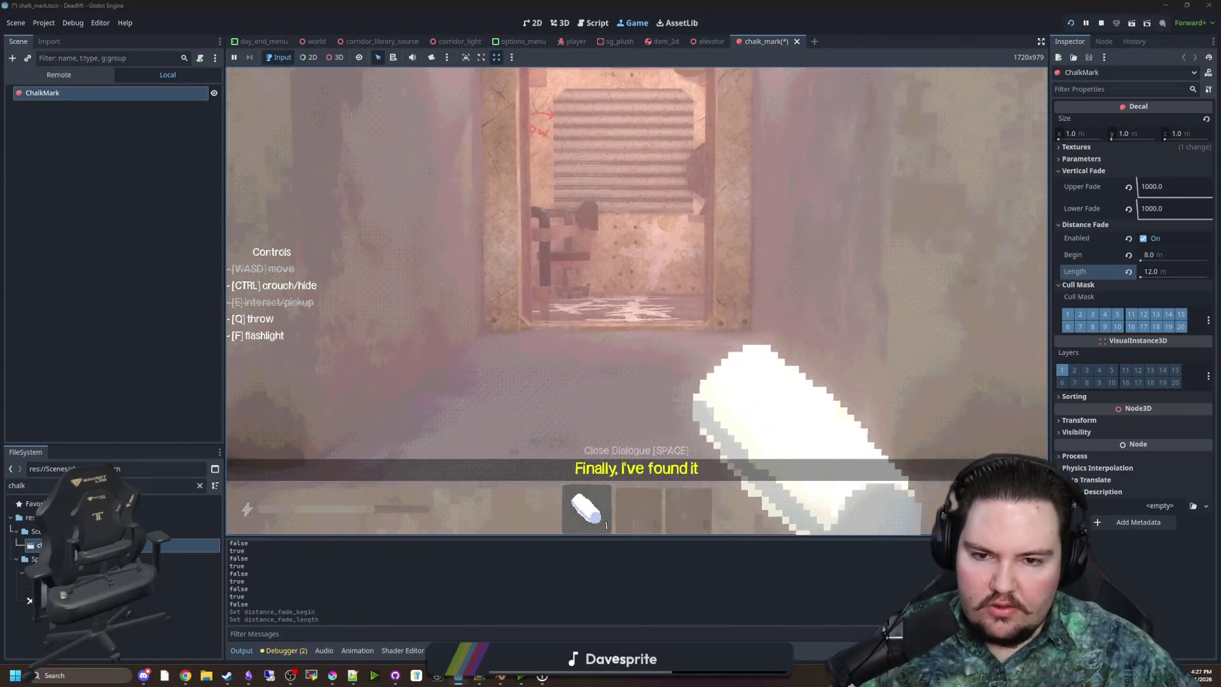
{"action": "key", "text": "s"}
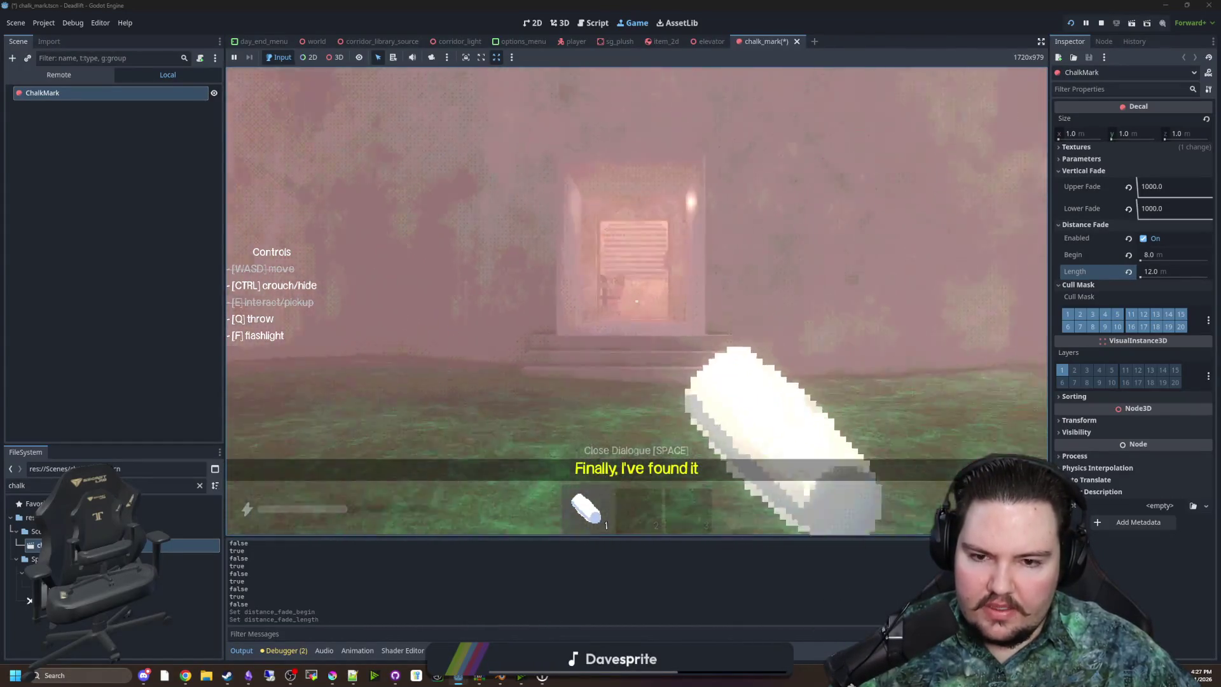
{"action": "key", "text": "s"}
{"action": "key", "text": "Escape"}
Change the ChalkMark Distance Fade to Begin 12 m and Length 16 m
{"action": "left_click", "coordinate": [1162, 255]}
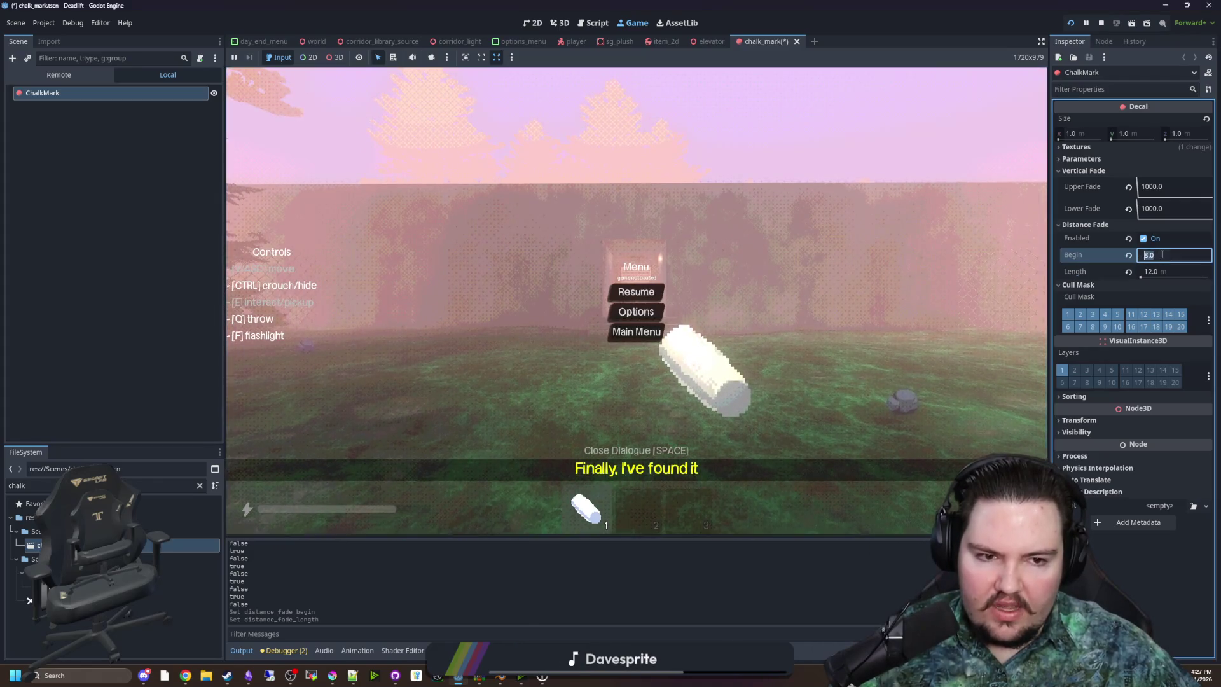
{"action": "type", "text": "12"}
{"action": "key", "text": "Return"}
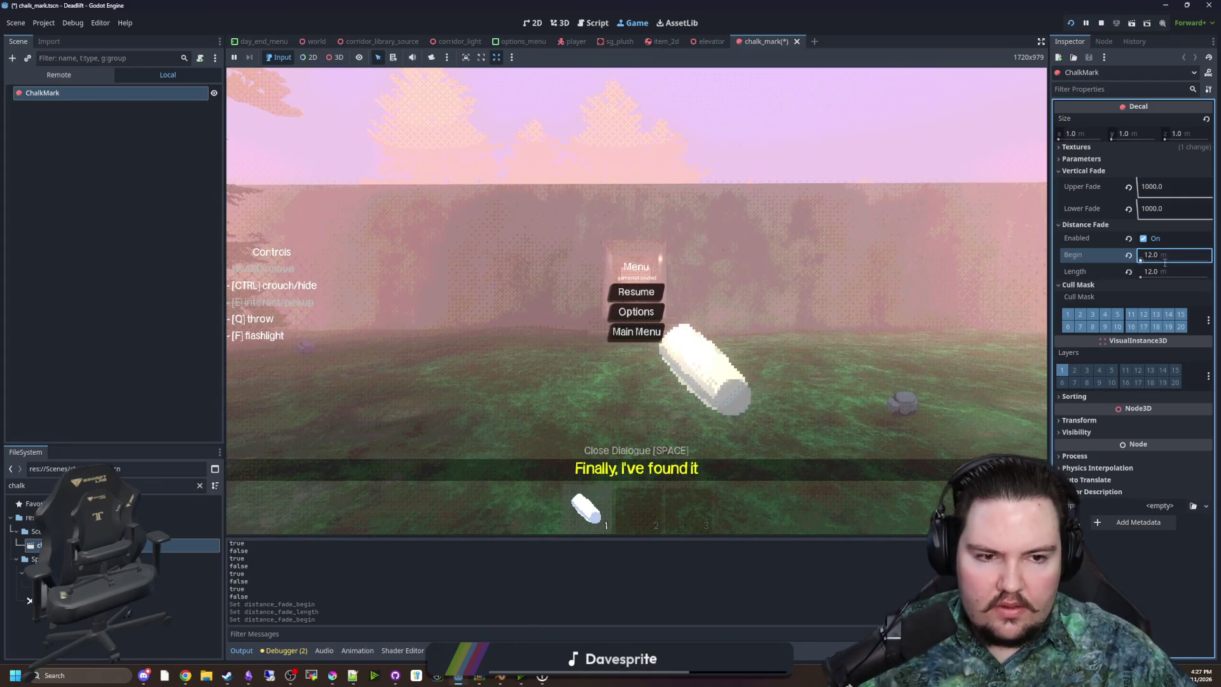
{"action": "left_click", "coordinate": [1169, 269]}
{"action": "type", "text": "16"}
{"action": "key", "text": "Return"}
Resume the game, walk into the corridor, drop and retake the chalk, and draw on the wall
{"action": "left_click", "coordinate": [503, 222]}
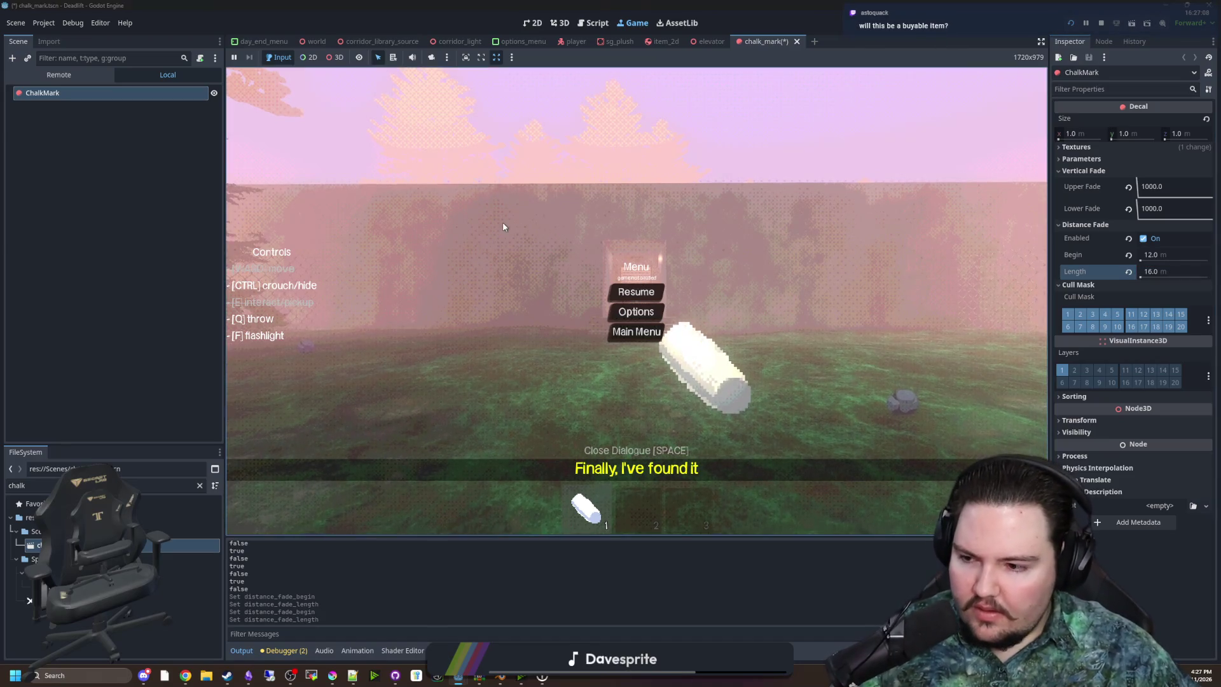
{"action": "key", "text": "Escape"}
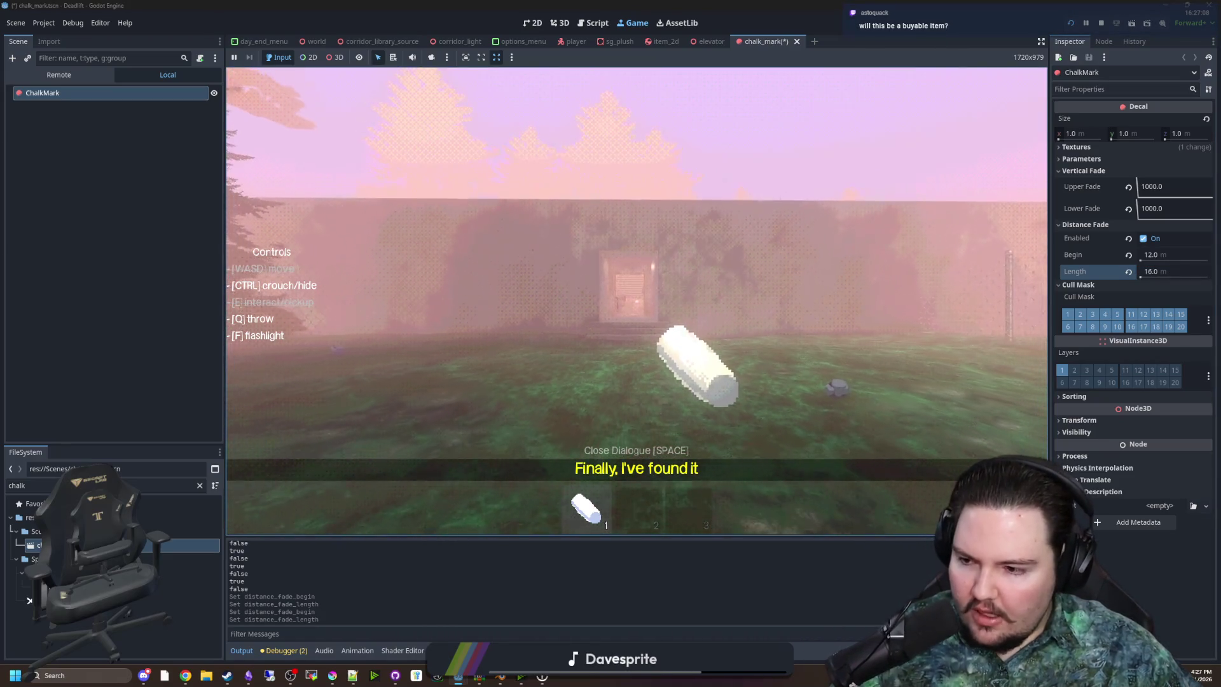
{"action": "key", "text": "shift+w"}
{"action": "key", "text": "shift+w"}
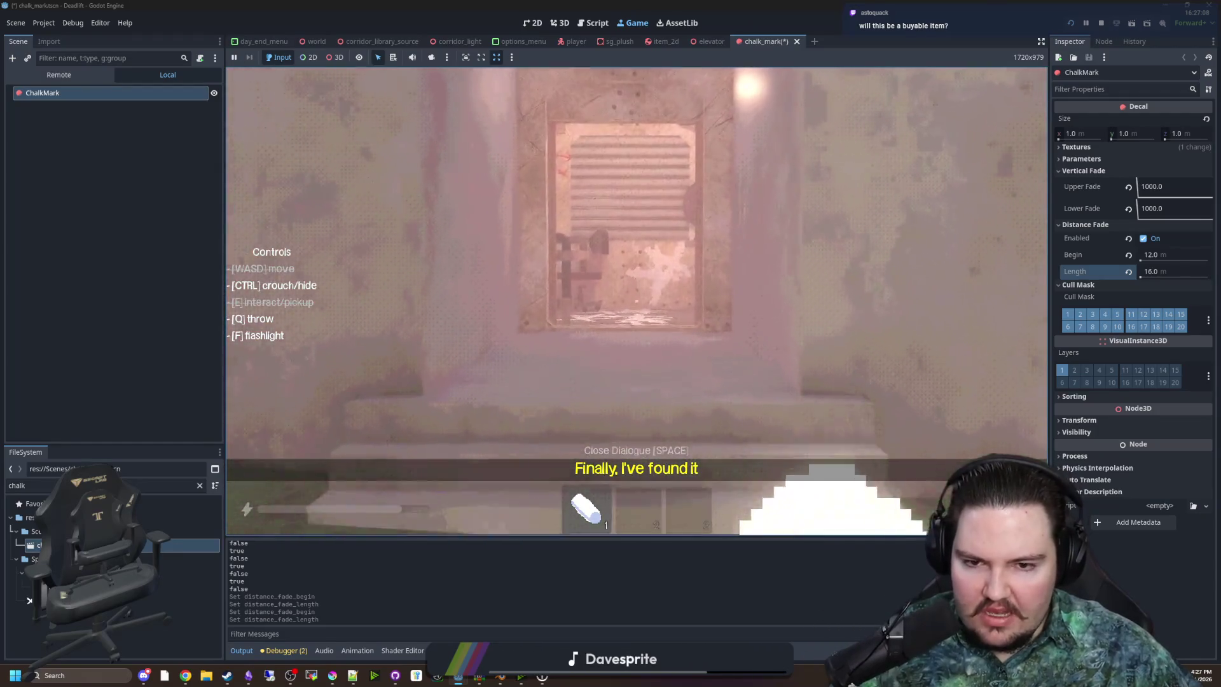
{"action": "key", "text": "shift+w"}
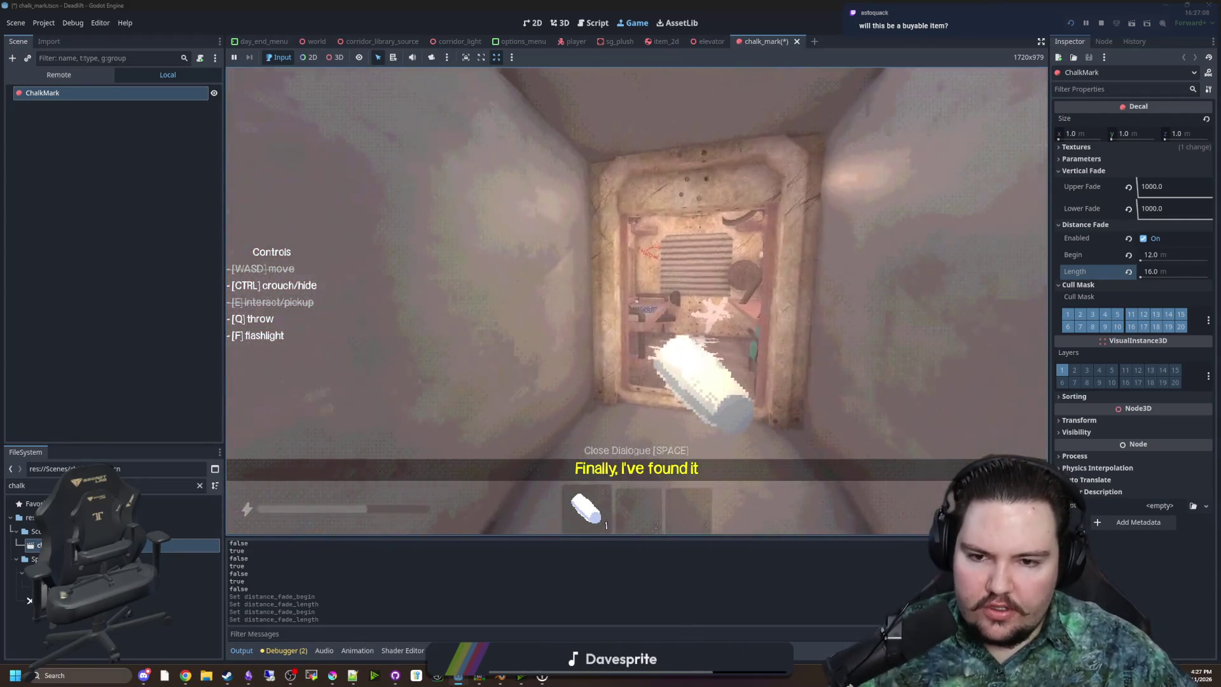
{"action": "key", "text": "q"}
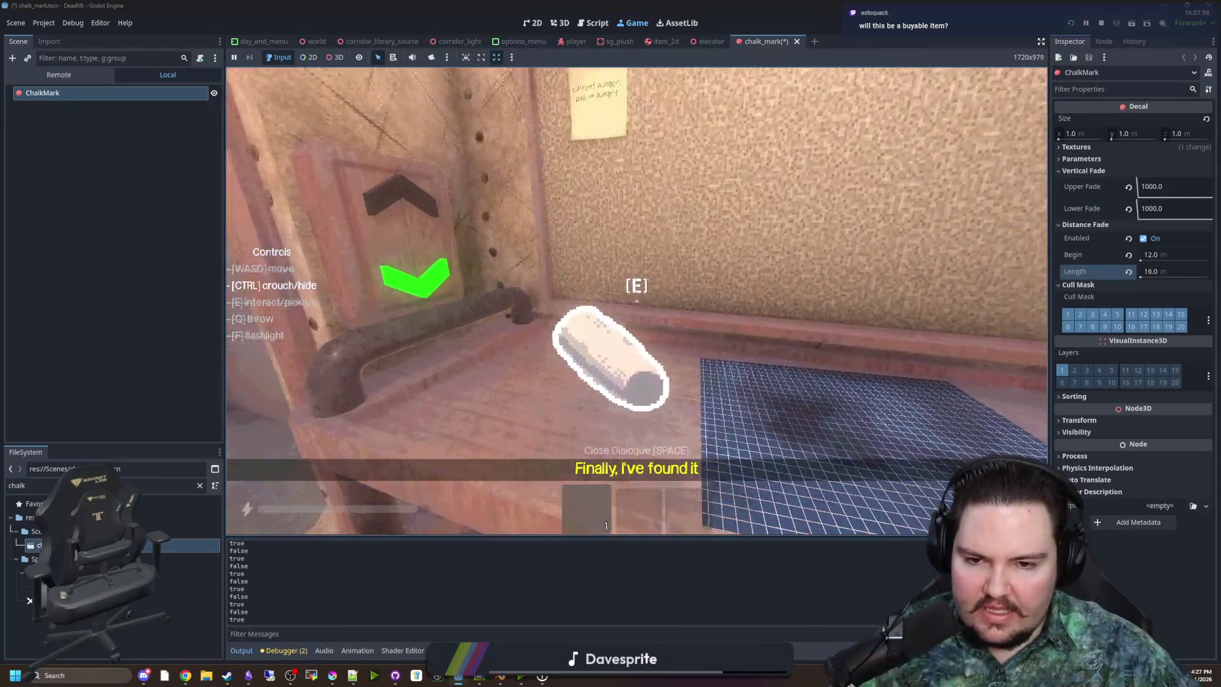
{"action": "mouse_move", "coordinate": [636, 299]}
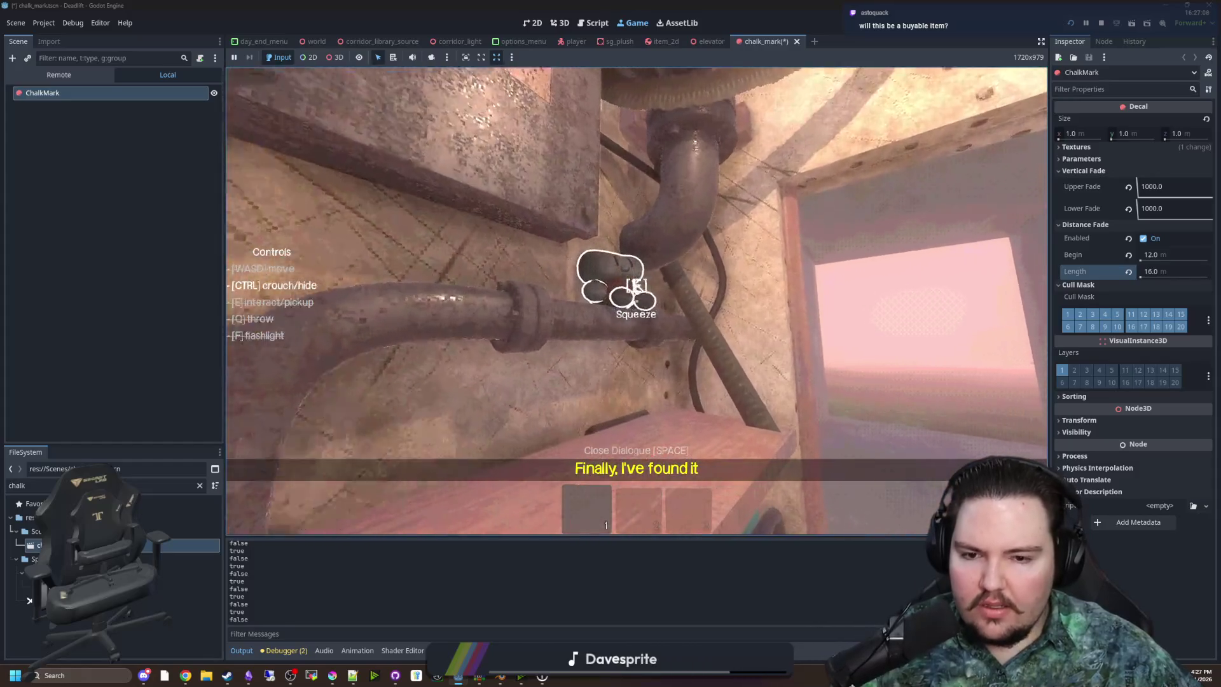
{"action": "key", "text": "e"}
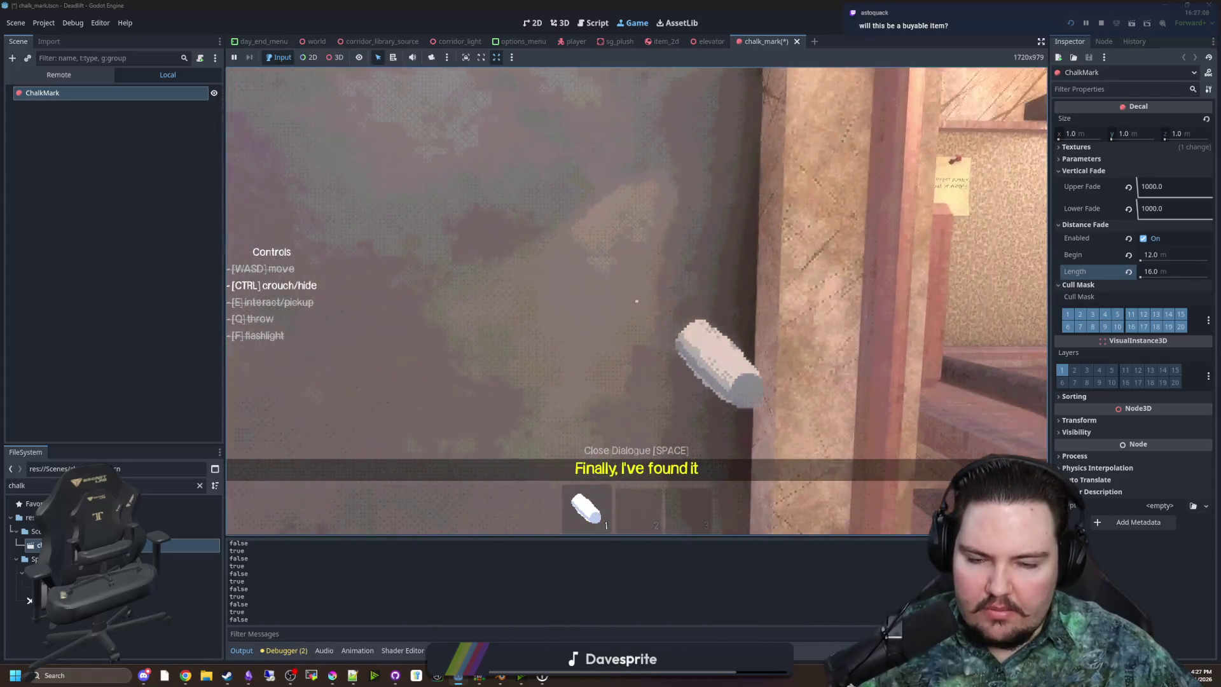
{"action": "left_click", "coordinate": [636, 301]}
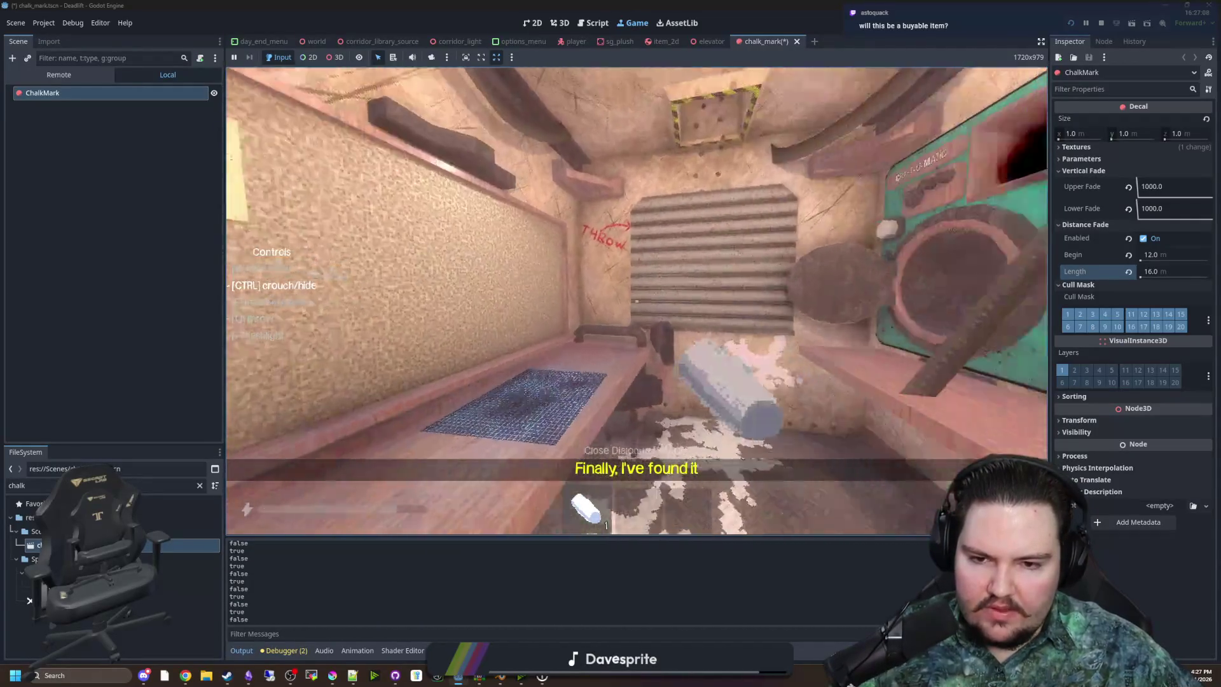
Pick up the chalk again, draw marks on the floor, drop it, and pause back to the editor
{"action": "key", "text": "e"}
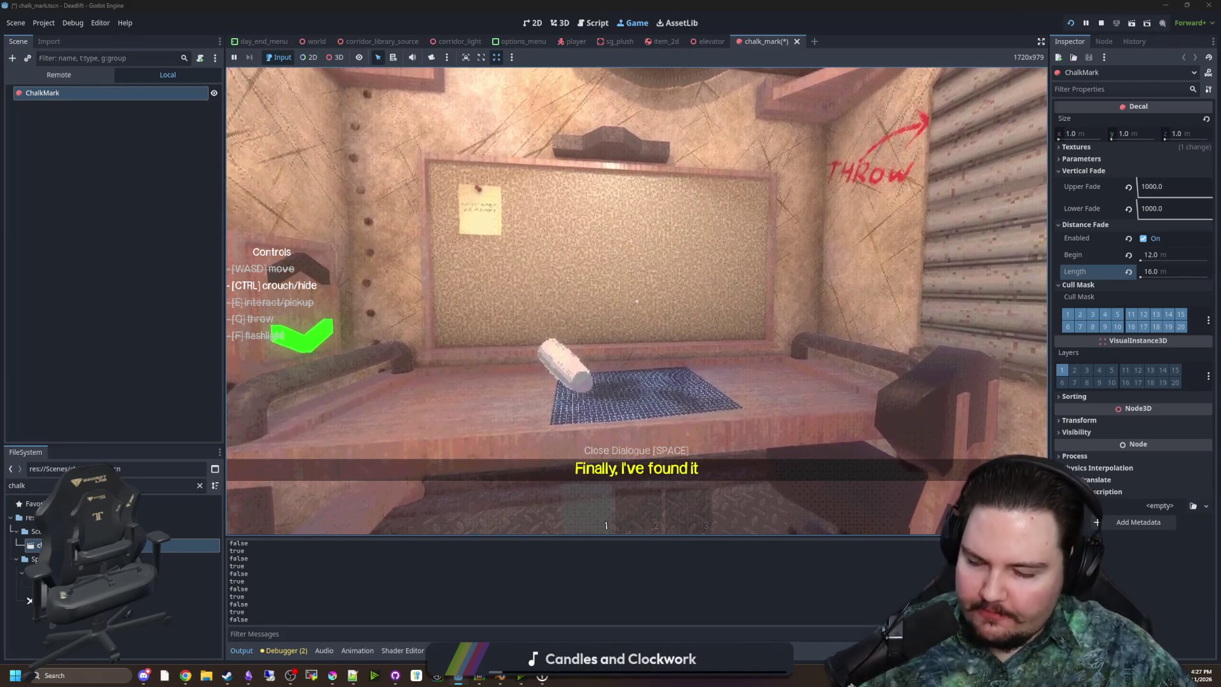
{"action": "key", "text": "e"}
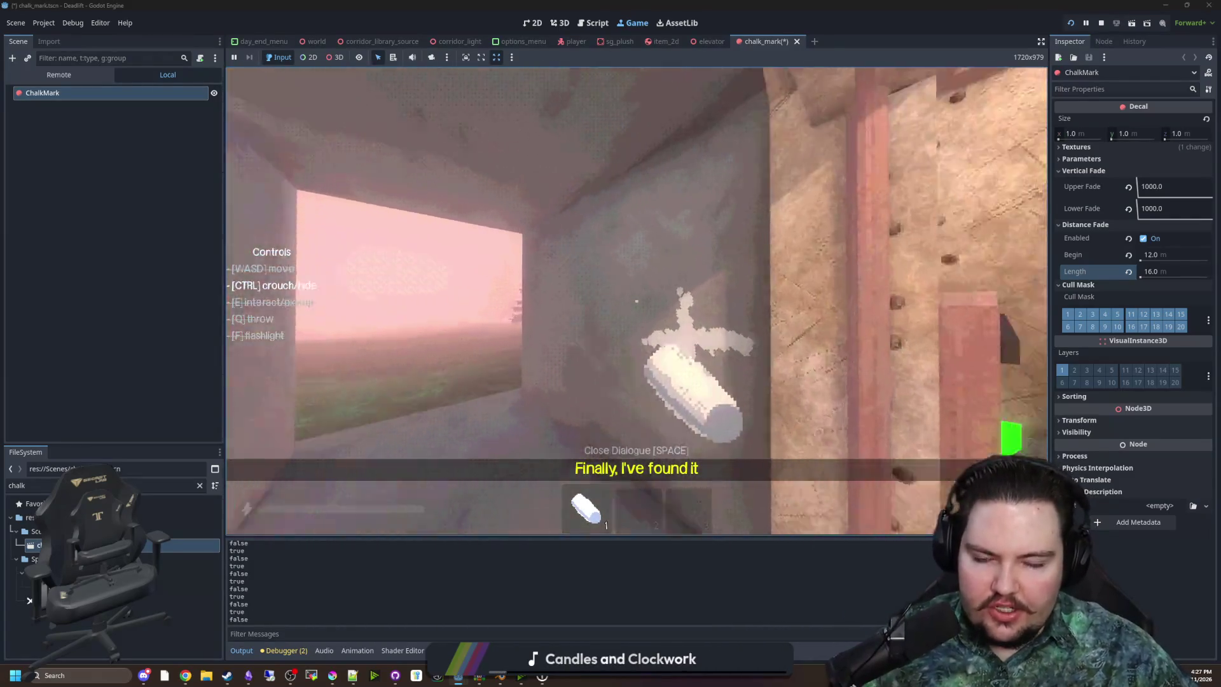
{"action": "left_click", "coordinate": [636, 301]}
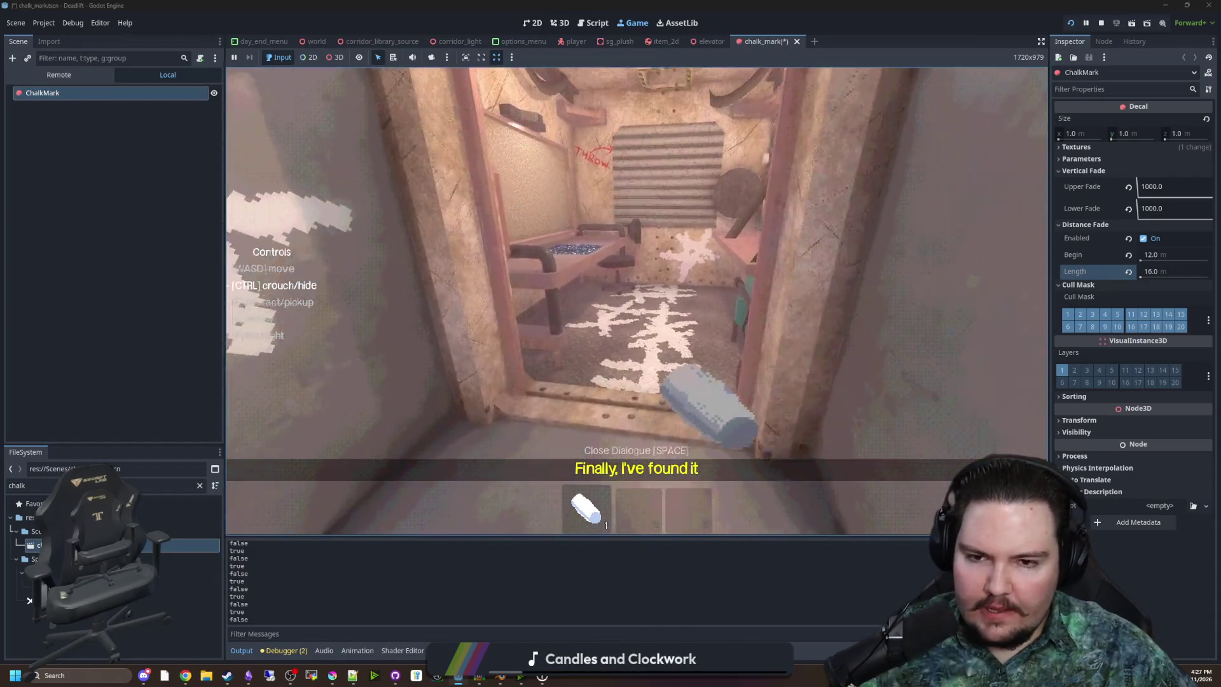
{"action": "key", "text": "q"}
{"action": "key", "text": "super"}
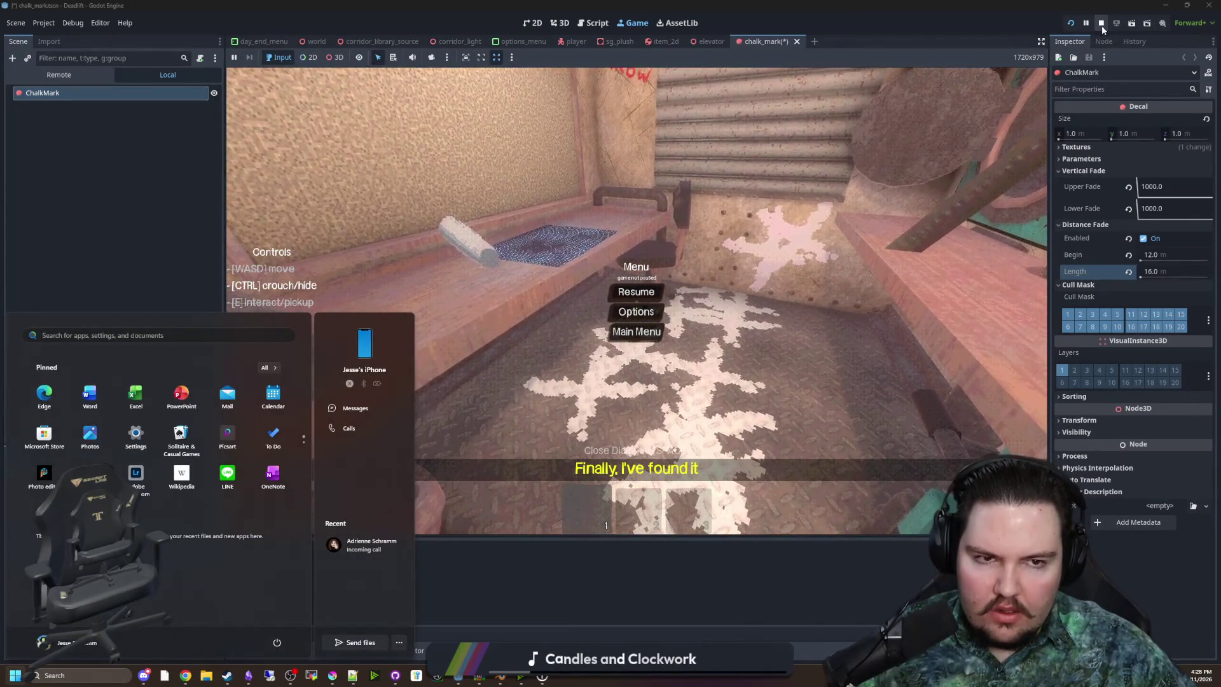
{"action": "left_click", "coordinate": [163, 150]}
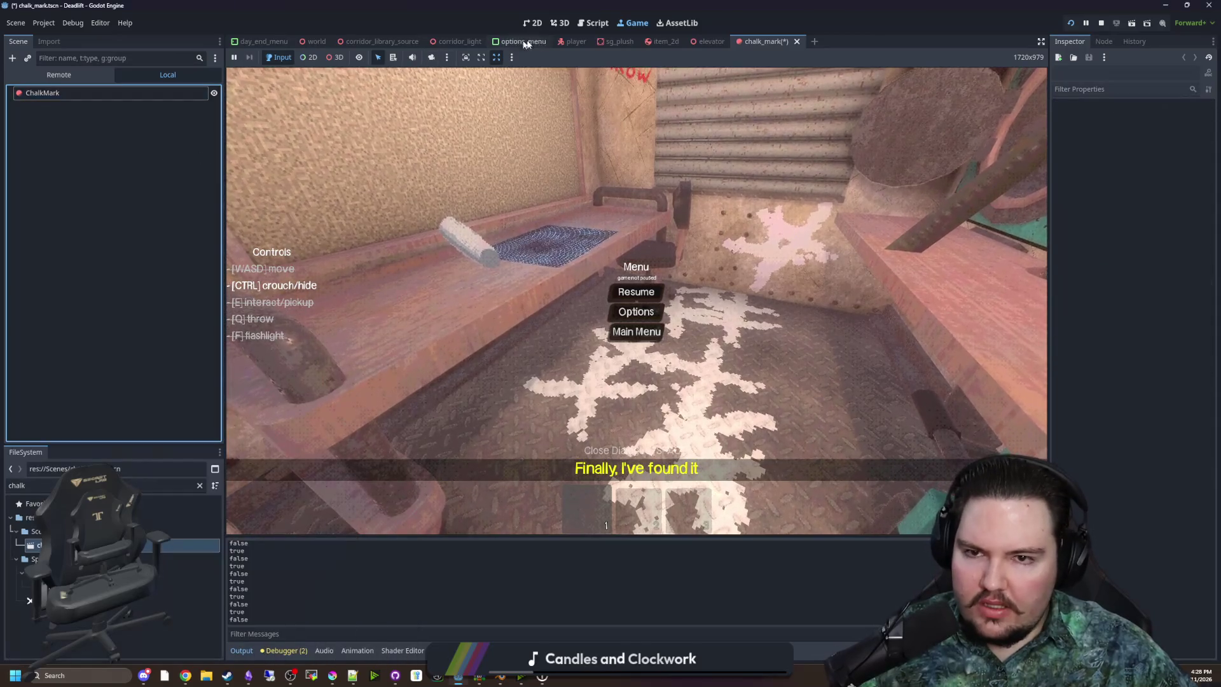
{"action": "left_click", "coordinate": [575, 41]}
In player.gd's physics process, change is_action_just_pressed("interact_click") to is_action_pressed and save
{"action": "left_click", "coordinate": [198, 94]}
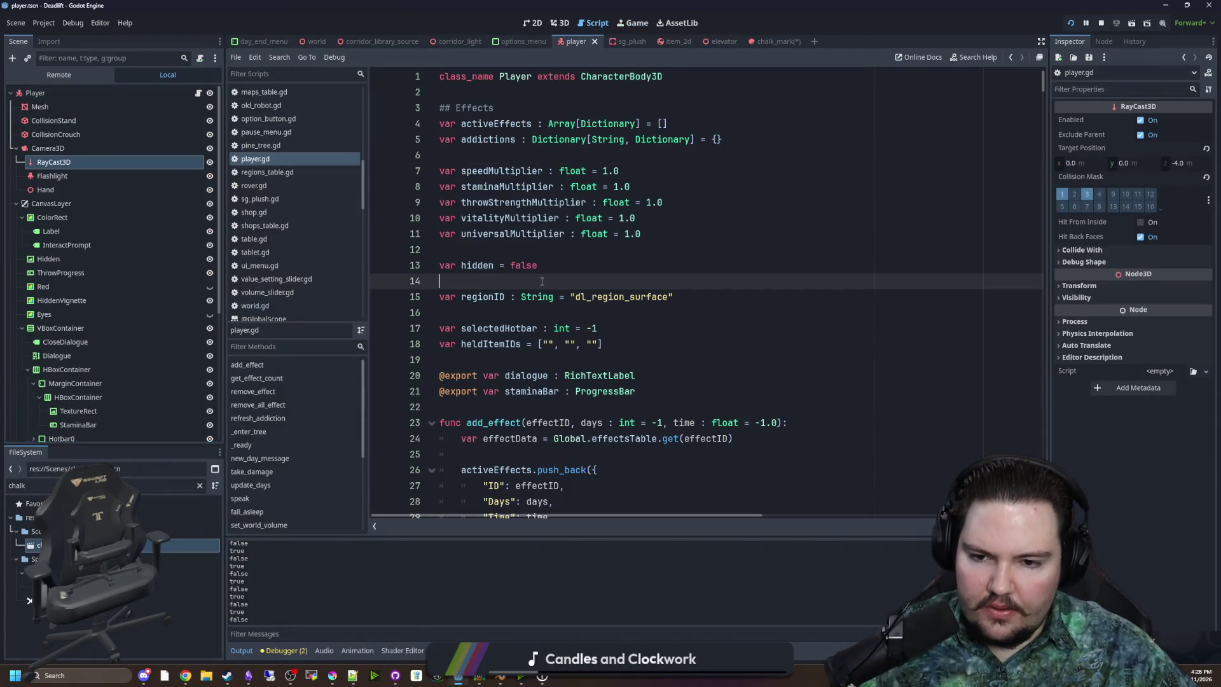
{"action": "key", "text": "ctrl+f"}
{"action": "type", "text": "physics_process"}
{"action": "scroll", "coordinate": [539, 286], "scroll_direction": "down", "scroll_amount": 10}
{"action": "scroll", "coordinate": [537, 295], "scroll_direction": "down", "scroll_amount": 7}
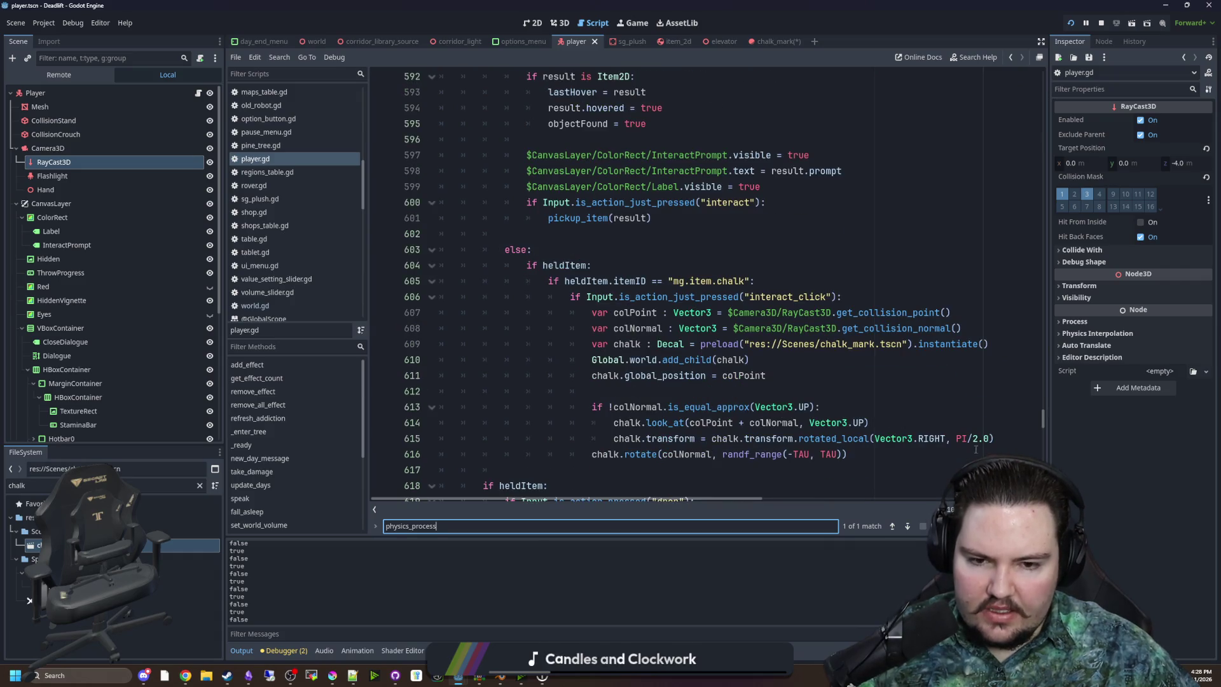
{"action": "scroll", "coordinate": [753, 498], "scroll_direction": "down", "scroll_amount": 1}
{"action": "scroll", "coordinate": [753, 498], "scroll_direction": "right", "scroll_amount": 2}
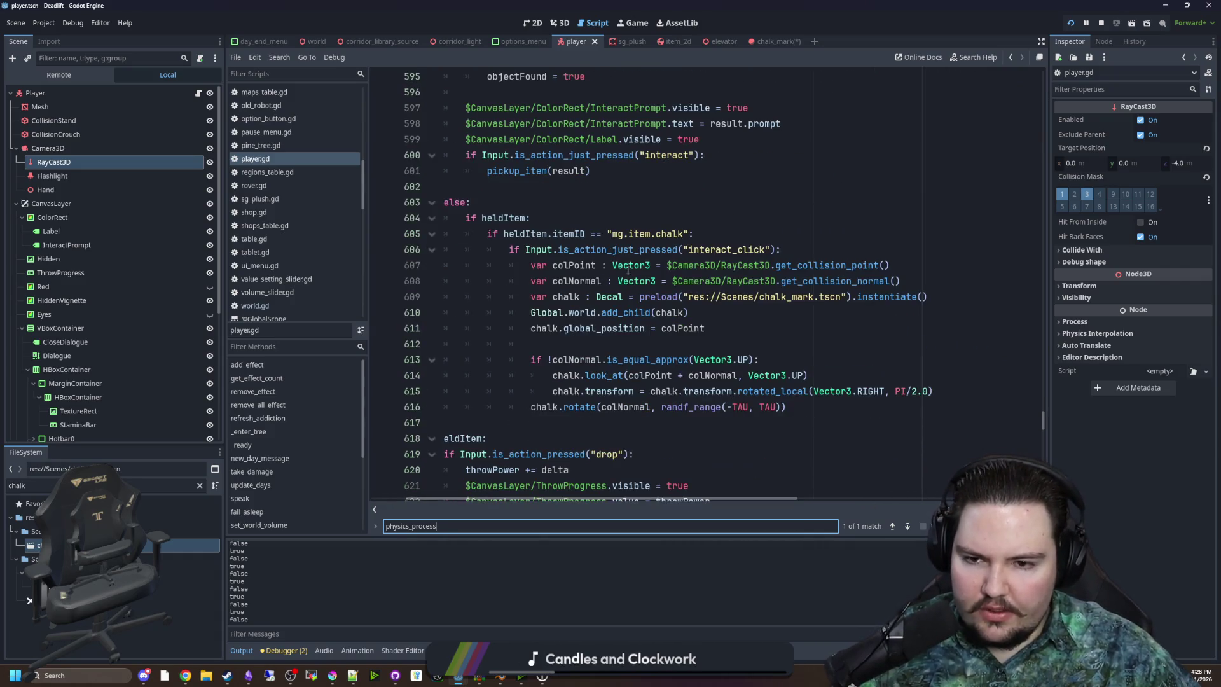
{"action": "left_click", "coordinate": [664, 203]}
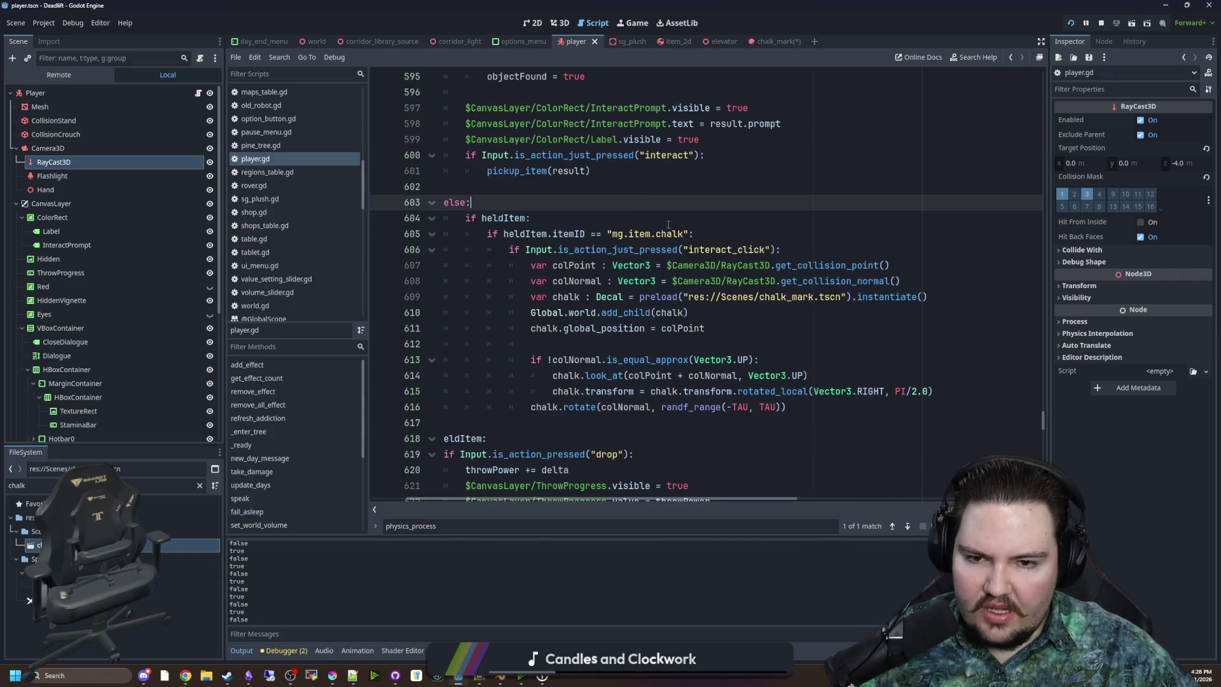
{"action": "left_click_drag", "start_coordinate": [640, 249], "coordinate": [619, 249]}
{"action": "left_click", "coordinate": [636, 218]}
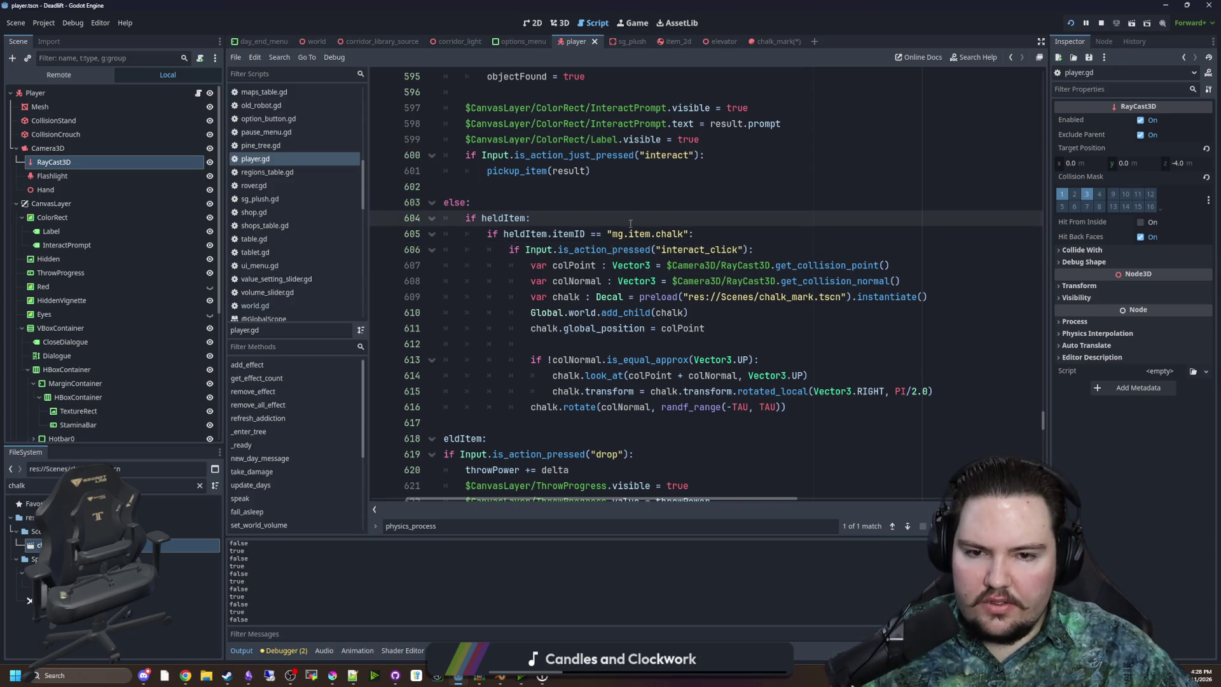
{"action": "left_click", "coordinate": [660, 209]}
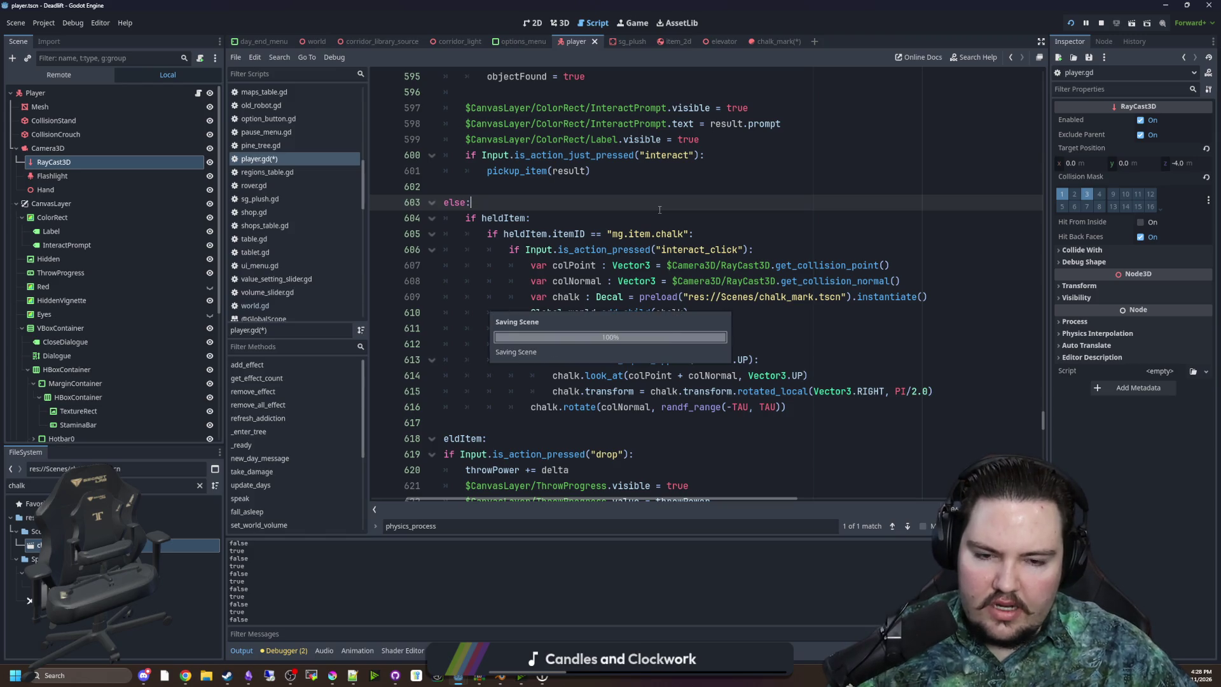
{"action": "left_click", "coordinate": [633, 23]}
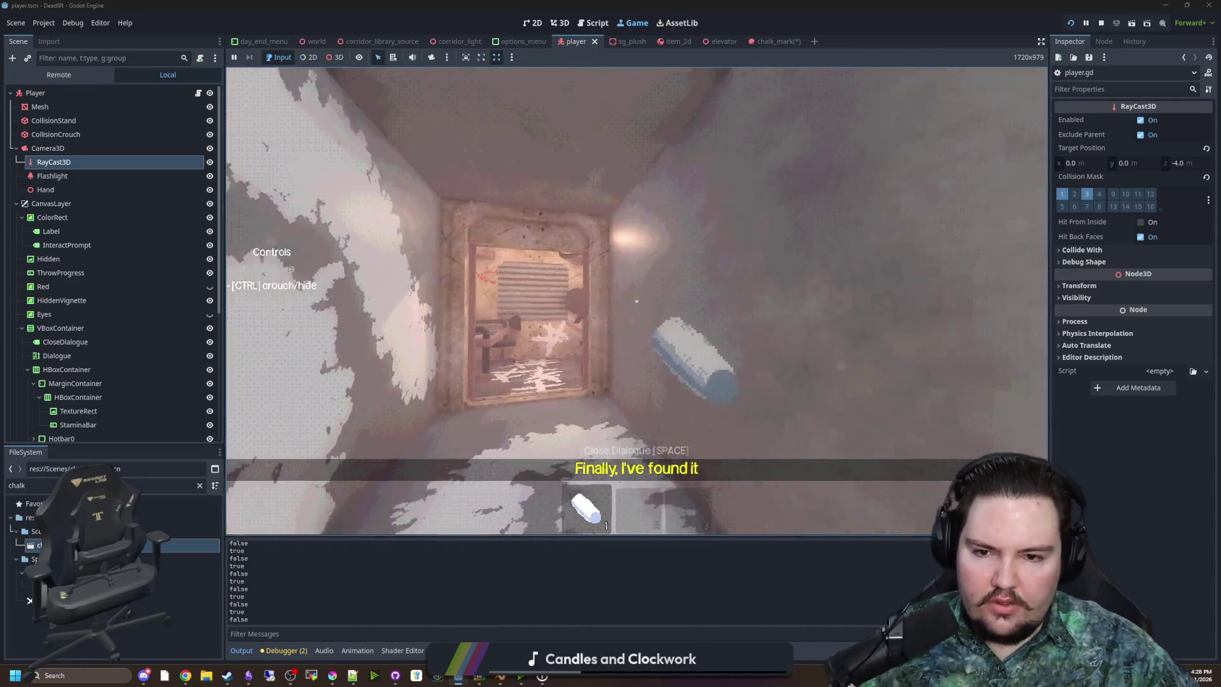
Hold the chalk click to paint a continuous trail down the corridor, through the doorway and across the grass
{"action": "left_click", "coordinate": [636, 301]}
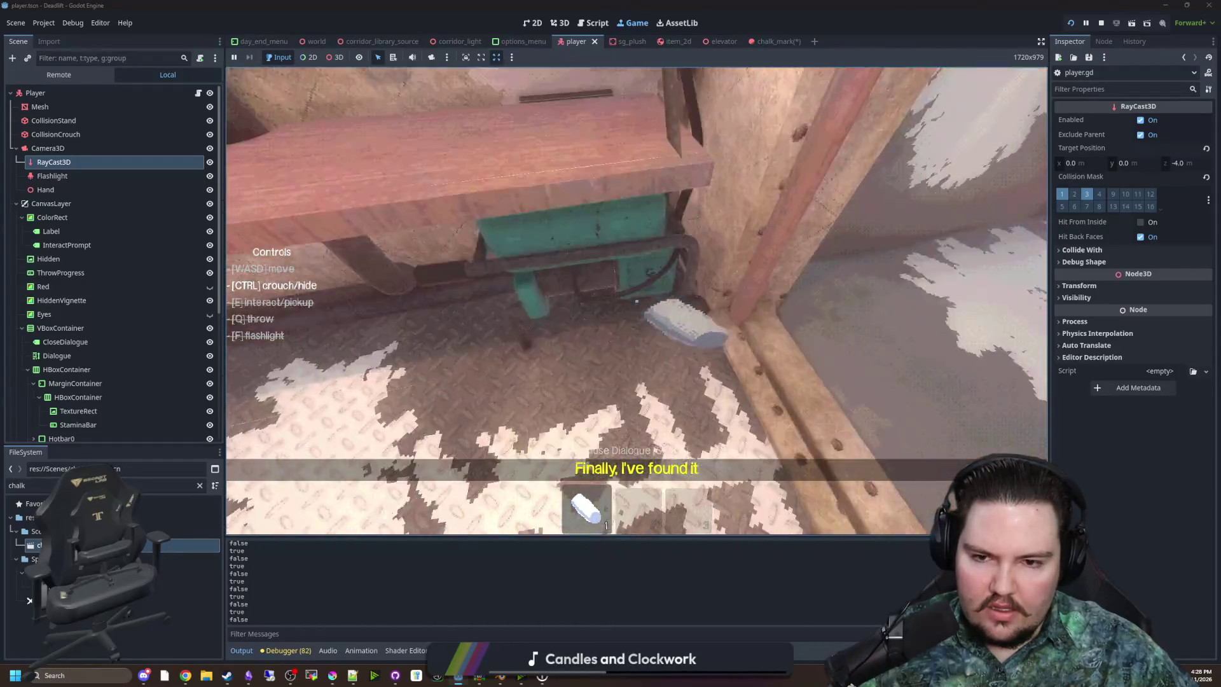
{"action": "key", "text": "w"}
{"action": "key", "text": "w"}
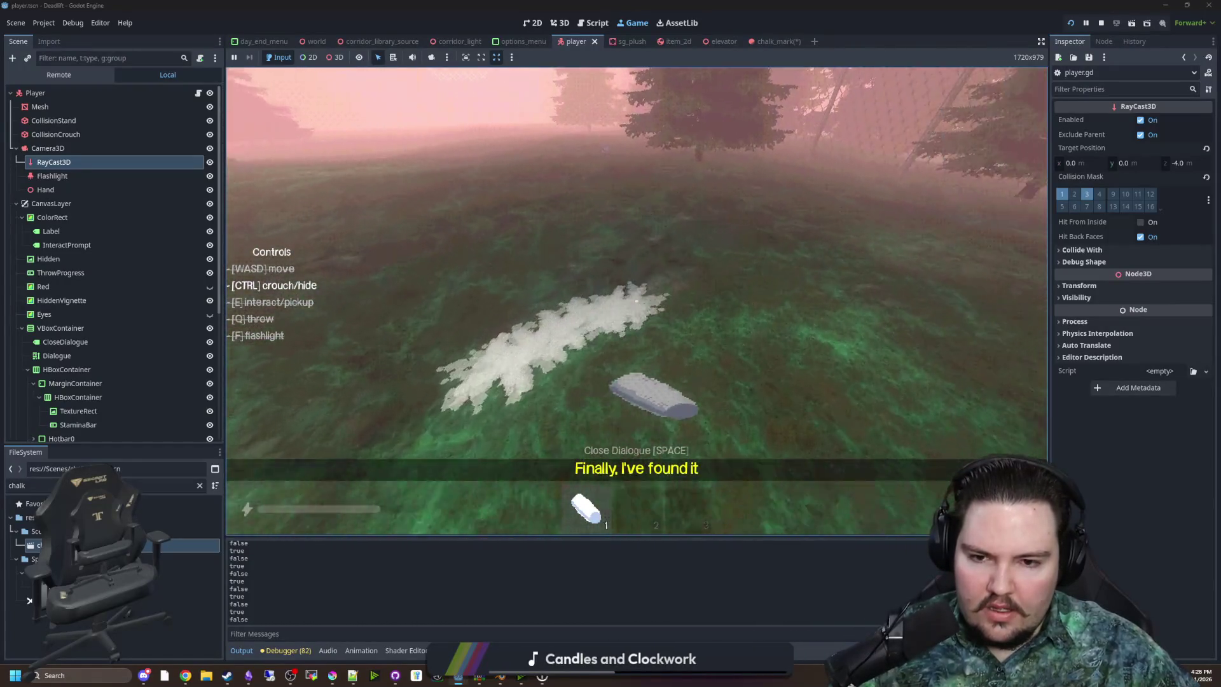
{"action": "key", "text": "w"}
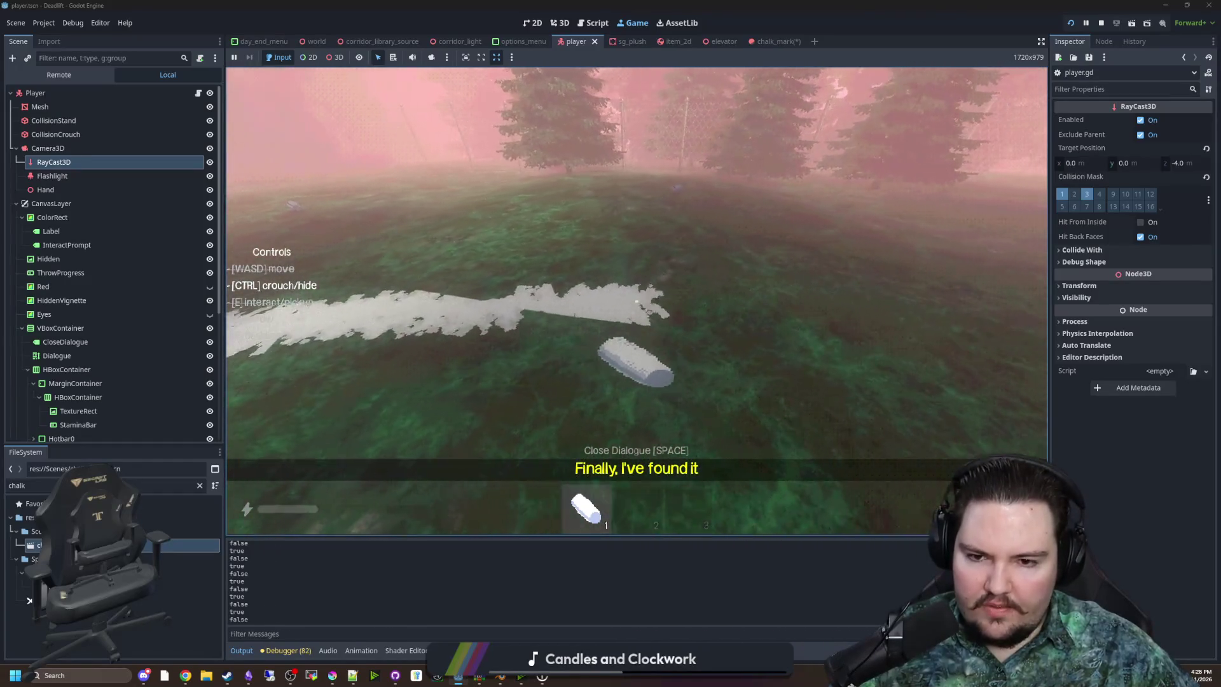
{"action": "key", "text": "w"}
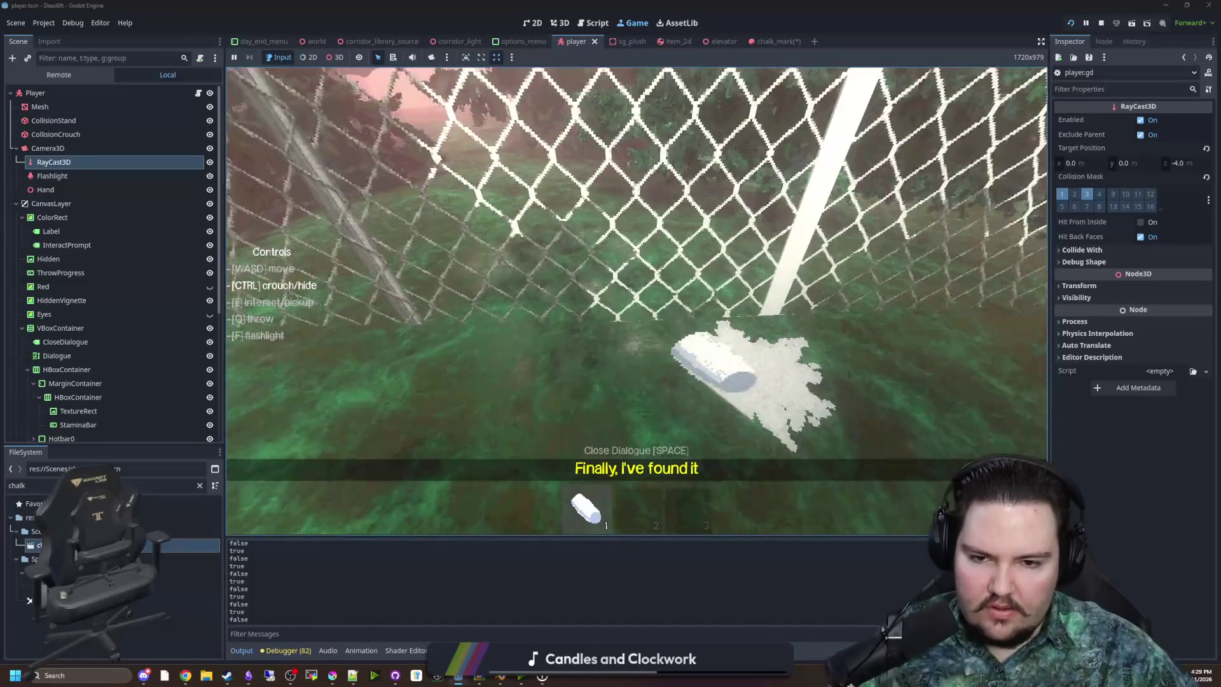
{"action": "mouse_move", "coordinate": [636, 300]}
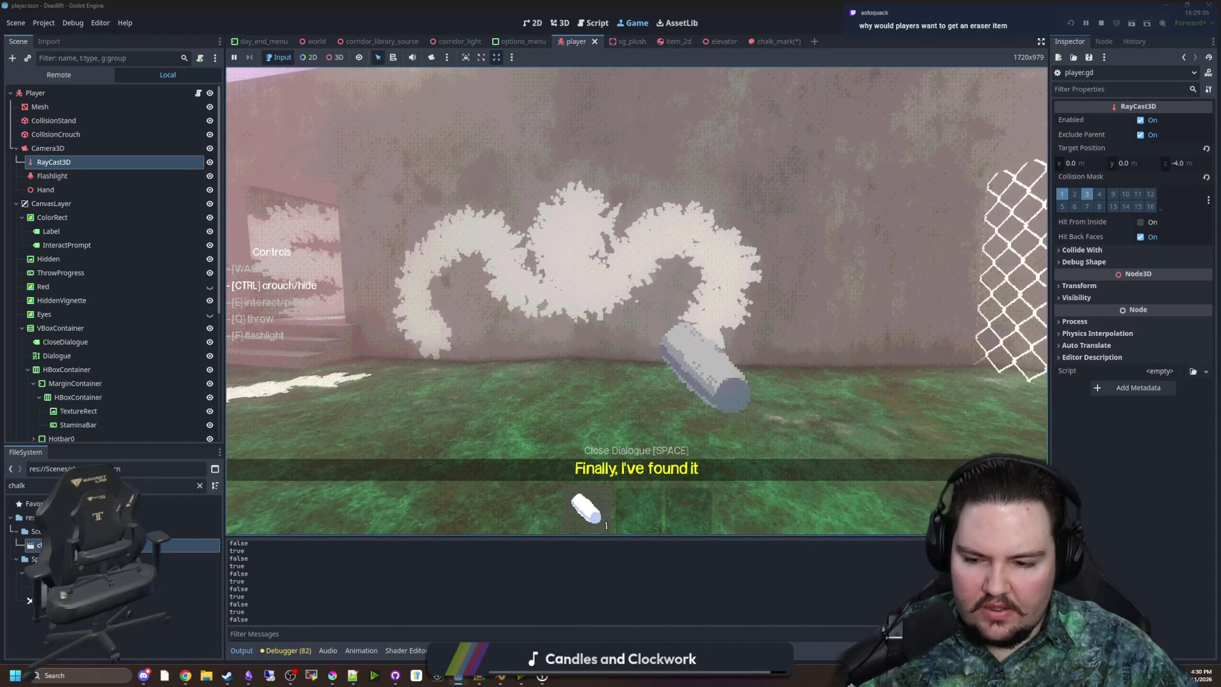
Pause the game once the looping chalk stroke beside the fence is drawn
{"action": "key", "text": "Escape"}
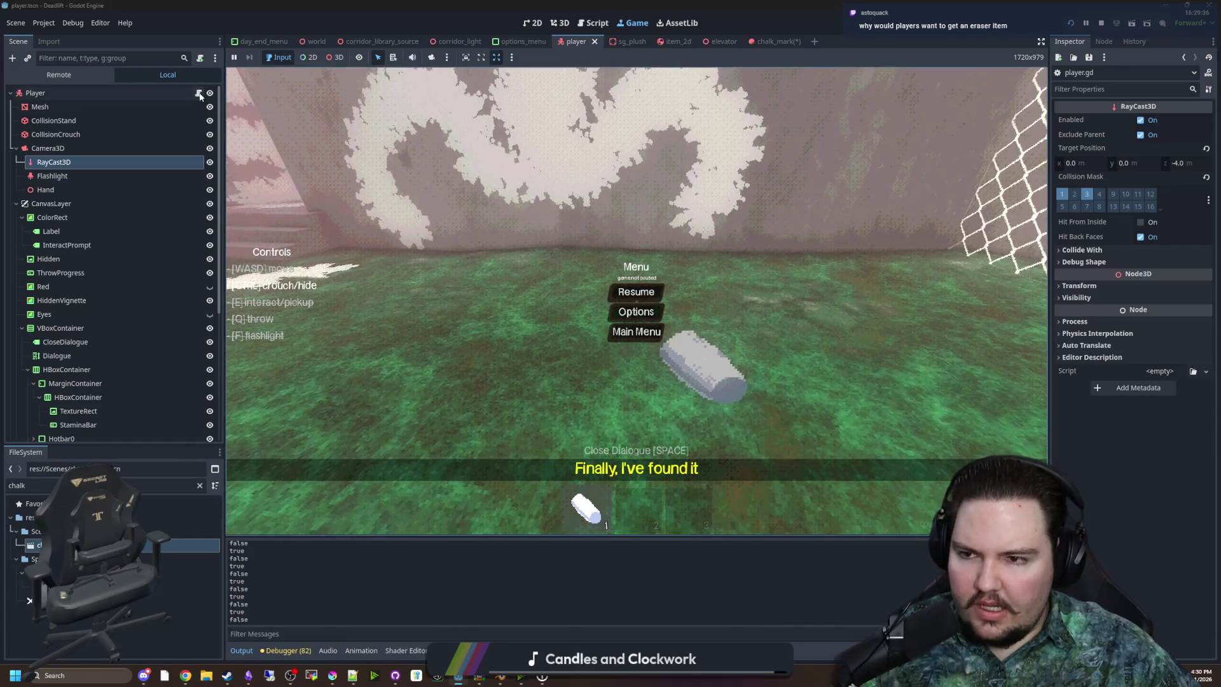
Go back to player.gd at line 606, then bring up the running game view
{"action": "key", "text": "ctrl+F3"}
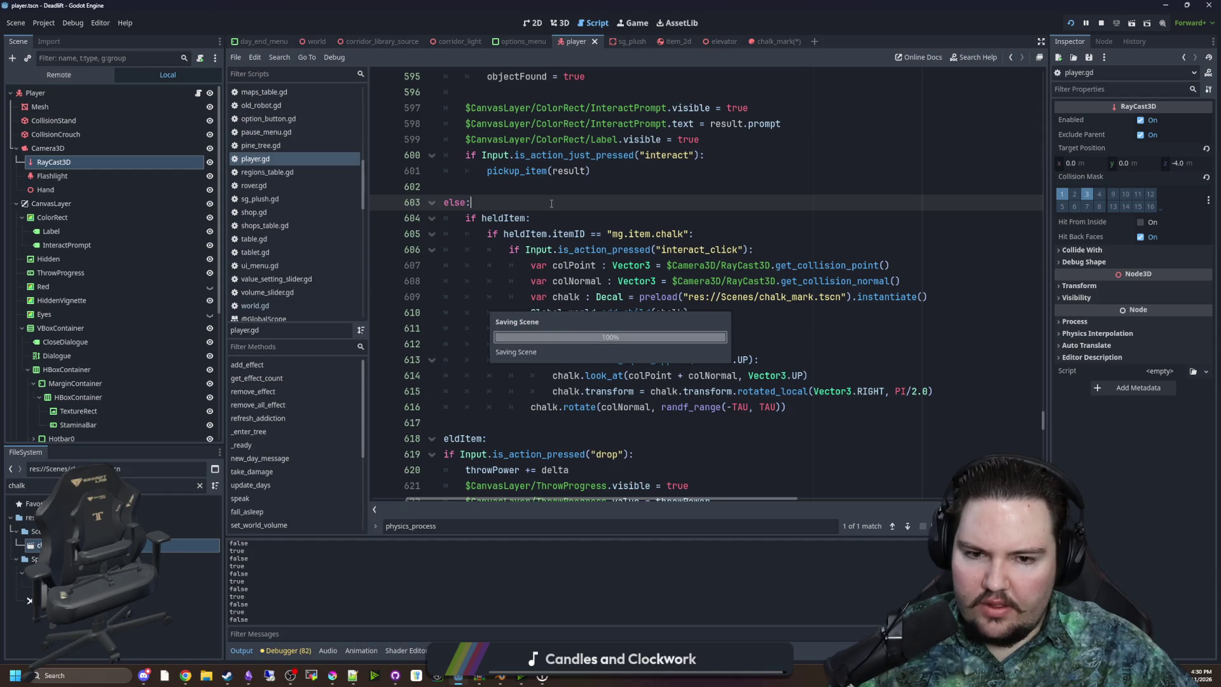
{"action": "right_click", "coordinate": [546, 202]}
{"action": "key", "text": "Escape"}
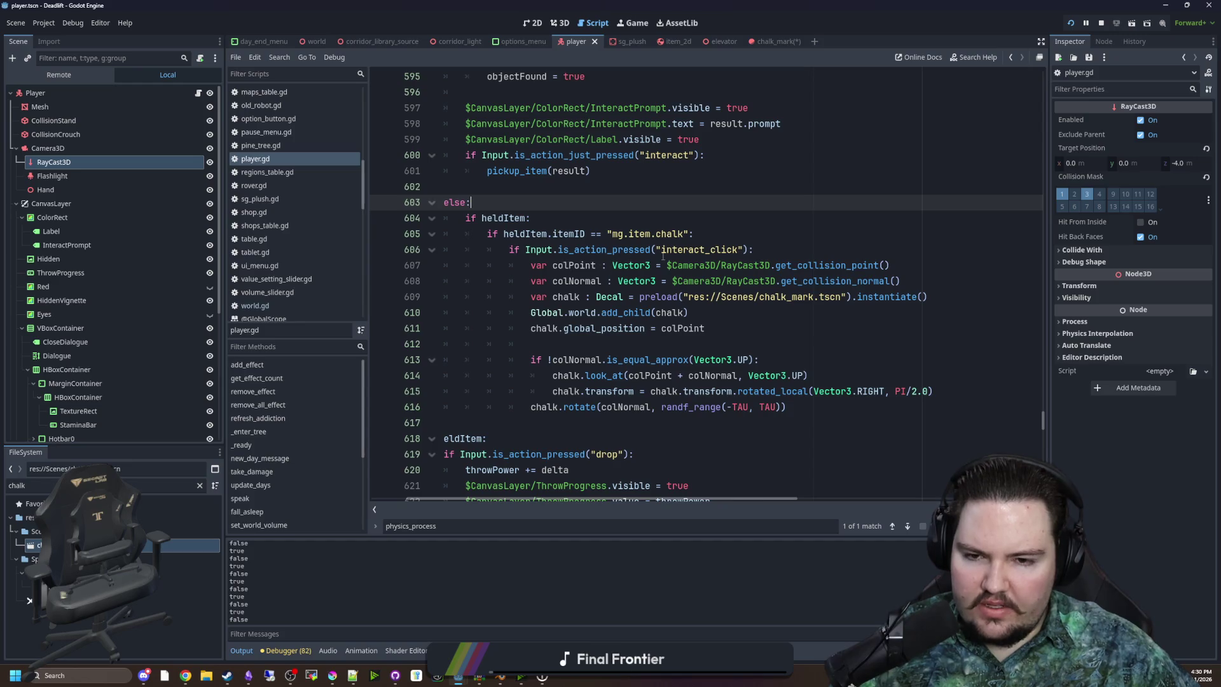
{"action": "left_click", "coordinate": [761, 245]}
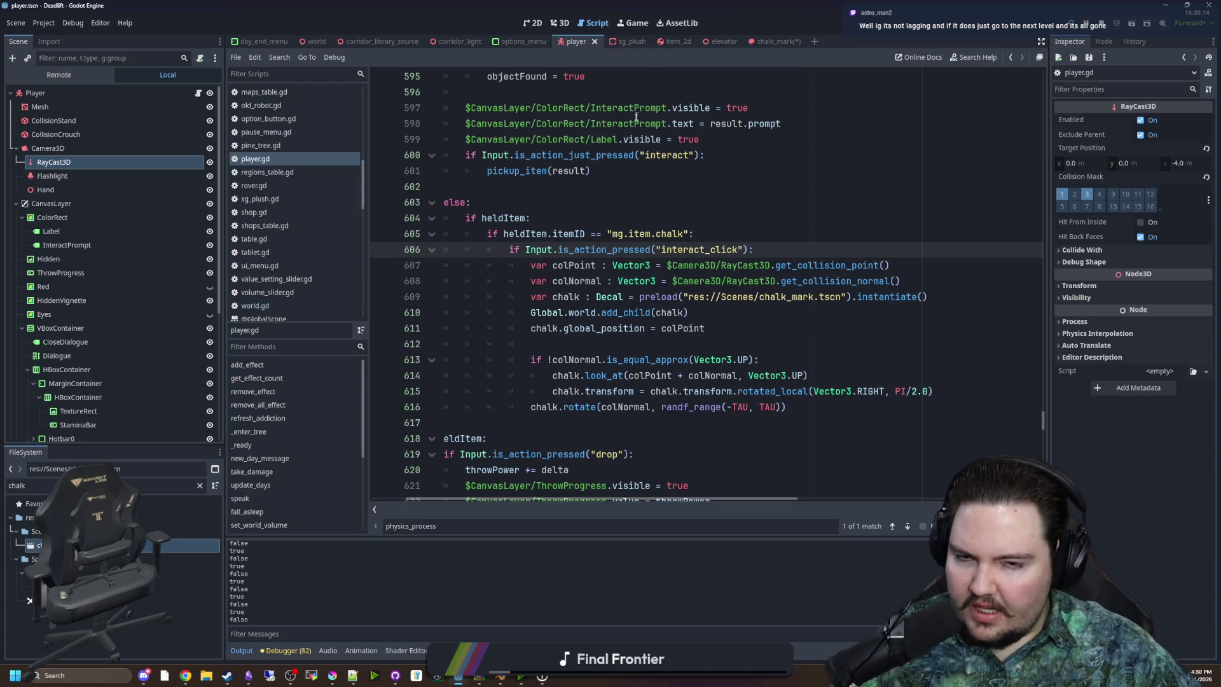
{"action": "left_click", "coordinate": [637, 23]}
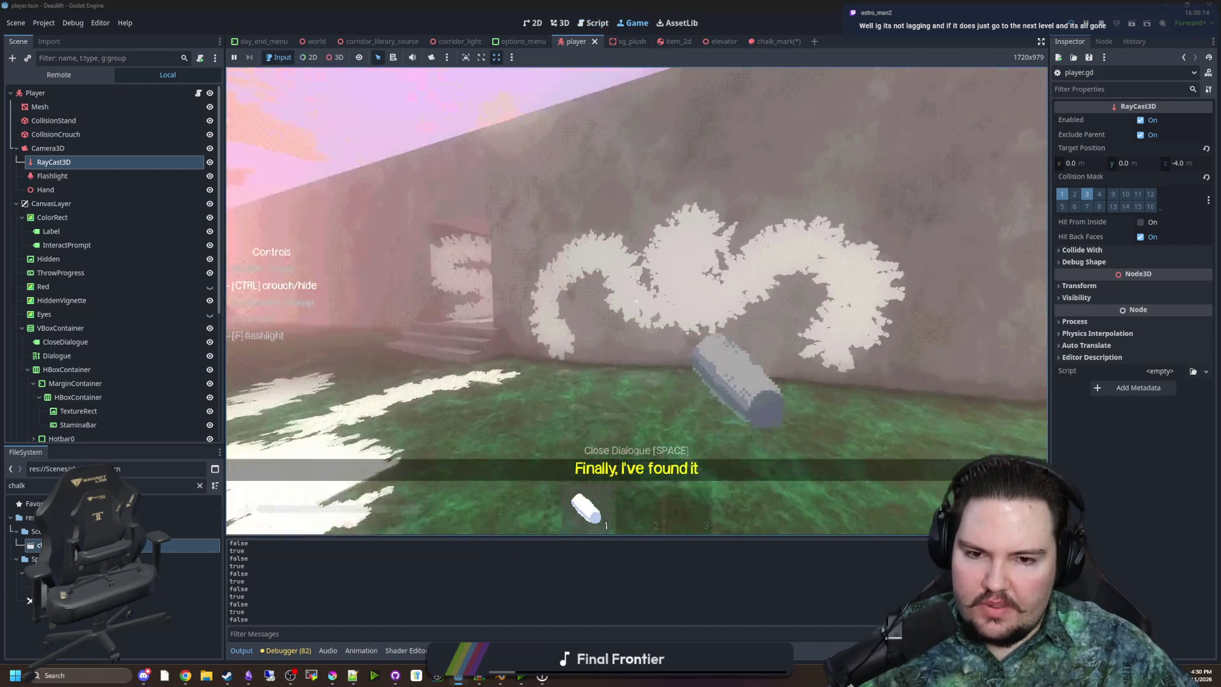
Walk through the corridor and room and out onto the foggy forest grass
{"action": "key", "text": "w"}
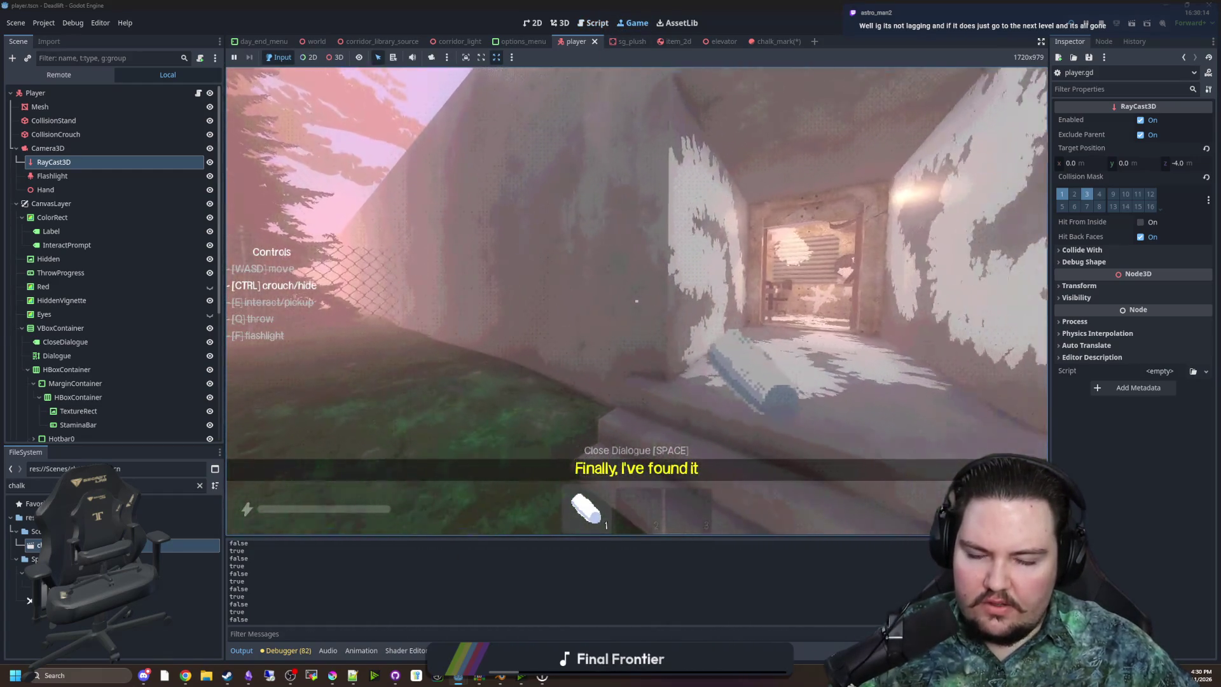
{"action": "key", "text": "w"}
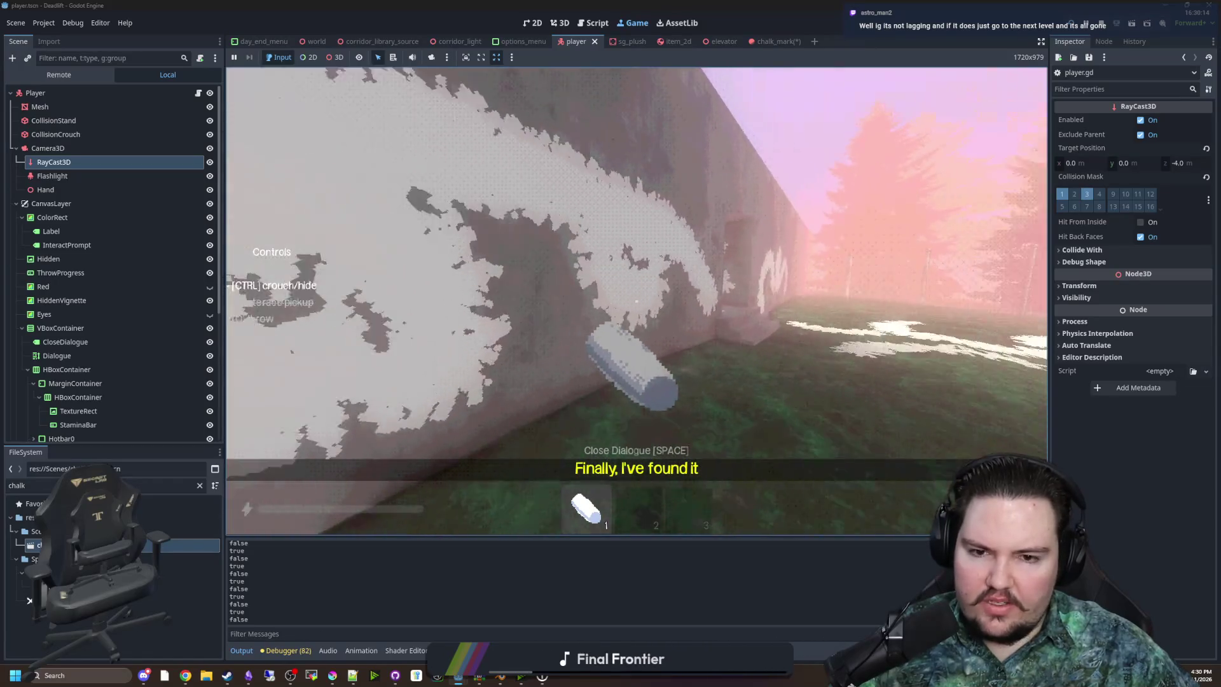
{"action": "key", "text": "w"}
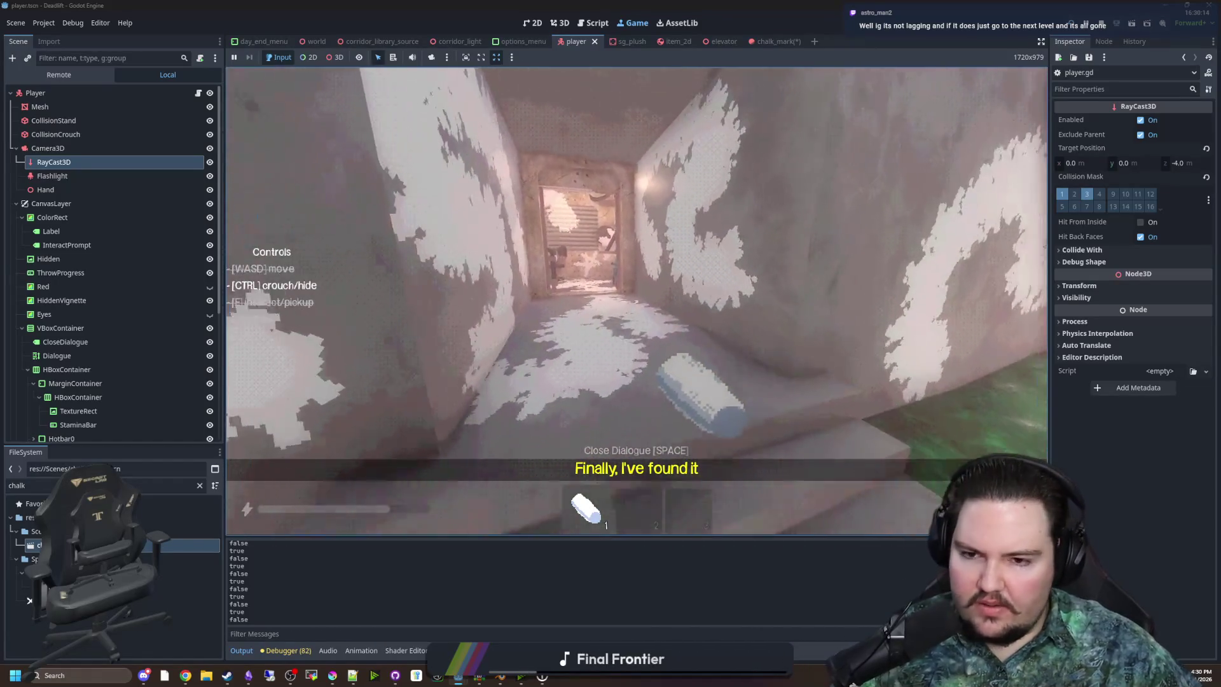
{"action": "key", "text": "w"}
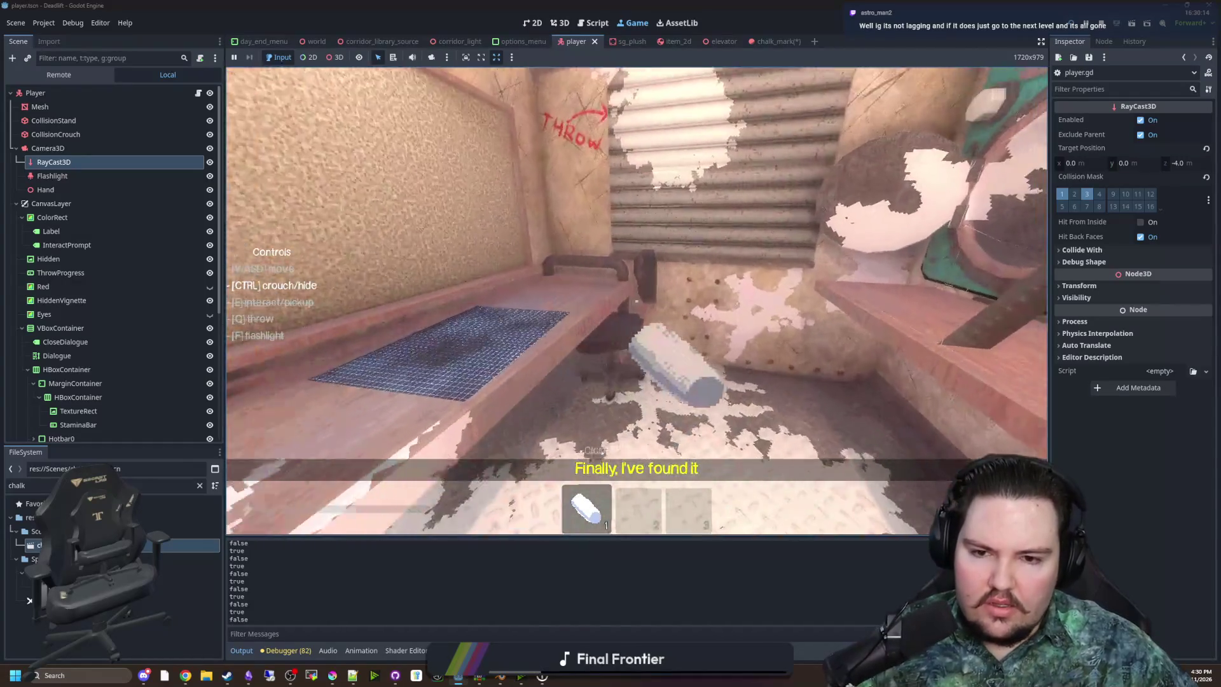
{"action": "key", "text": "w"}
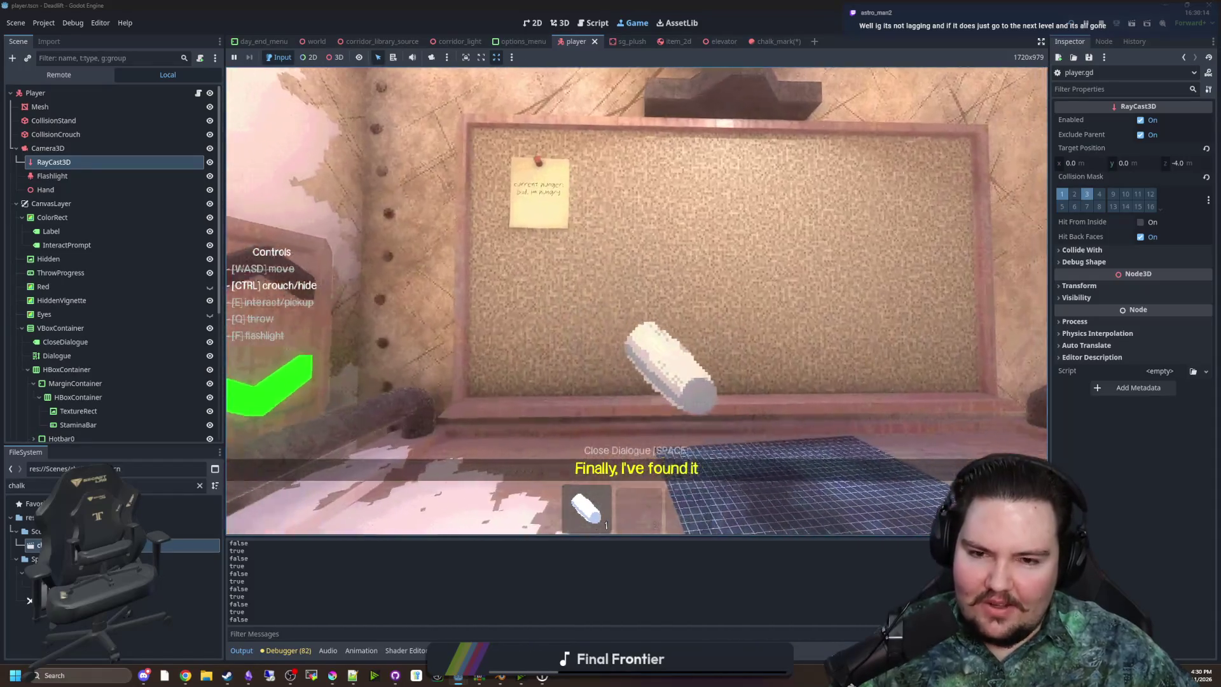
{"action": "key", "text": "w"}
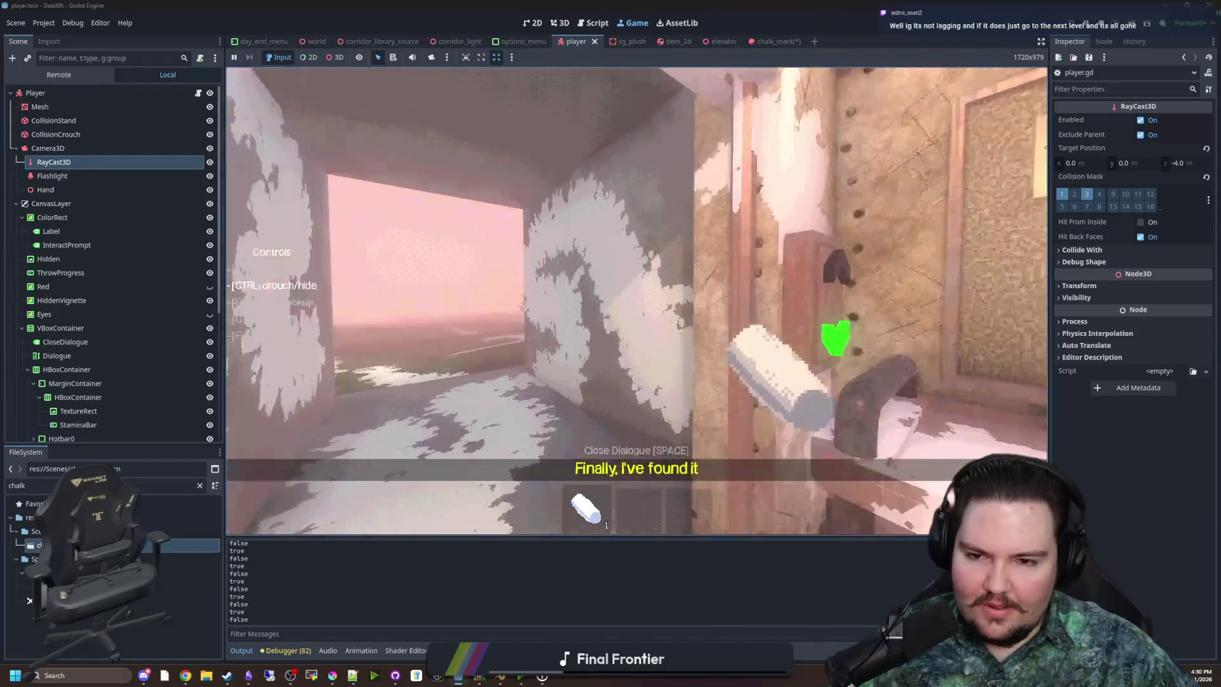
{"action": "key", "text": "w"}
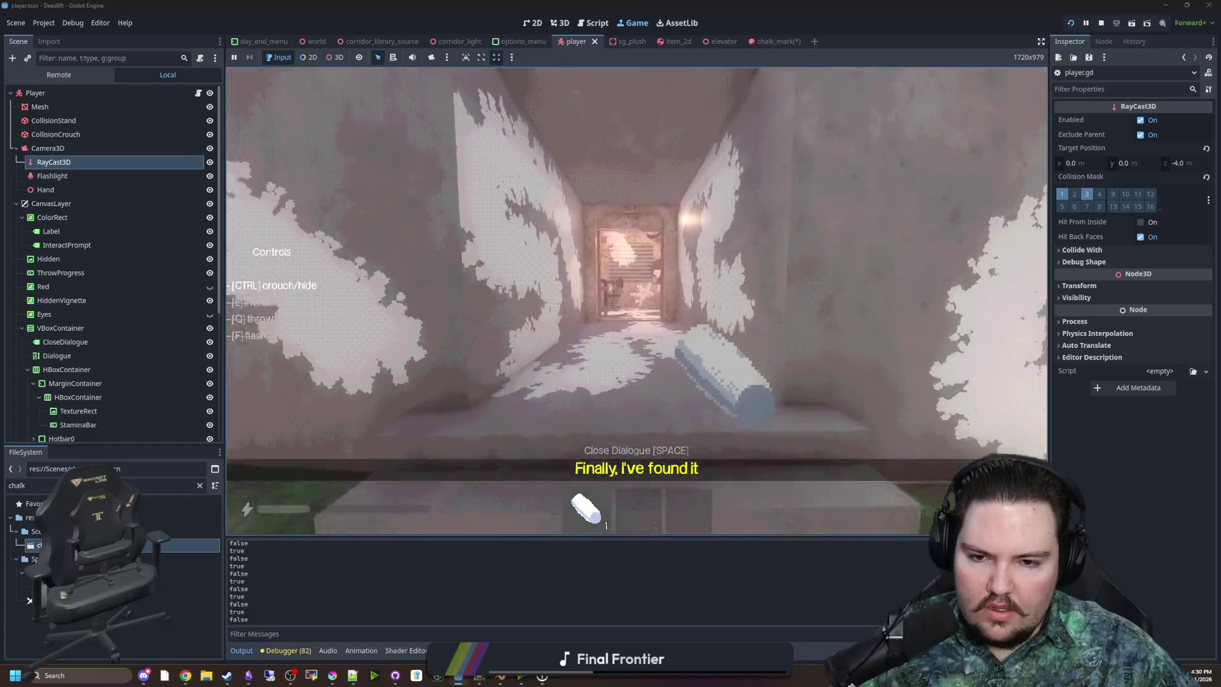
Walk back into the room, throw the chalk onto the table and pause the game
{"action": "key", "text": "w"}
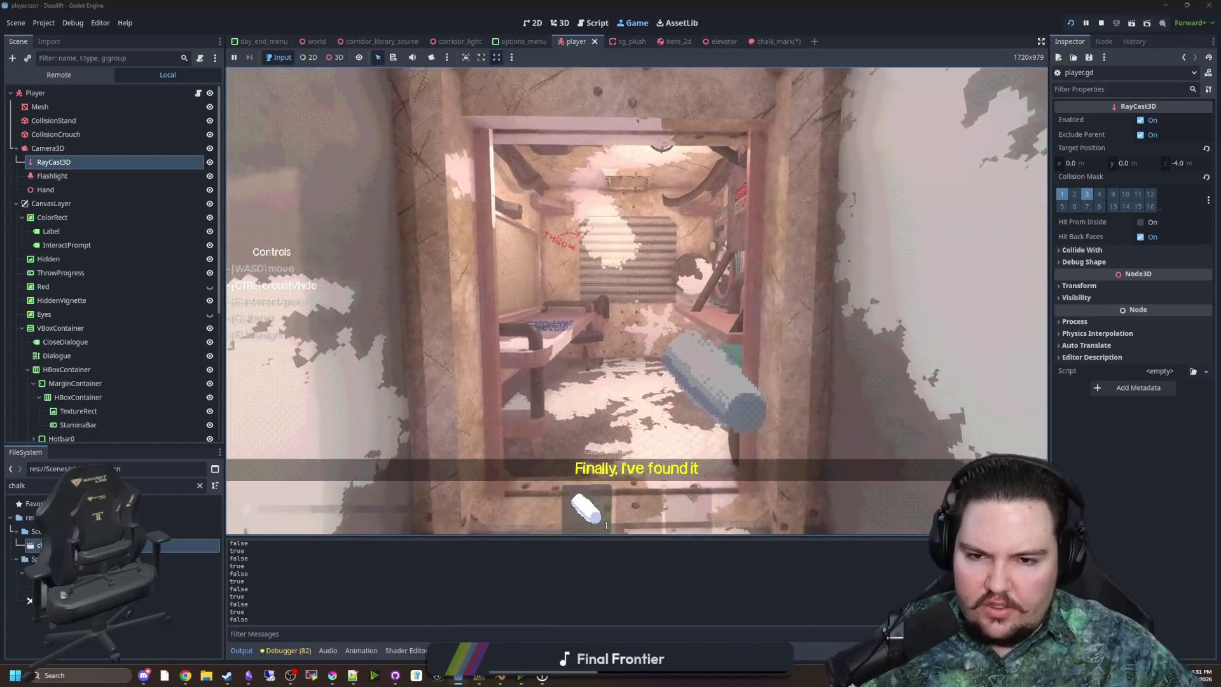
{"action": "key", "text": "w"}
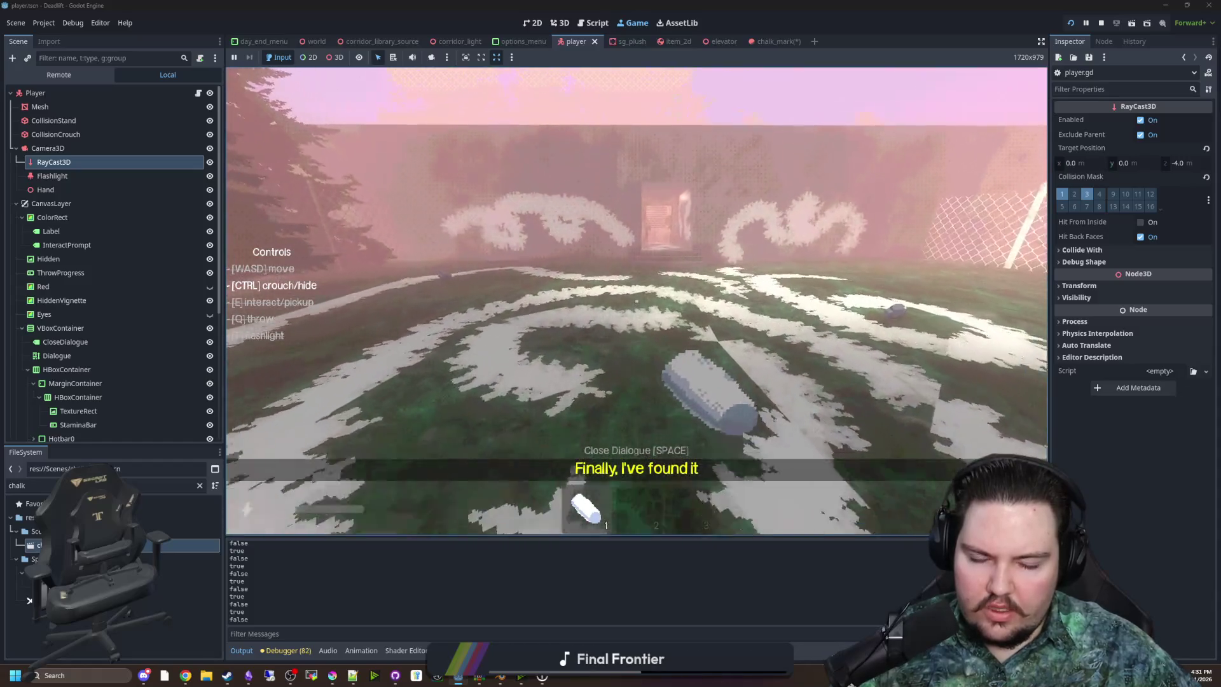
{"action": "key", "text": "w"}
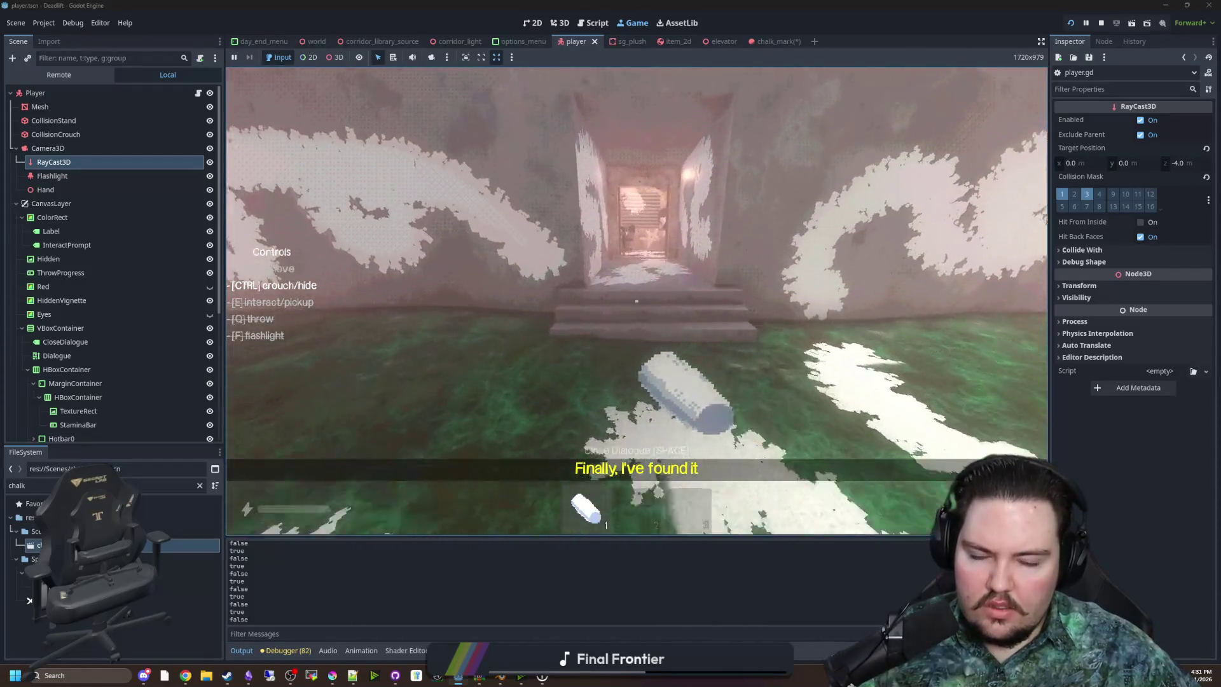
{"action": "key", "text": "w"}
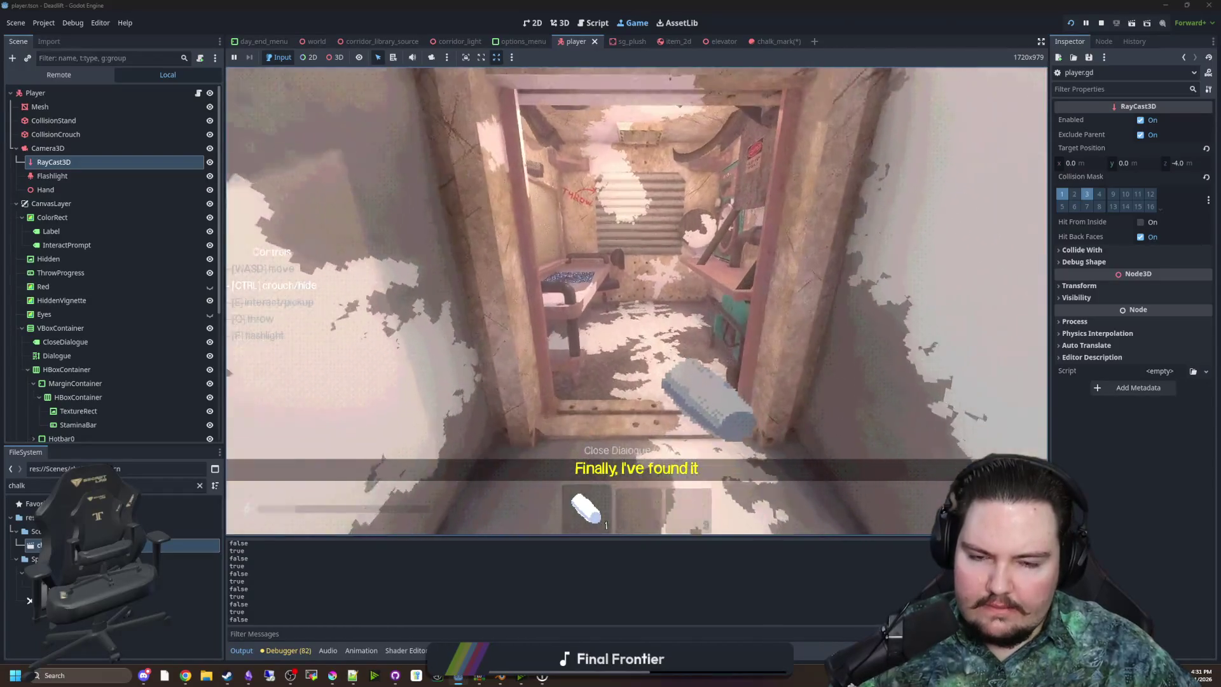
{"action": "key", "text": "q"}
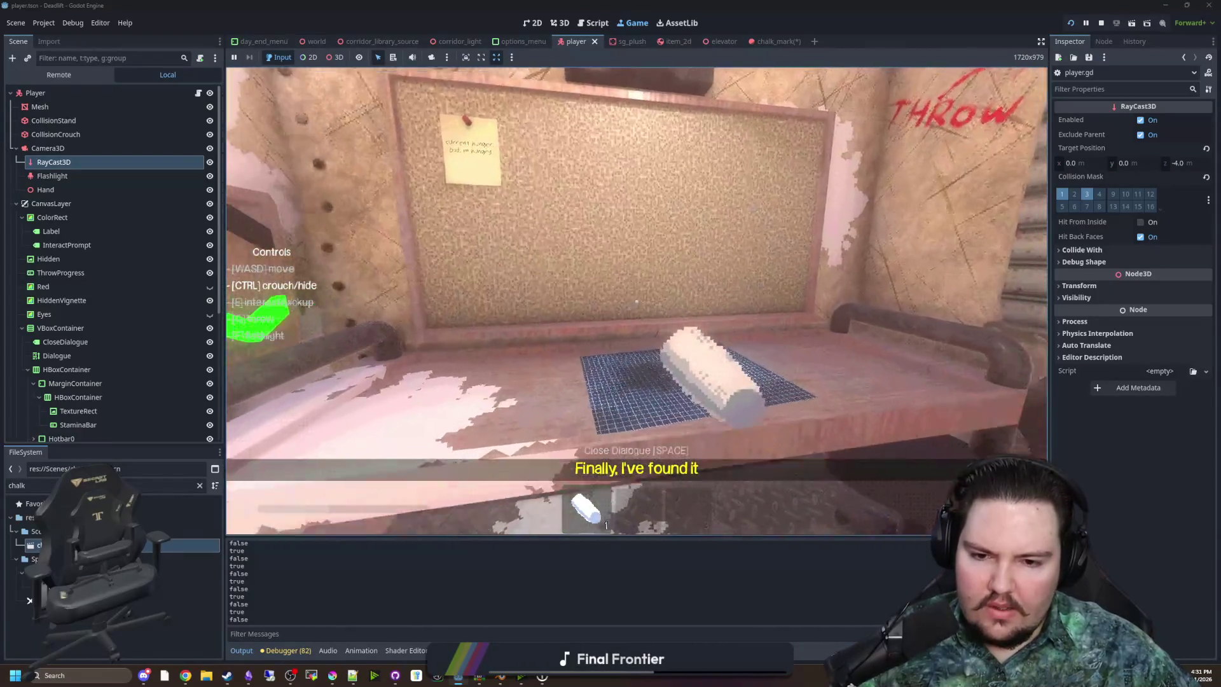
{"action": "key", "text": "Escape"}
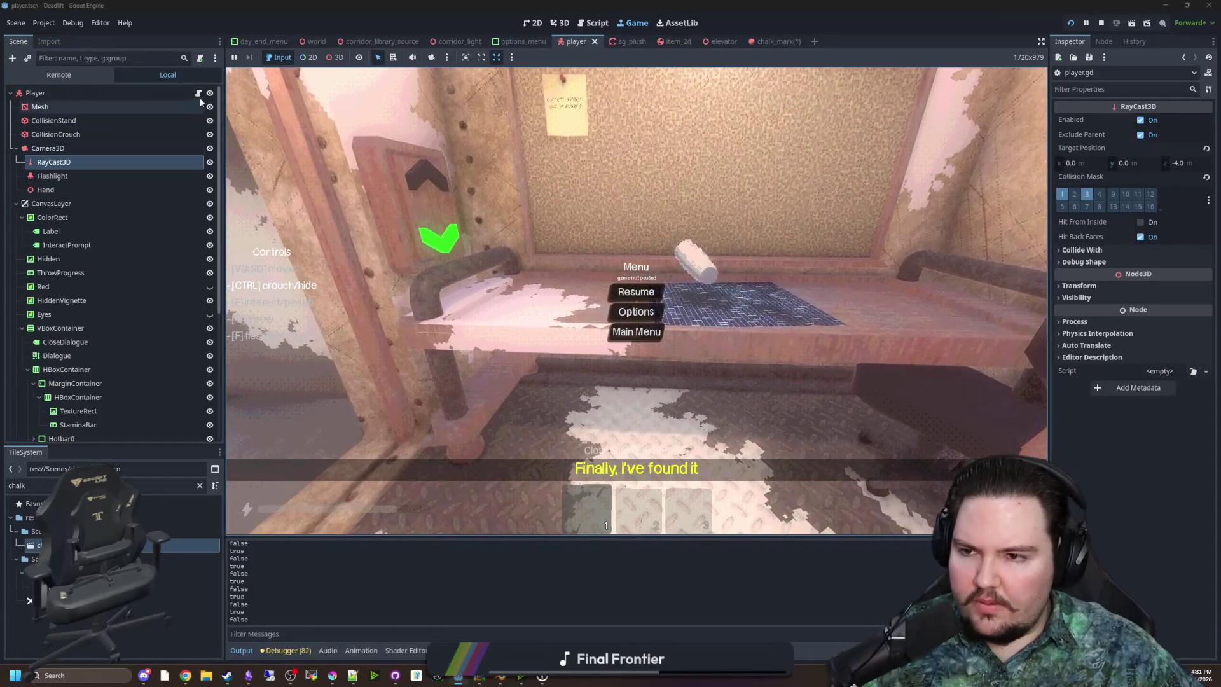
Move the chalk-decal code from lines 607–616 into a new func chalk_timer()
{"action": "left_click", "coordinate": [198, 94]}
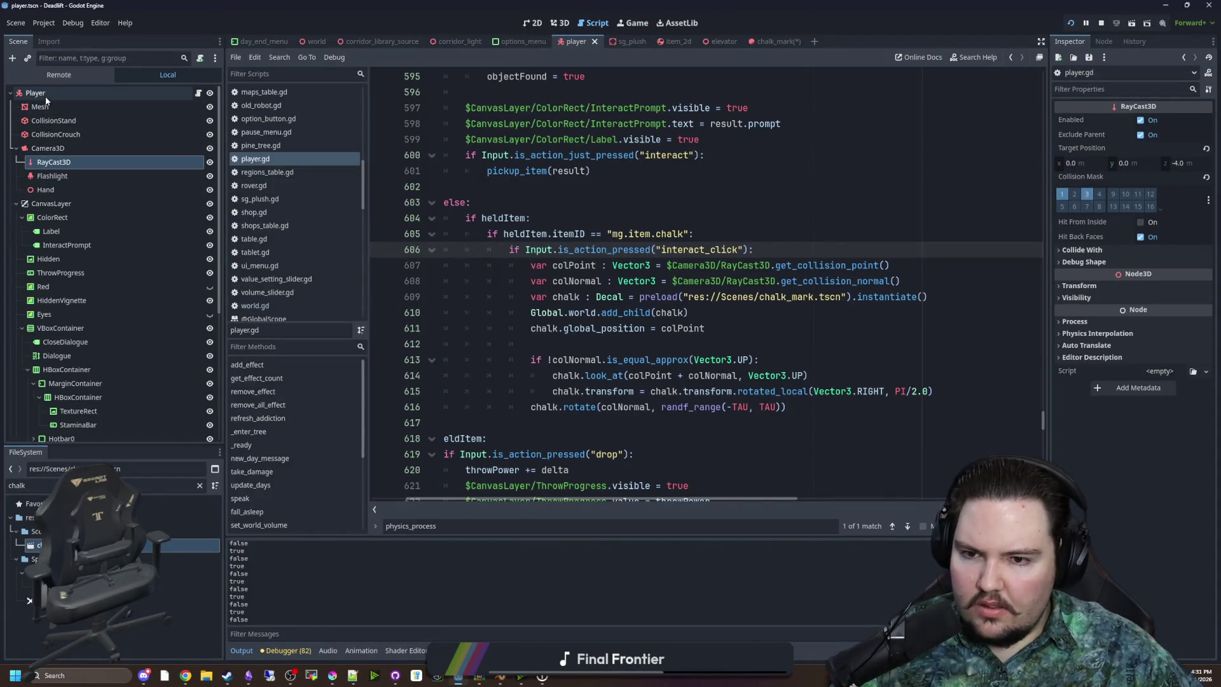
{"action": "left_click", "coordinate": [692, 348]}
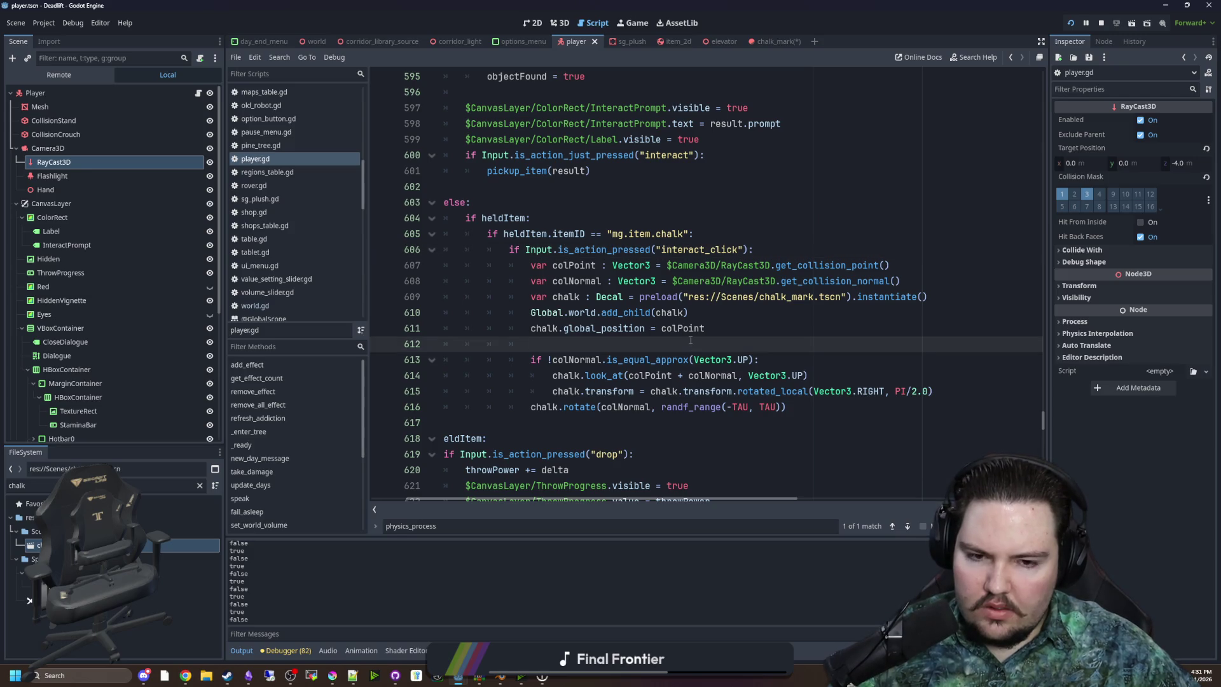
{"action": "left_click", "coordinate": [715, 327]}
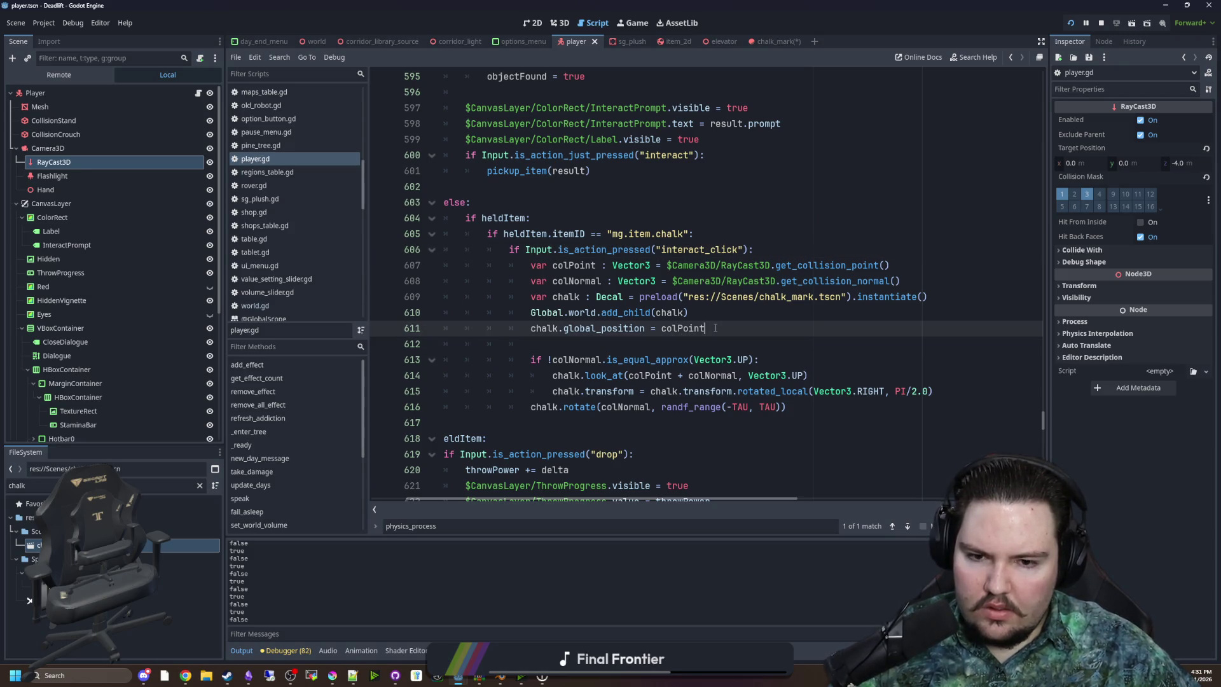
{"action": "left_click", "coordinate": [816, 411]}
{"action": "mouse_move", "coordinate": [816, 411]}
{"action": "left_mouse_down"}
{"action": "mouse_move", "coordinate": [398, 249]}
{"action": "mouse_move", "coordinate": [350, 260]}
{"action": "left_mouse_up"}
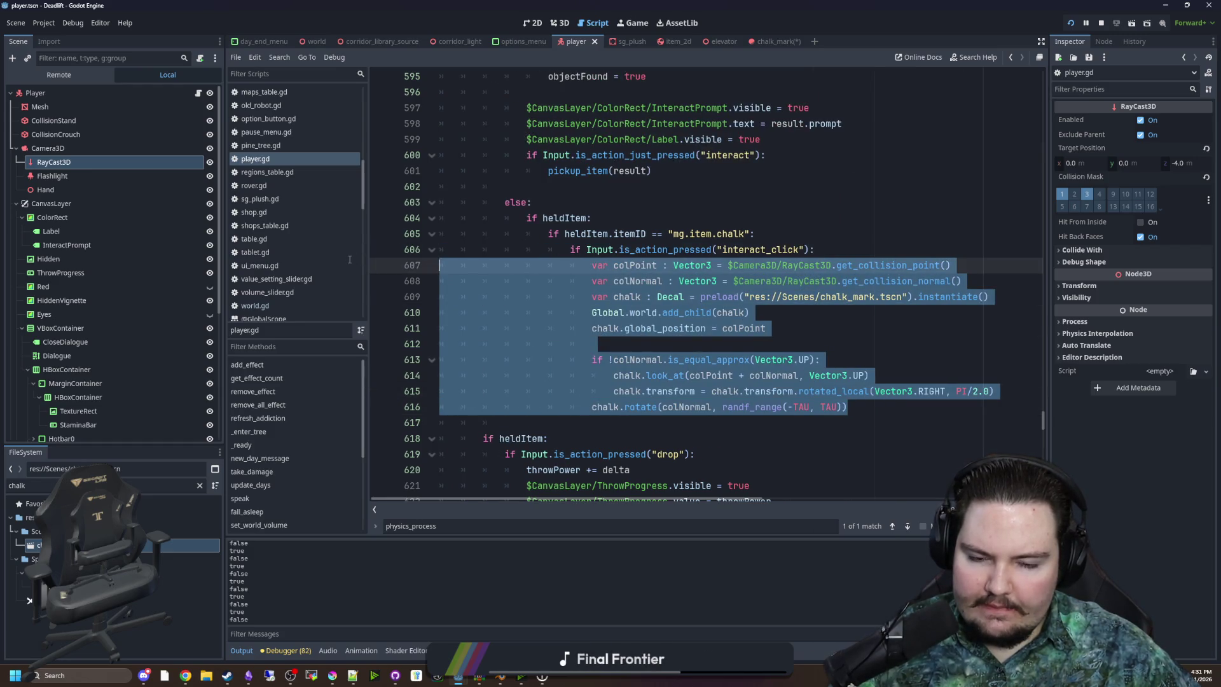
{"action": "key", "text": "ctrl+x"}
{"action": "scroll", "coordinate": [648, 300], "scroll_direction": "down", "scroll_amount": 10}
{"action": "left_click", "coordinate": [504, 375]}
{"action": "type", "text": "func chalk_timer():"}
{"action": "key", "text": "Return"}
{"action": "key", "text": "ctrl+v"}
Fix the indent on line 648, then delete the chalk_timer function body
{"action": "scroll", "coordinate": [706, 322], "scroll_direction": "down", "scroll_amount": 4}
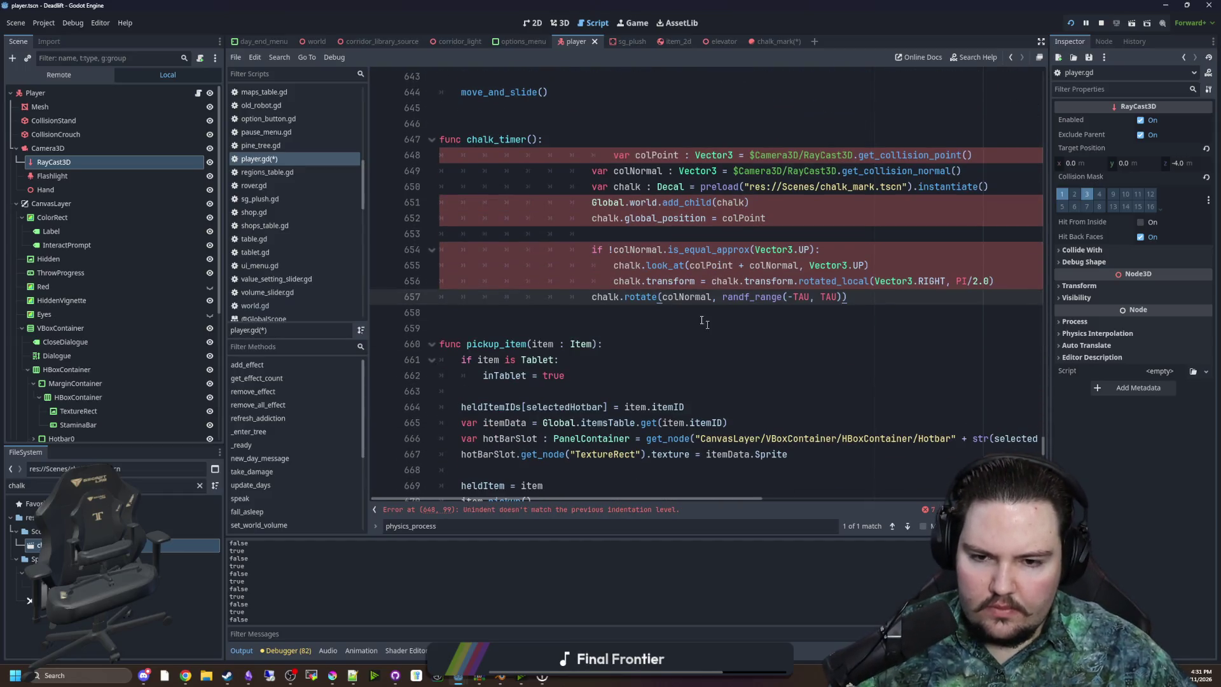
{"action": "left_click", "coordinate": [613, 155]}
{"action": "key", "text": "BackSpace"}
{"action": "scroll", "coordinate": [700, 191], "scroll_direction": "up", "scroll_amount": 2}
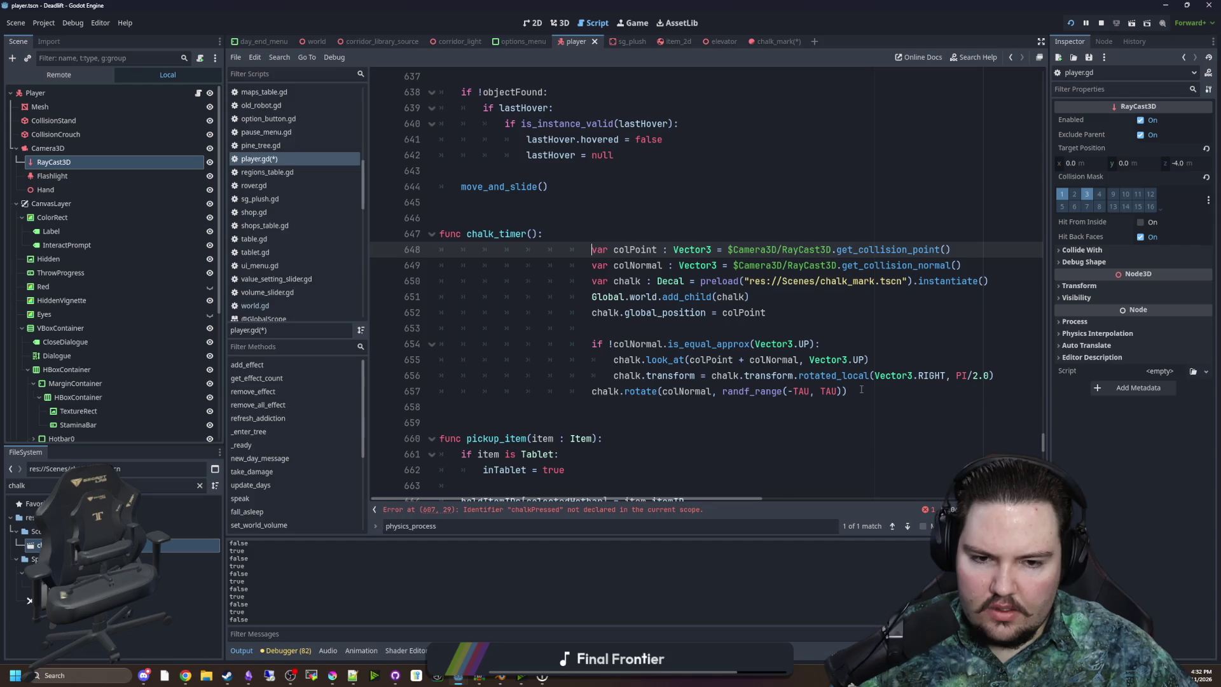
{"action": "mouse_move", "coordinate": [861, 389]}
{"action": "left_mouse_down"}
{"action": "mouse_move", "coordinate": [591, 249]}
{"action": "mouse_move", "coordinate": [431, 228]}
{"action": "left_mouse_up"}
{"action": "key", "text": "BackSpace"}
{"action": "key", "text": "BackSpace"}
{"action": "key", "text": "BackSpace"}
Paste the chalk-decal code back in place of chalkPressed = true, clean its indentation, and save
{"action": "scroll", "coordinate": [634, 408], "scroll_direction": "up", "scroll_amount": 8}
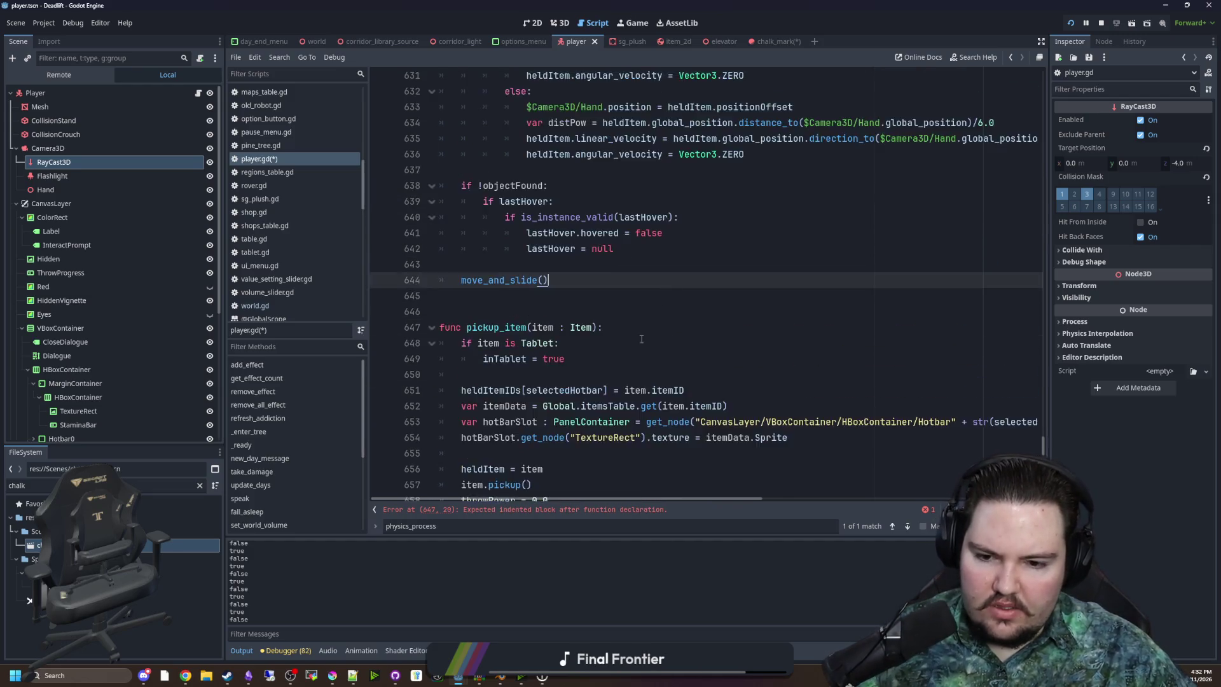
{"action": "scroll", "coordinate": [634, 408], "scroll_direction": "up", "scroll_amount": 7}
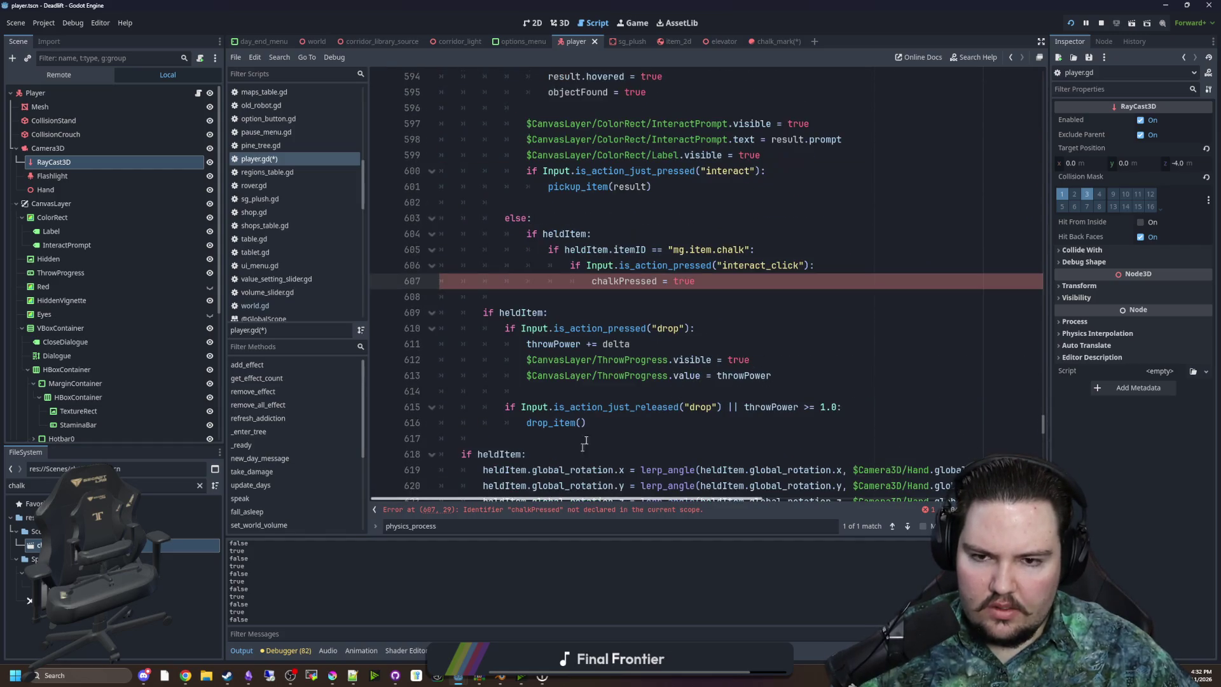
{"action": "left_click_drag", "start_coordinate": [695, 329], "coordinate": [592, 328]}
{"action": "key", "text": "ctrl+v"}
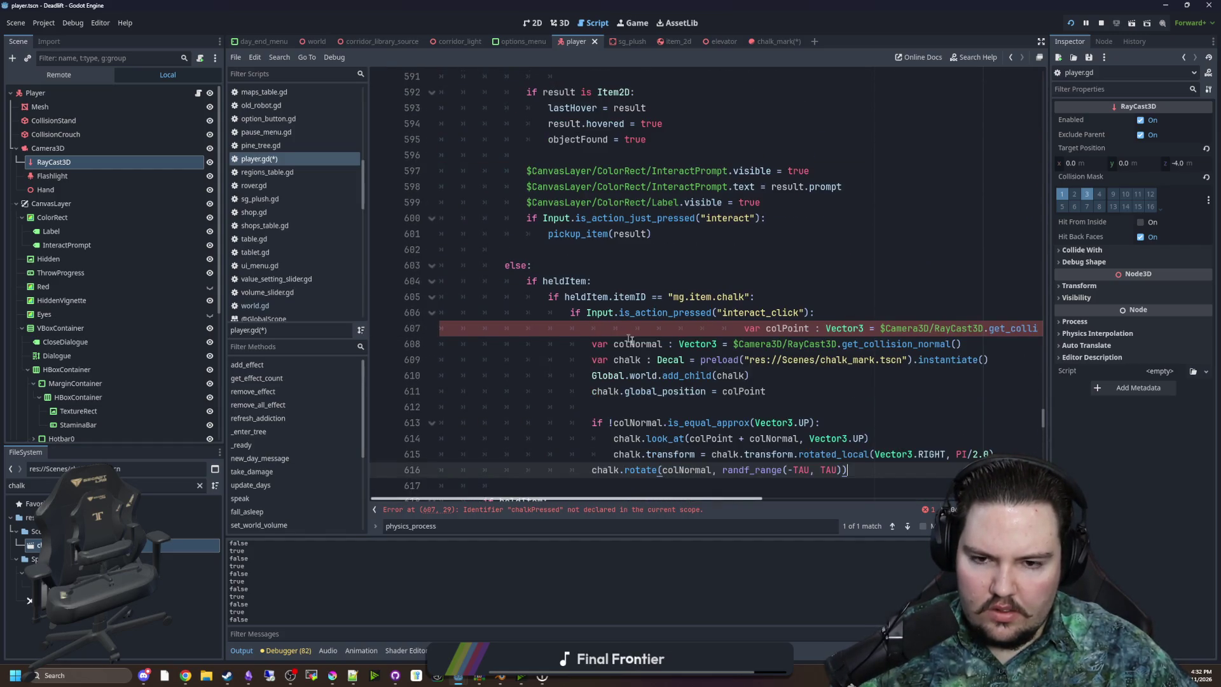
{"action": "left_click_drag", "start_coordinate": [735, 329], "coordinate": [591, 328]}
{"action": "key", "text": "BackSpace"}
{"action": "left_click", "coordinate": [642, 265]}
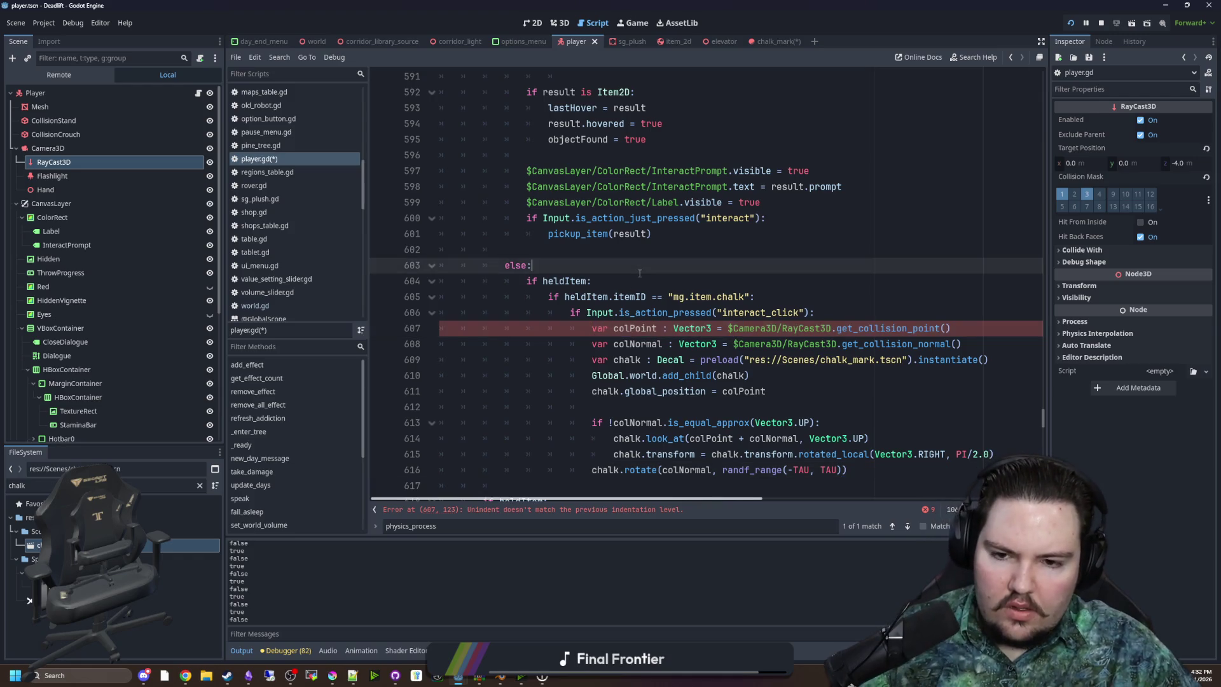
{"action": "scroll", "coordinate": [647, 287], "scroll_direction": "down", "scroll_amount": 2}
{"action": "left_click", "coordinate": [647, 322]}
{"action": "left_click", "coordinate": [649, 316]}
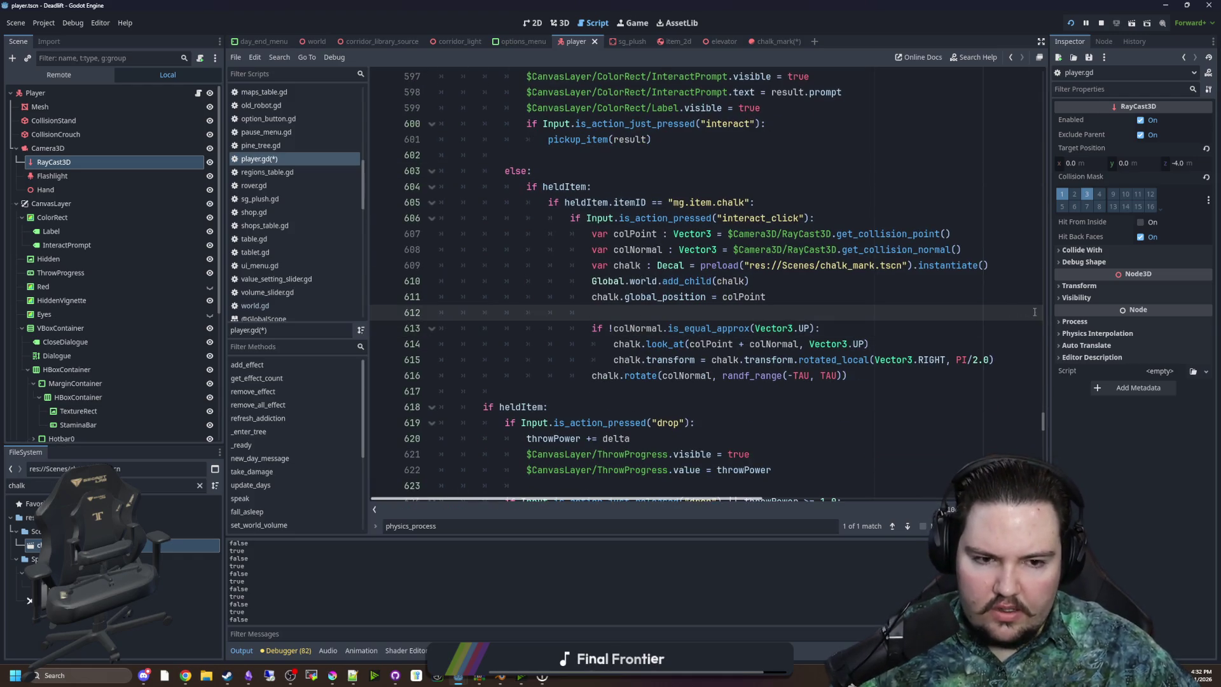
{"action": "left_click_drag", "start_coordinate": [1047, 312], "coordinate": [1114, 312]}
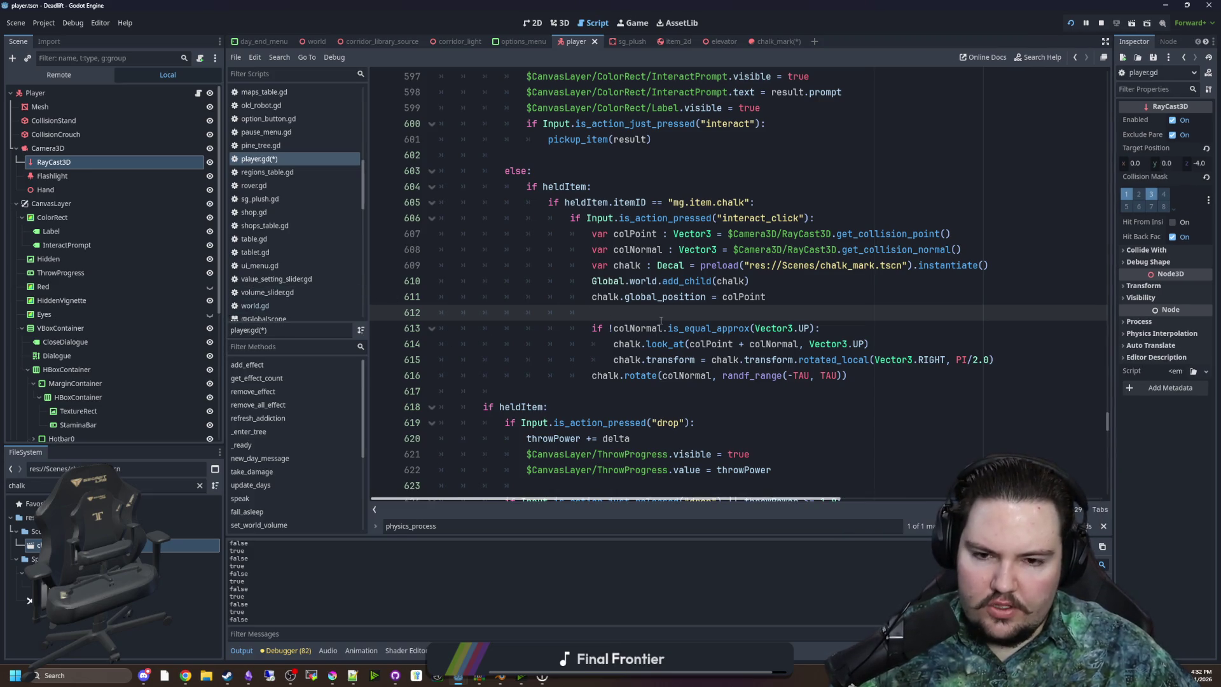
{"action": "key", "text": "ctrl+s"}
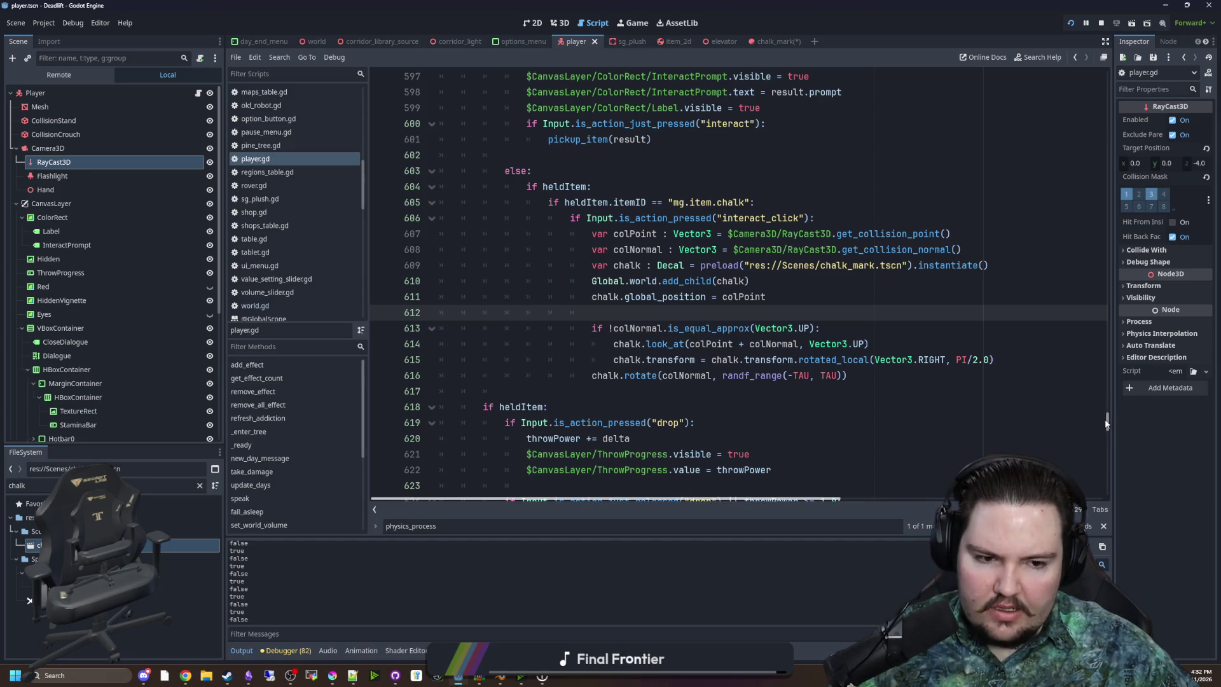
Add var chalkTimer = .2 below var hidden = false at the top of the script
{"action": "key", "text": "ctrl+Home"}
{"action": "left_click", "coordinate": [580, 265]}
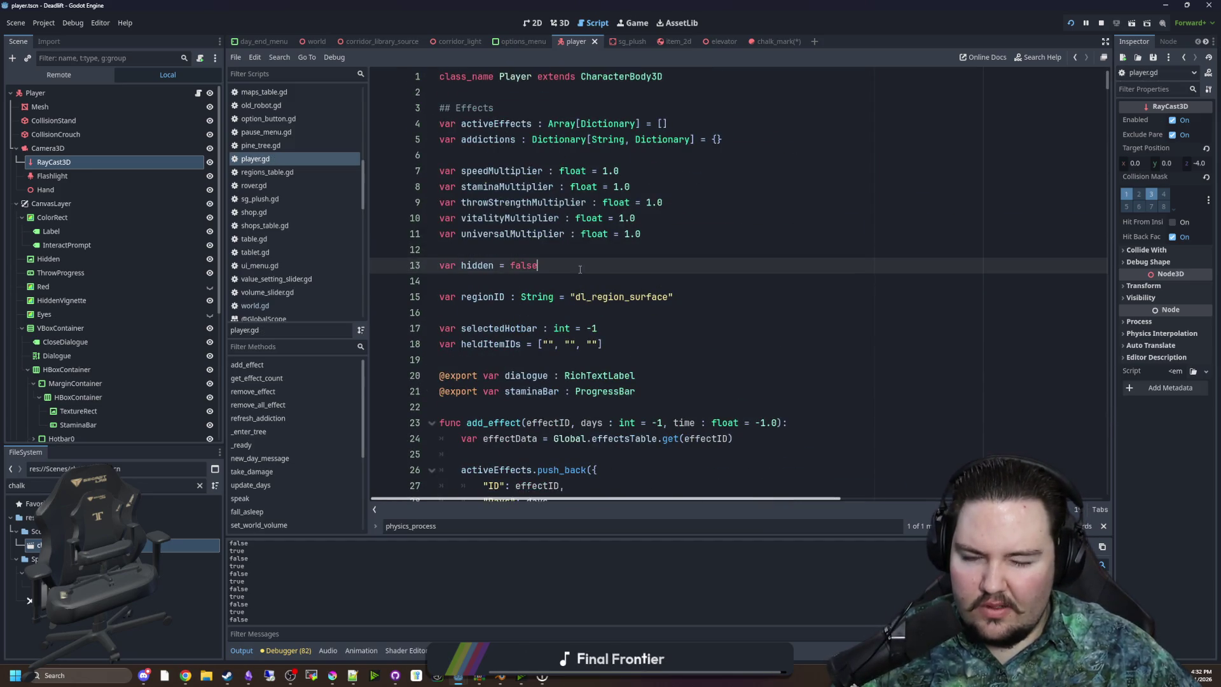
{"action": "key", "text": "Return"}
{"action": "type", "text": "var chalkTimer = "}
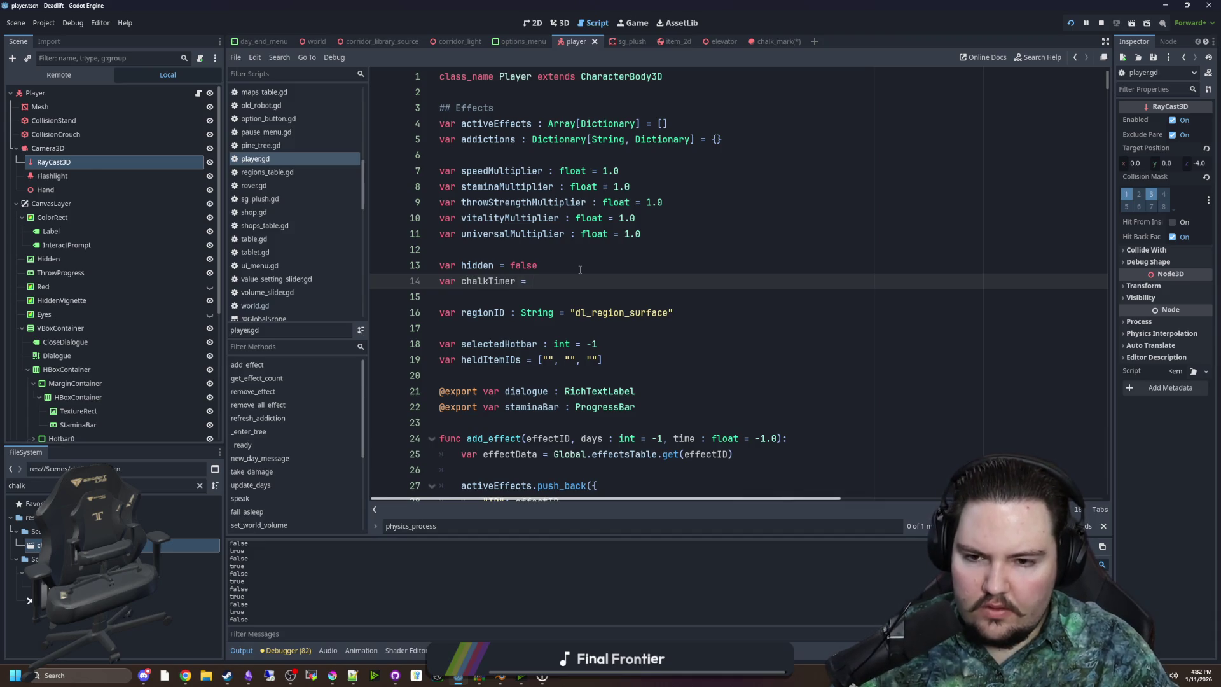
{"action": "type", "text": "1.0"}
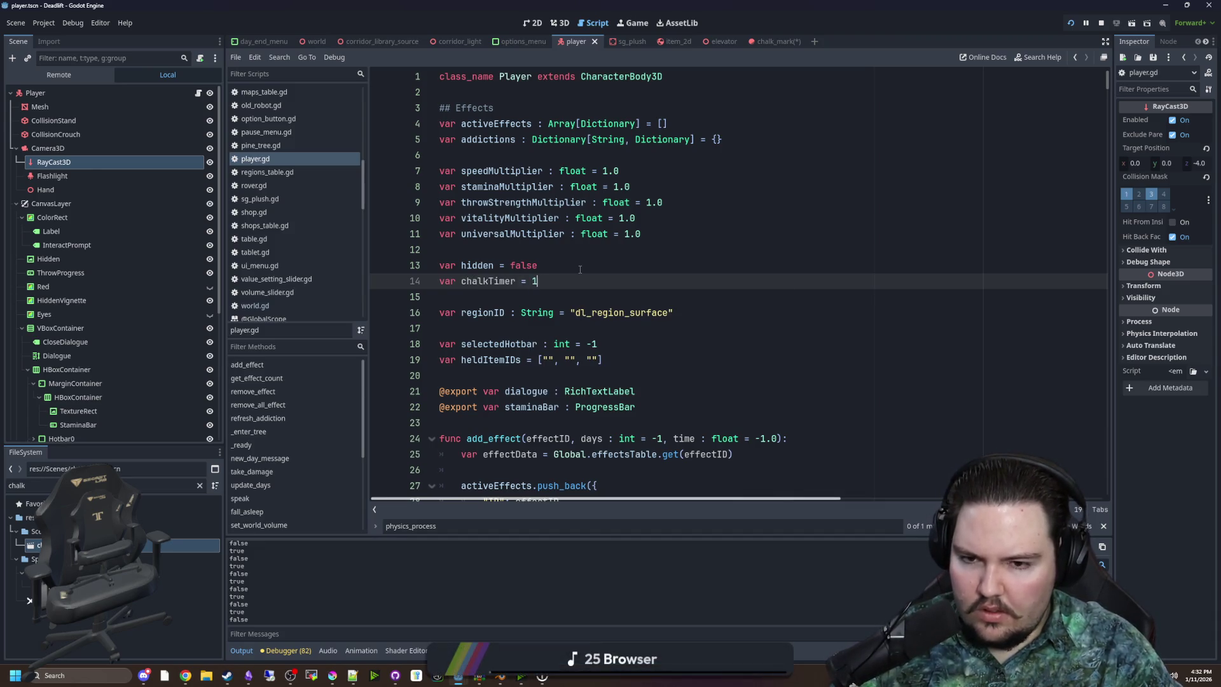
{"action": "scroll", "coordinate": [473, 283], "scroll_direction": "right", "scroll_amount": 3}
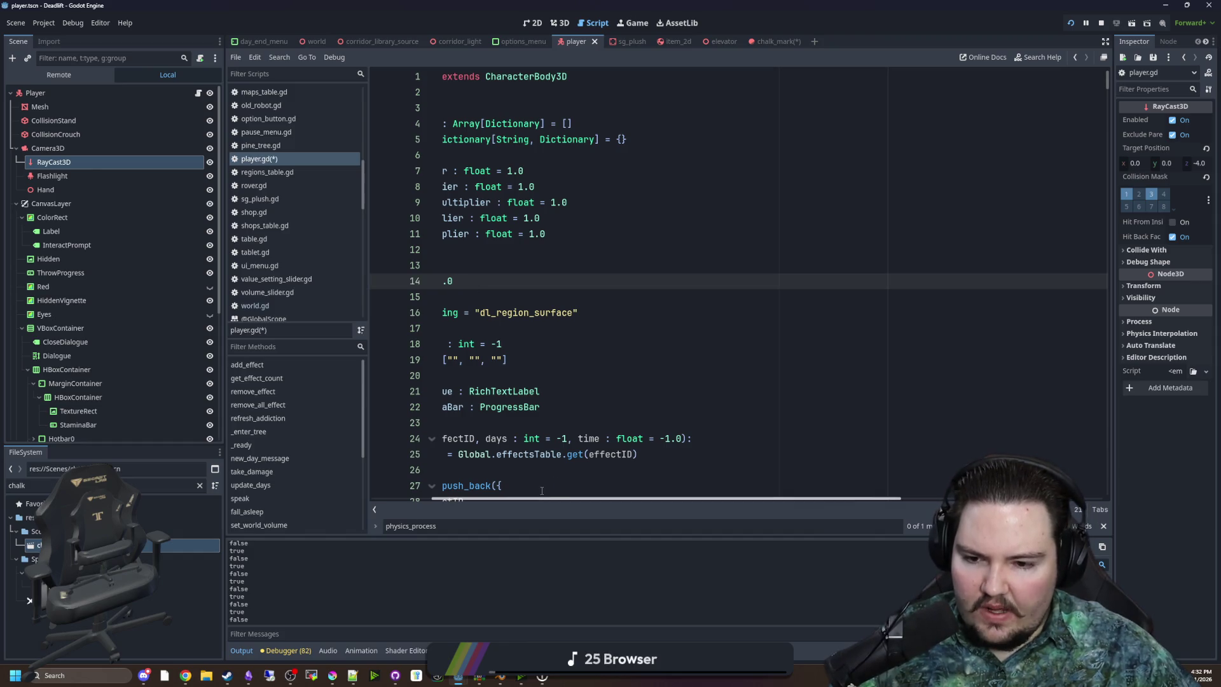
{"action": "scroll", "coordinate": [534, 498], "scroll_direction": "left", "scroll_amount": 3}
{"action": "key", "text": "BackSpace"}
{"action": "key", "text": "BackSpace"}
{"action": "key", "text": "BackSpace"}
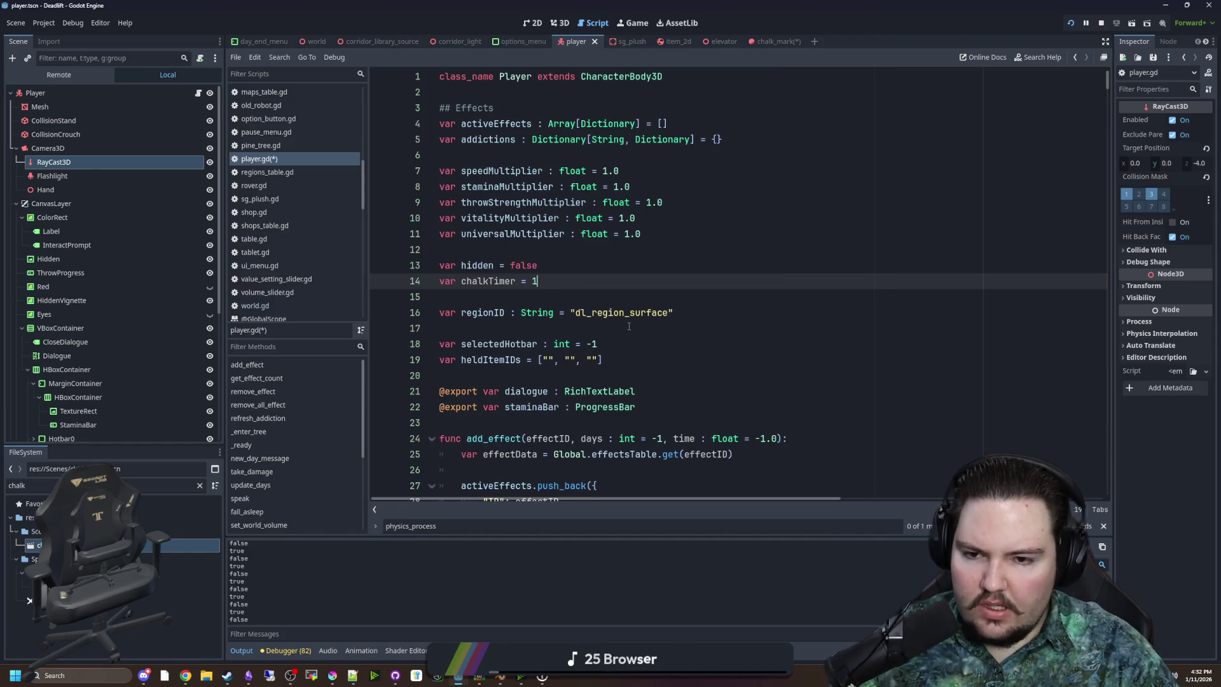
{"action": "type", "text": ".2"}
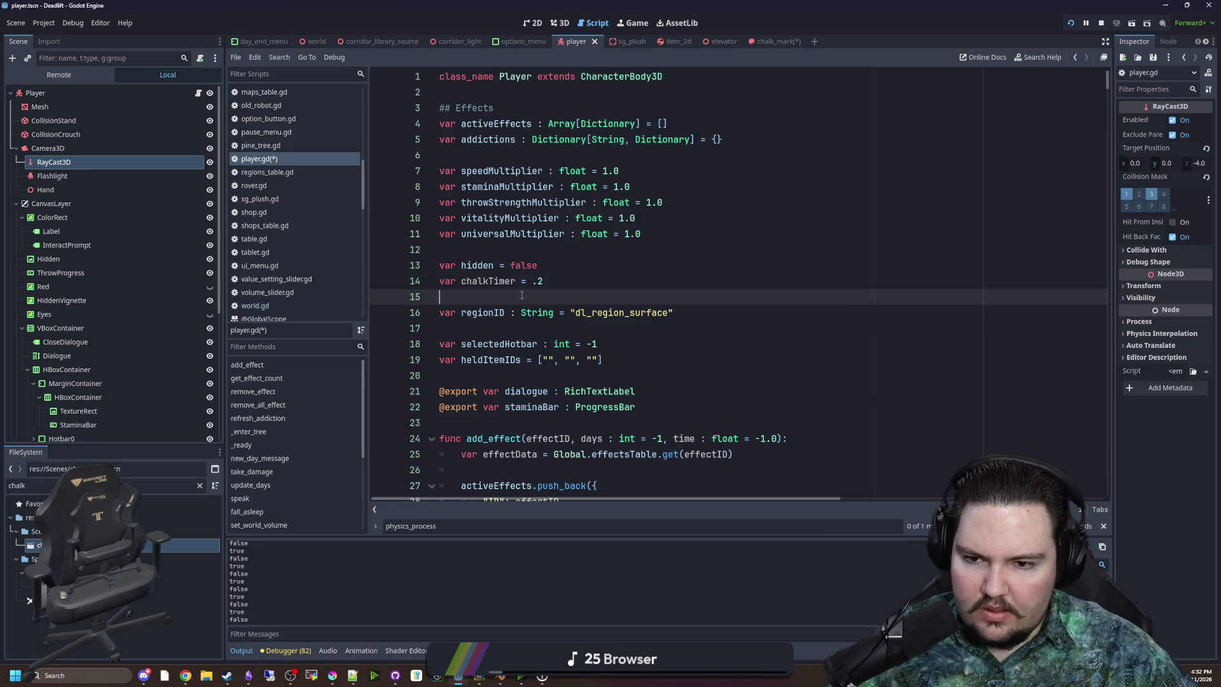
Inside the interact_click check in _physics_process, add chalkTimer -= delta
{"action": "double_click", "coordinate": [497, 280]}
{"action": "left_click", "coordinate": [497, 281]}
{"action": "key", "text": "ctrl+f"}
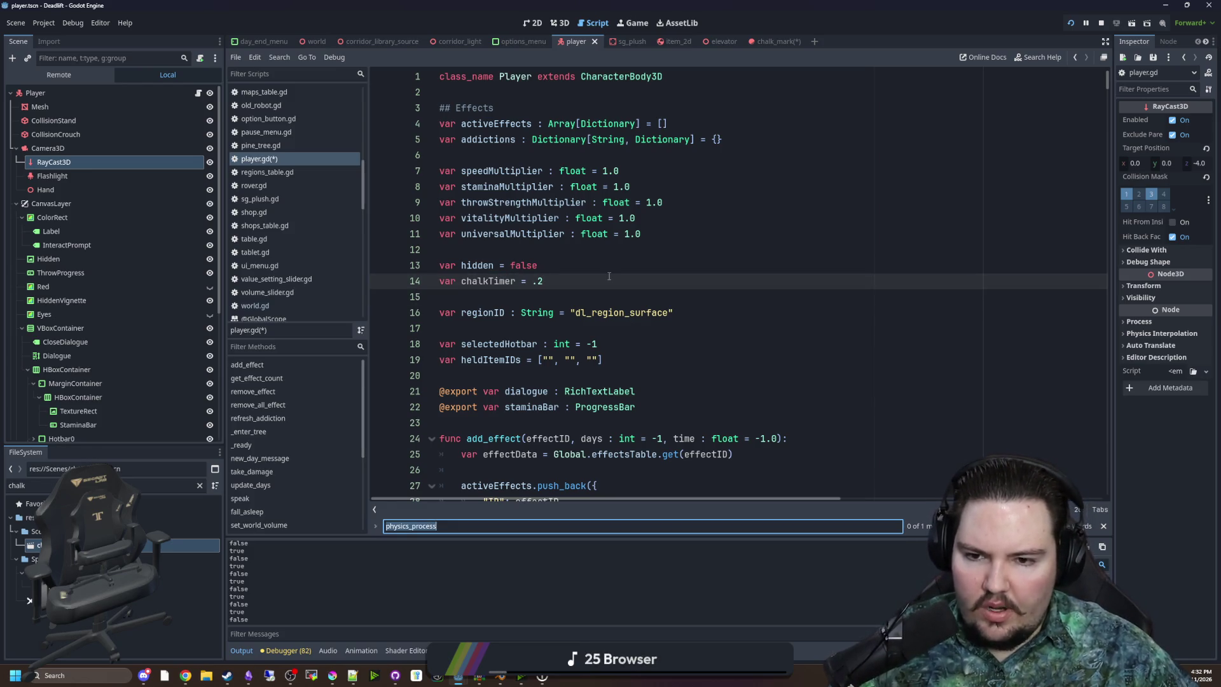
{"action": "key", "text": "Return"}
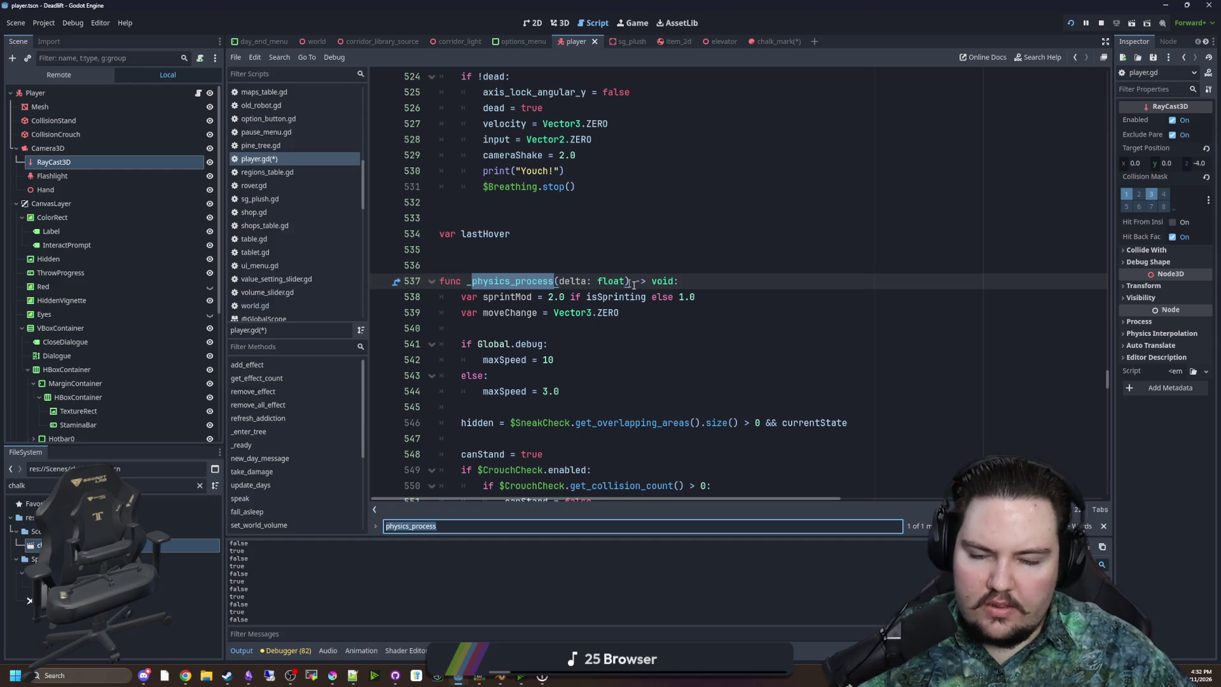
{"action": "scroll", "coordinate": [608, 277], "scroll_direction": "down", "scroll_amount": 20}
{"action": "scroll", "coordinate": [668, 284], "scroll_direction": "down", "scroll_amount": 5}
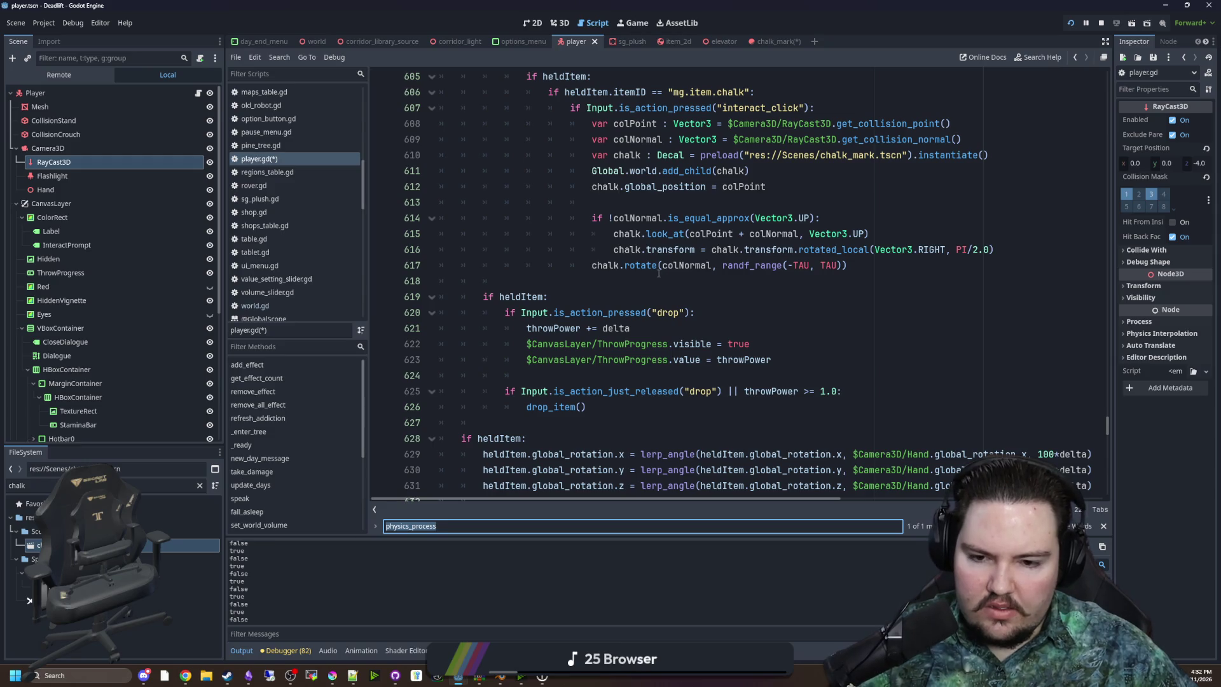
{"action": "scroll", "coordinate": [615, 293], "scroll_direction": "up", "scroll_amount": 2}
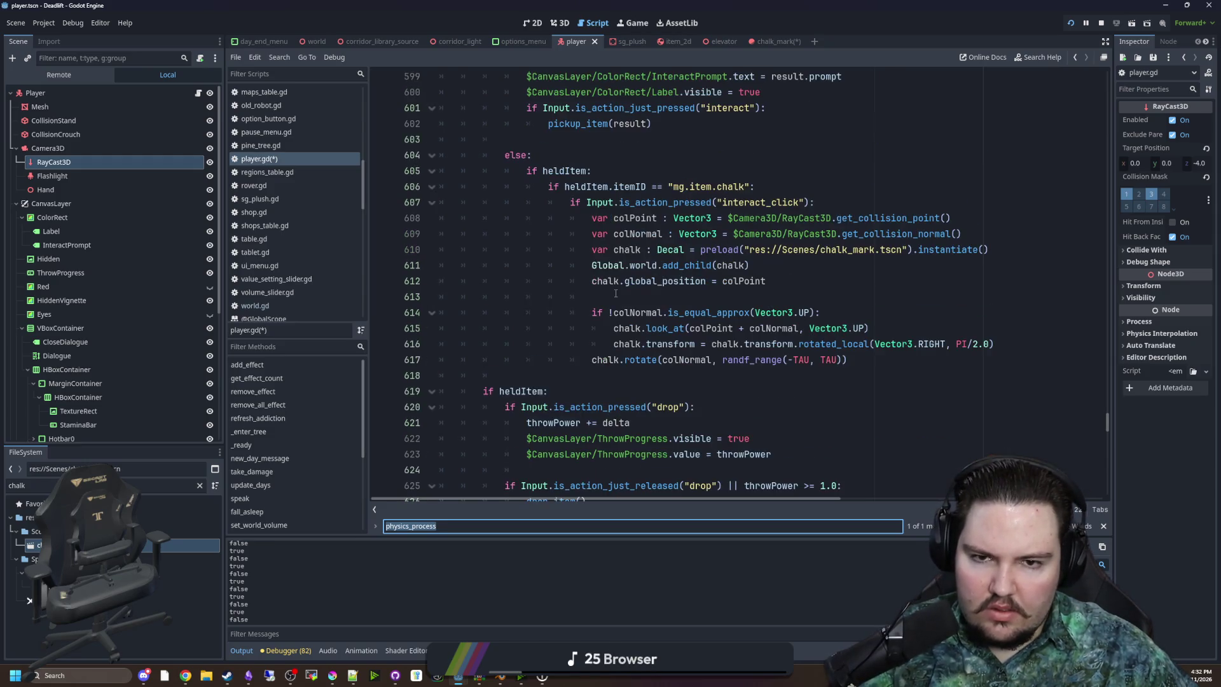
{"action": "left_click", "coordinate": [679, 299]}
{"action": "scroll", "coordinate": [679, 299], "scroll_direction": "up", "scroll_amount": 1}
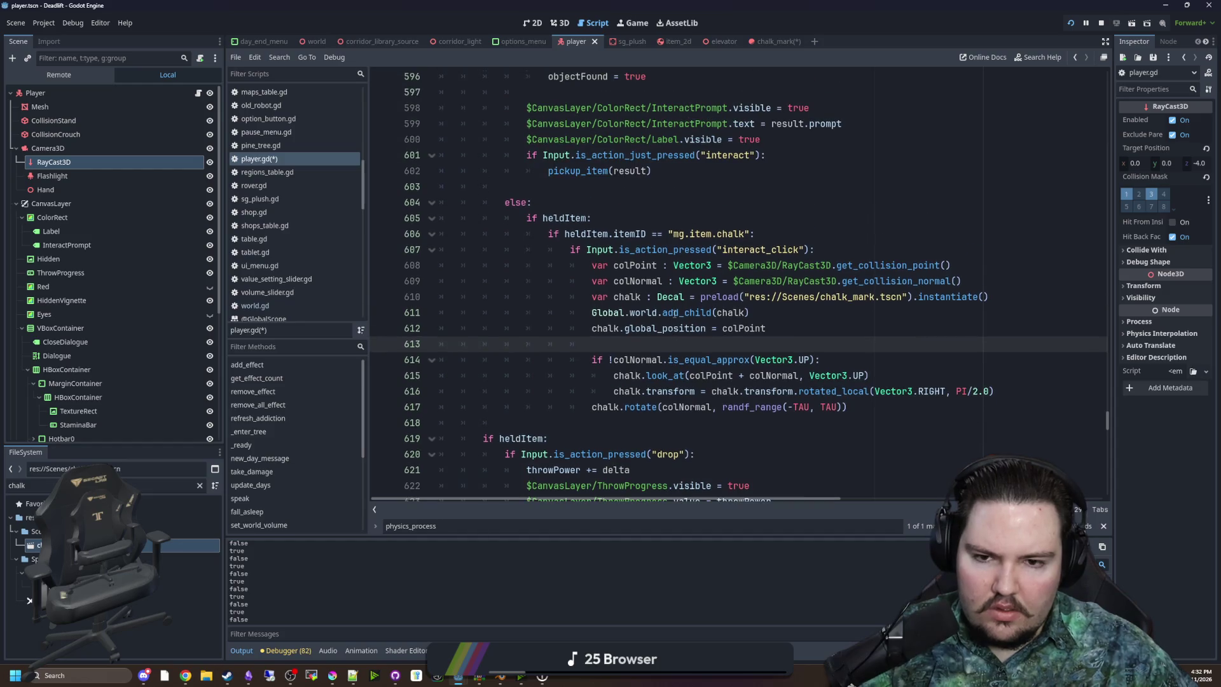
{"action": "left_click", "coordinate": [829, 252]}
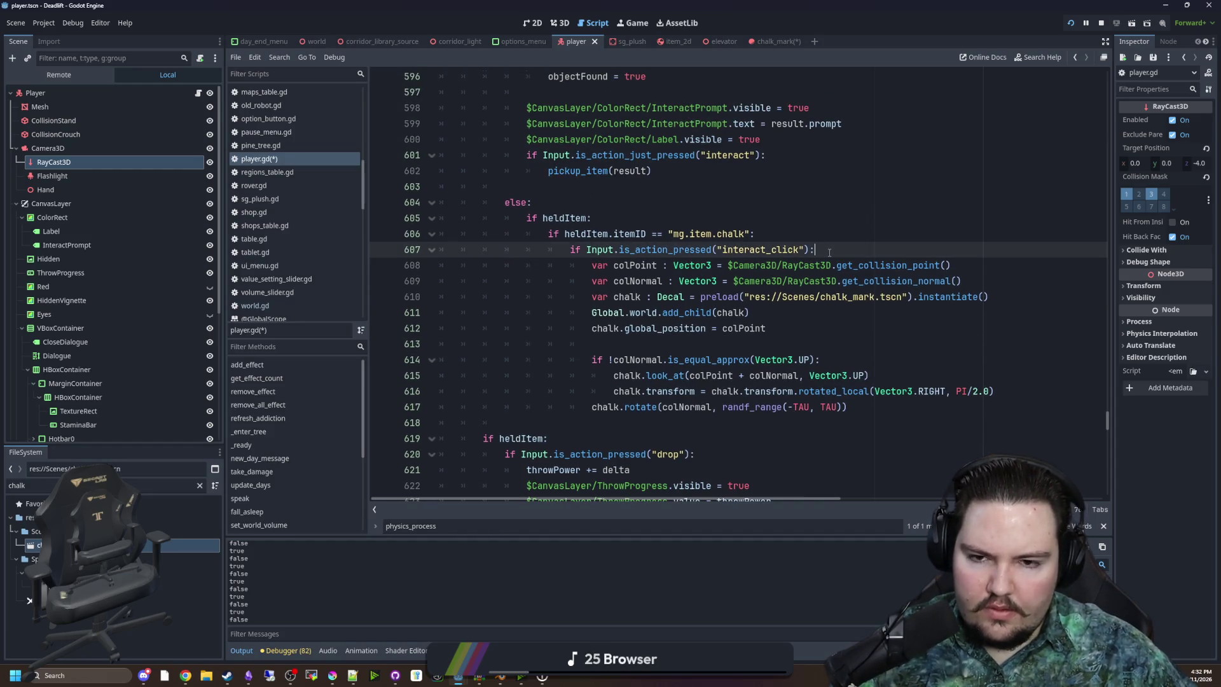
{"action": "key", "text": "Return"}
{"action": "type", "text": "chalkTimer -="}
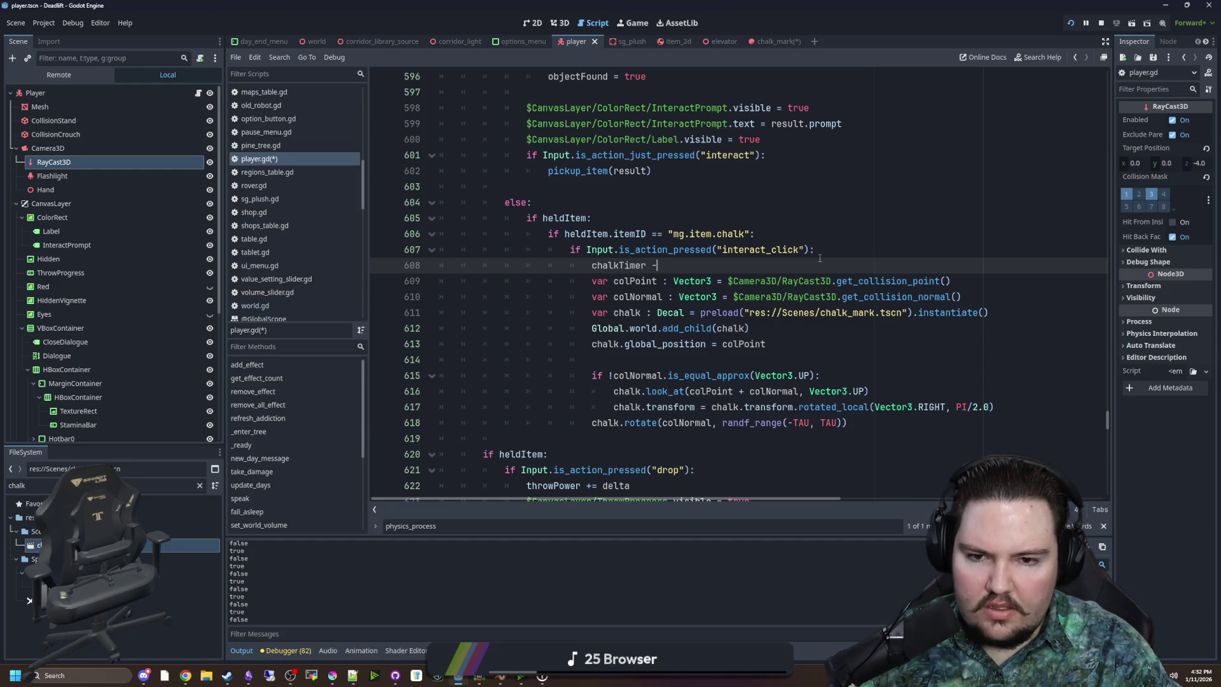
{"action": "type", "text": " delta"}
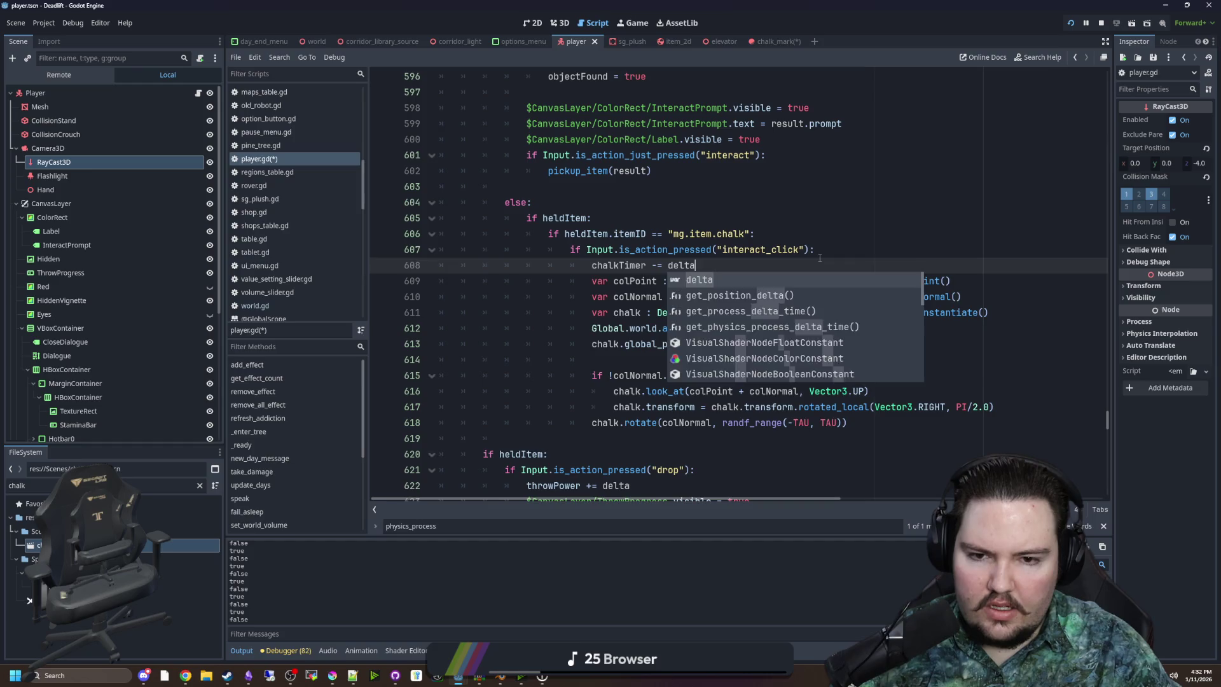
{"action": "key", "text": "Return"}
{"action": "key", "text": "Return"}
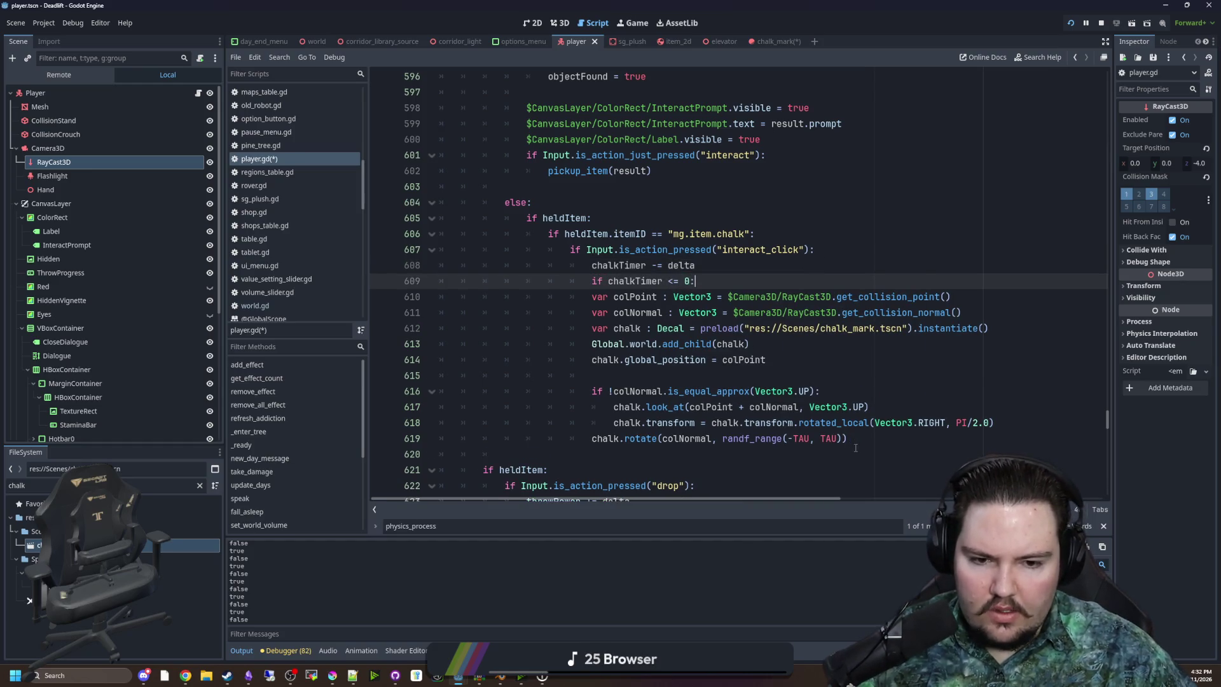
Indent the mark-placing code under the chalkTimer <= 0 check, discarding a trial else branch
{"action": "left_click_drag", "start_coordinate": [855, 448], "coordinate": [388, 312]}
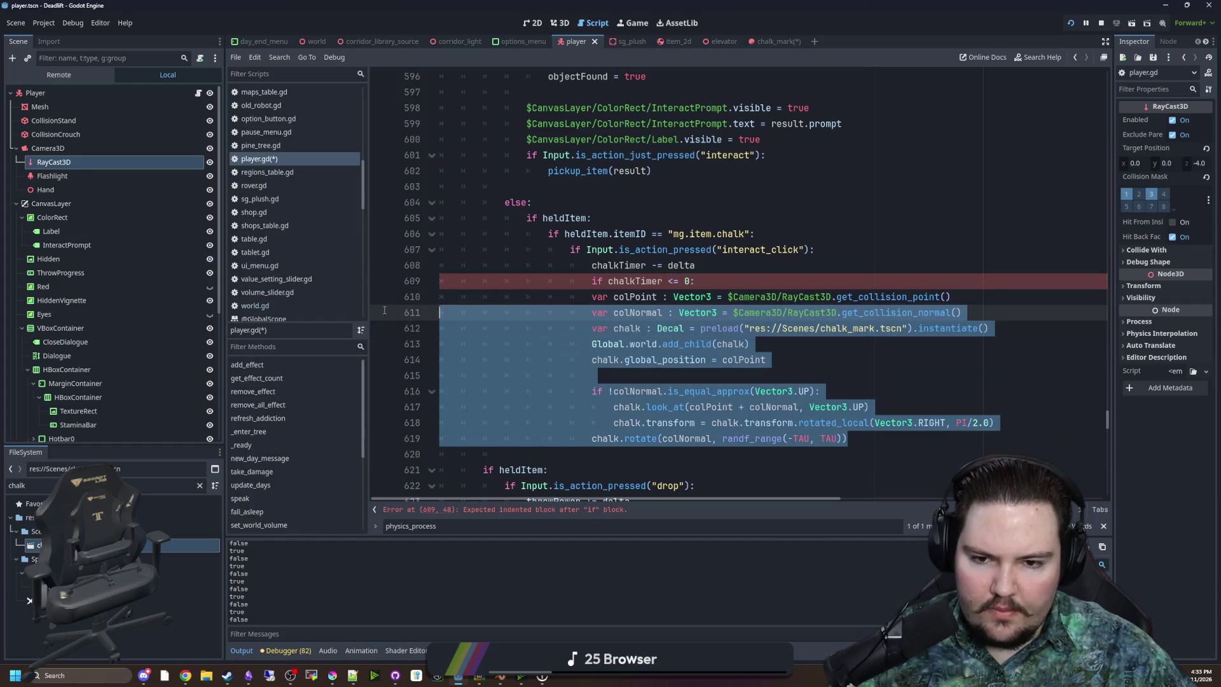
{"action": "key", "text": "shift+Up"}
{"action": "key", "text": "Tab"}
{"action": "left_click", "coordinate": [871, 437]}
{"action": "key", "text": "Return"}
{"action": "key", "text": "BackSpace"}
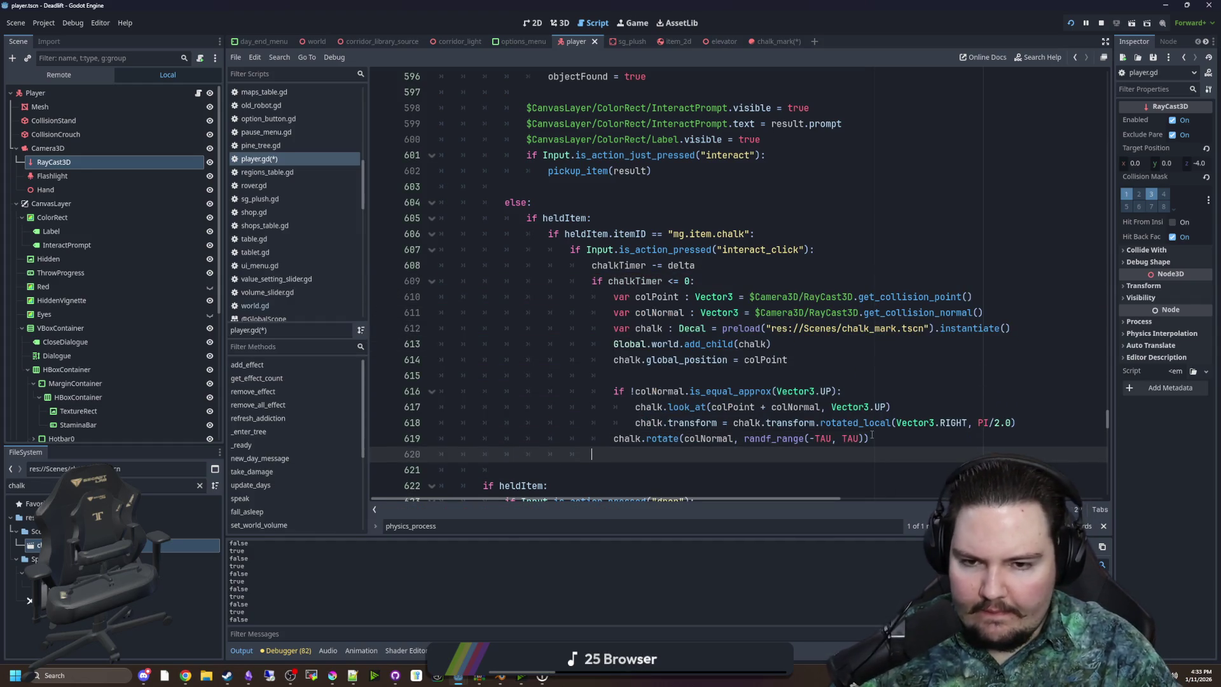
{"action": "type", "text": "se:"}
{"action": "key", "text": "Return"}
{"action": "type", "text": "chalkTimer."}
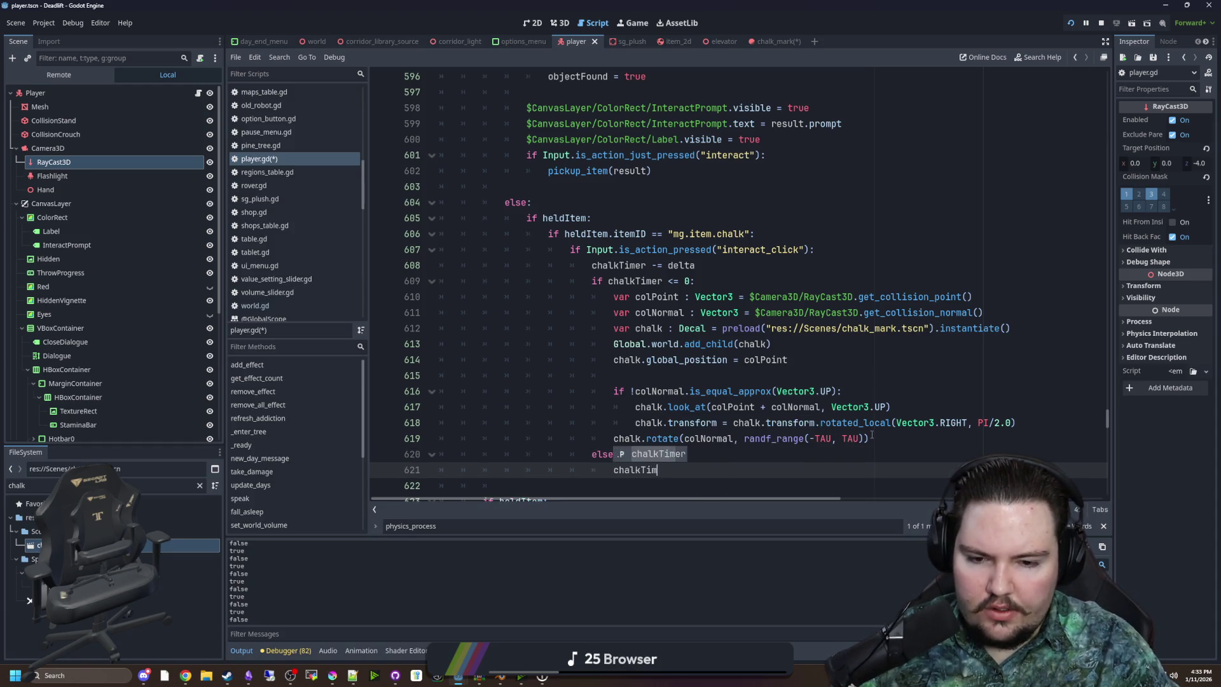
{"action": "key", "text": "BackSpace"}
{"action": "key", "text": "BackSpace"}
{"action": "key", "text": "BackSpace"}
{"action": "key", "text": "BackSpace"}
{"action": "key", "text": "BackSpace"}
{"action": "key", "text": "BackSpace"}
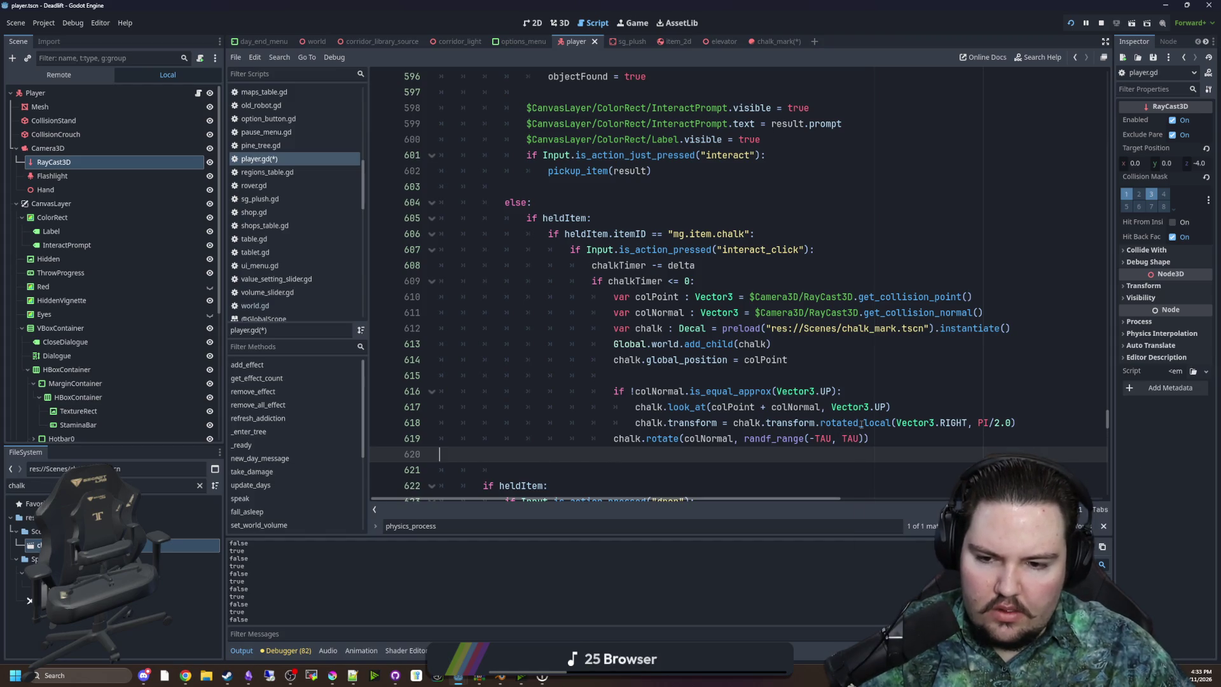
{"action": "key", "text": "BackSpace"}
{"action": "key", "text": "BackSpace"}
{"action": "key", "text": "BackSpace"}
Reset chalkTimer = 0.2 inside the timer check and save the script
{"action": "left_click", "coordinate": [731, 281]}
{"action": "key", "text": "Return"}
{"action": "type", "text": "chalkTimer = 0."}
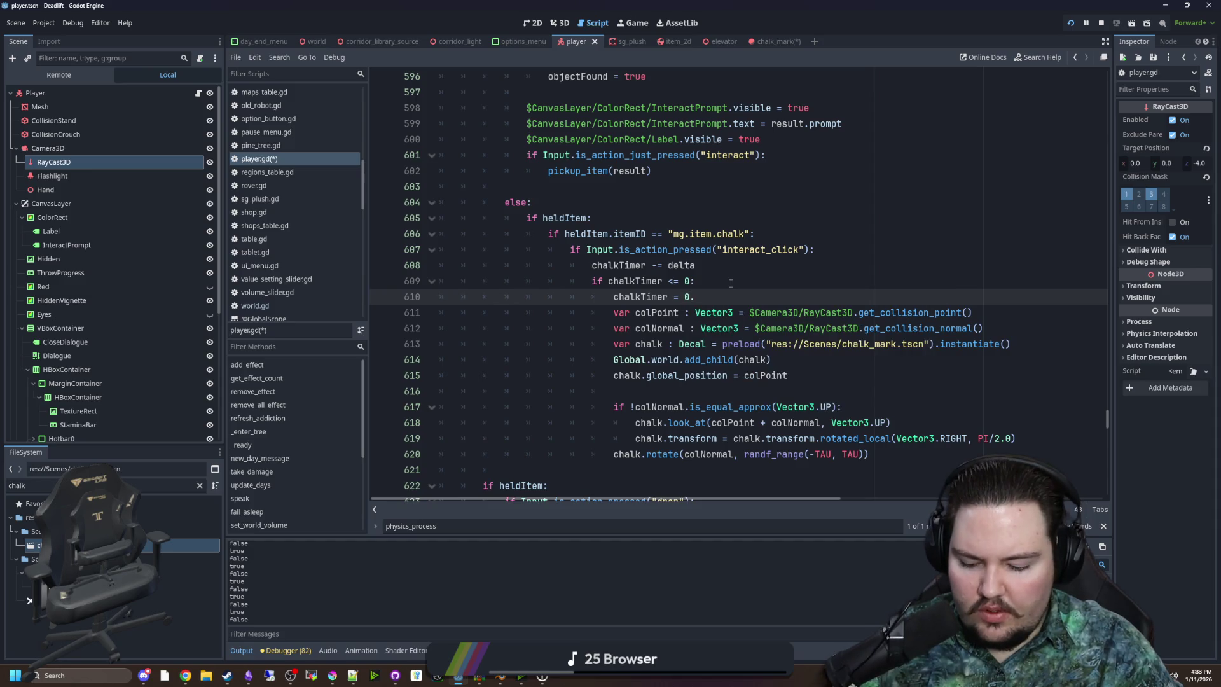
{"action": "left_click", "coordinate": [730, 281]}
{"action": "key", "text": "ctrl+s"}
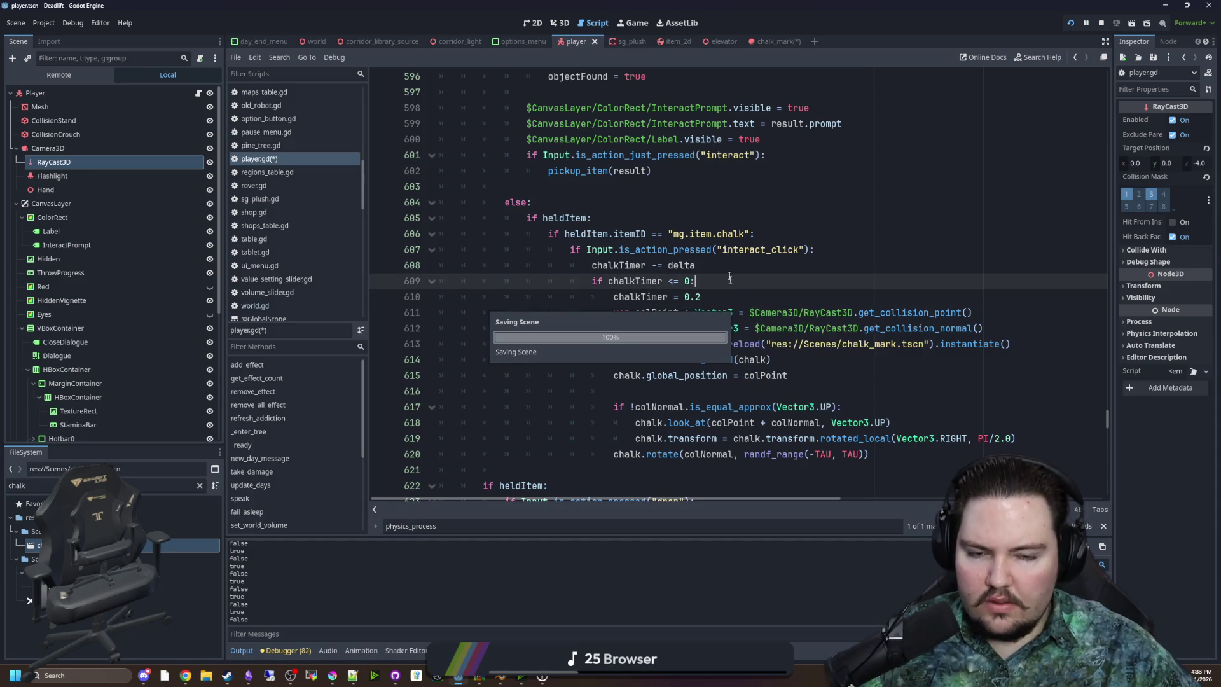
On the chalk X texture, erase the left-centre gap and lower-right arm with an 8 px eraser
{"action": "left_click", "coordinate": [332, 675]}
{"action": "scroll", "coordinate": [546, 283], "scroll_direction": "up", "scroll_amount": 1}
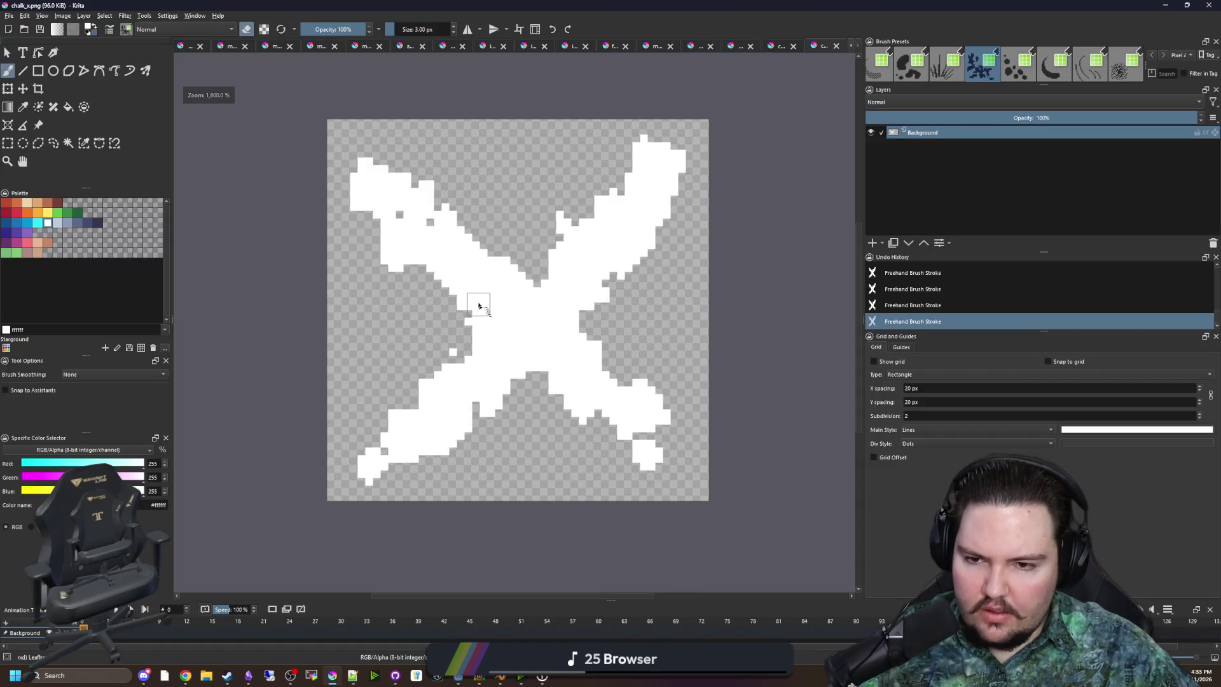
{"action": "key", "text": "e"}
{"action": "mouse_move", "coordinate": [445, 299]}
{"action": "left_mouse_down"}
{"action": "mouse_move", "coordinate": [538, 247]}
{"action": "mouse_move", "coordinate": [592, 283]}
{"action": "mouse_move", "coordinate": [576, 382]}
{"action": "mouse_move", "coordinate": [455, 404]}
{"action": "mouse_move", "coordinate": [485, 388]}
{"action": "mouse_move", "coordinate": [398, 471]}
{"action": "mouse_move", "coordinate": [391, 432]}
{"action": "mouse_move", "coordinate": [404, 440]}
{"action": "mouse_move", "coordinate": [394, 461]}
{"action": "mouse_move", "coordinate": [439, 445]}
{"action": "left_mouse_up"}
{"action": "key", "text": "bracketright"}
{"action": "key", "text": "bracketright"}
{"action": "key", "text": "bracketright"}
{"action": "mouse_move", "coordinate": [652, 417]}
{"action": "left_mouse_down"}
{"action": "mouse_move", "coordinate": [664, 401]}
{"action": "mouse_move", "coordinate": [639, 353]}
{"action": "mouse_move", "coordinate": [586, 407]}
{"action": "mouse_move", "coordinate": [544, 407]}
{"action": "mouse_move", "coordinate": [668, 197]}
{"action": "left_mouse_up"}
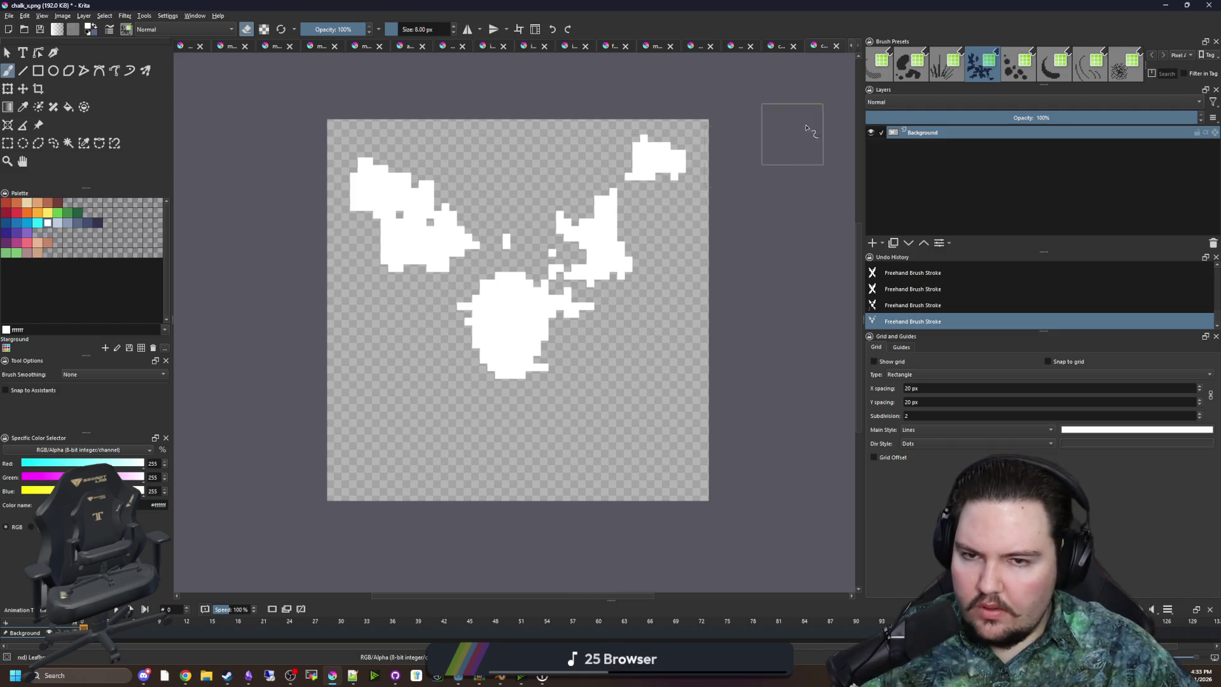
Add white along the upper-right edge with a 1 px brush and erase the stray right-side patches
{"action": "left_click", "coordinate": [913, 67]}
{"action": "mouse_move", "coordinate": [709, 197]}
{"action": "left_mouse_down"}
{"action": "mouse_move", "coordinate": [649, 203]}
{"action": "mouse_move", "coordinate": [655, 137]}
{"action": "mouse_move", "coordinate": [719, 153]}
{"action": "left_mouse_up"}
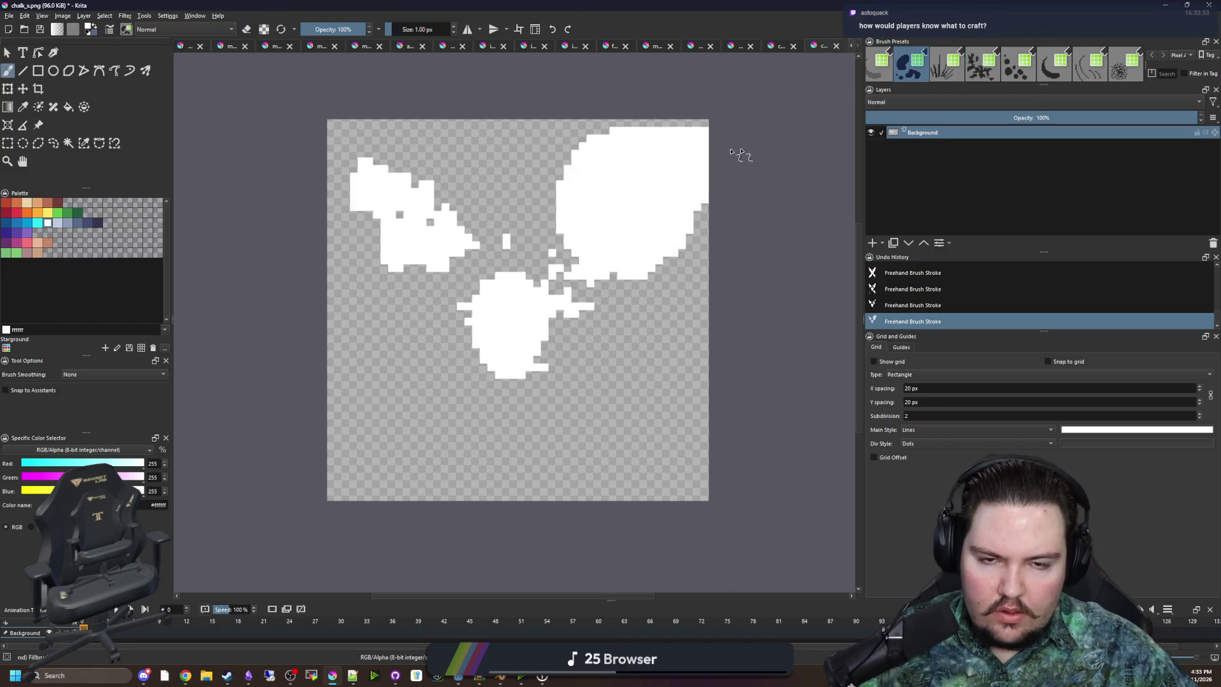
{"action": "key", "text": "ctrl+z"}
{"action": "left_click", "coordinate": [1153, 55]}
{"action": "mouse_move", "coordinate": [715, 145]}
{"action": "left_mouse_down"}
{"action": "mouse_move", "coordinate": [667, 161]}
{"action": "mouse_move", "coordinate": [712, 153]}
{"action": "left_mouse_up"}
{"action": "key", "text": "bracketright"}
{"action": "key", "text": "bracketright"}
{"action": "key", "text": "bracketright"}
{"action": "key", "text": "e"}
{"action": "mouse_move", "coordinate": [559, 216]}
{"action": "left_mouse_down"}
{"action": "mouse_move", "coordinate": [606, 272]}
{"action": "mouse_move", "coordinate": [555, 261]}
{"action": "mouse_move", "coordinate": [558, 194]}
{"action": "mouse_move", "coordinate": [382, 264]}
{"action": "mouse_move", "coordinate": [407, 240]}
{"action": "mouse_move", "coordinate": [356, 167]}
{"action": "left_mouse_up"}
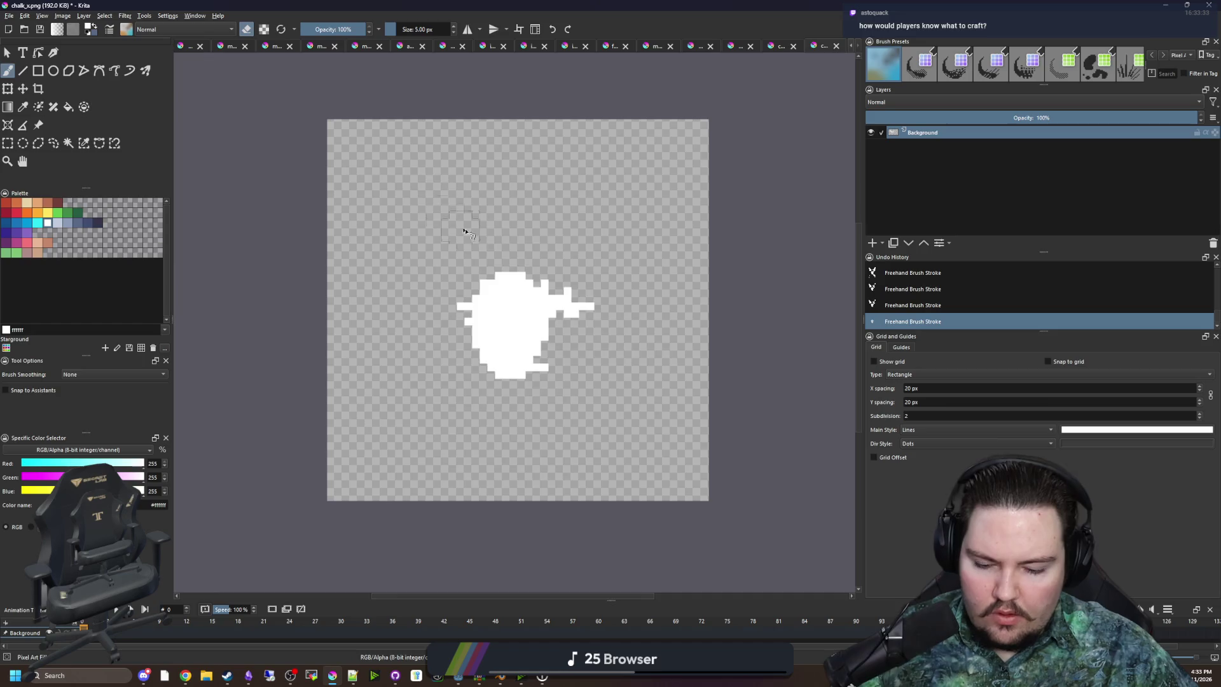
Fill the notch and extra pixels on the blob's left side with 1 px white paint
{"action": "scroll", "coordinate": [536, 330], "scroll_direction": "up", "scroll_amount": 5}
{"action": "key", "text": "e"}
{"action": "scroll", "coordinate": [433, 366], "scroll_direction": "down", "scroll_amount": 3}
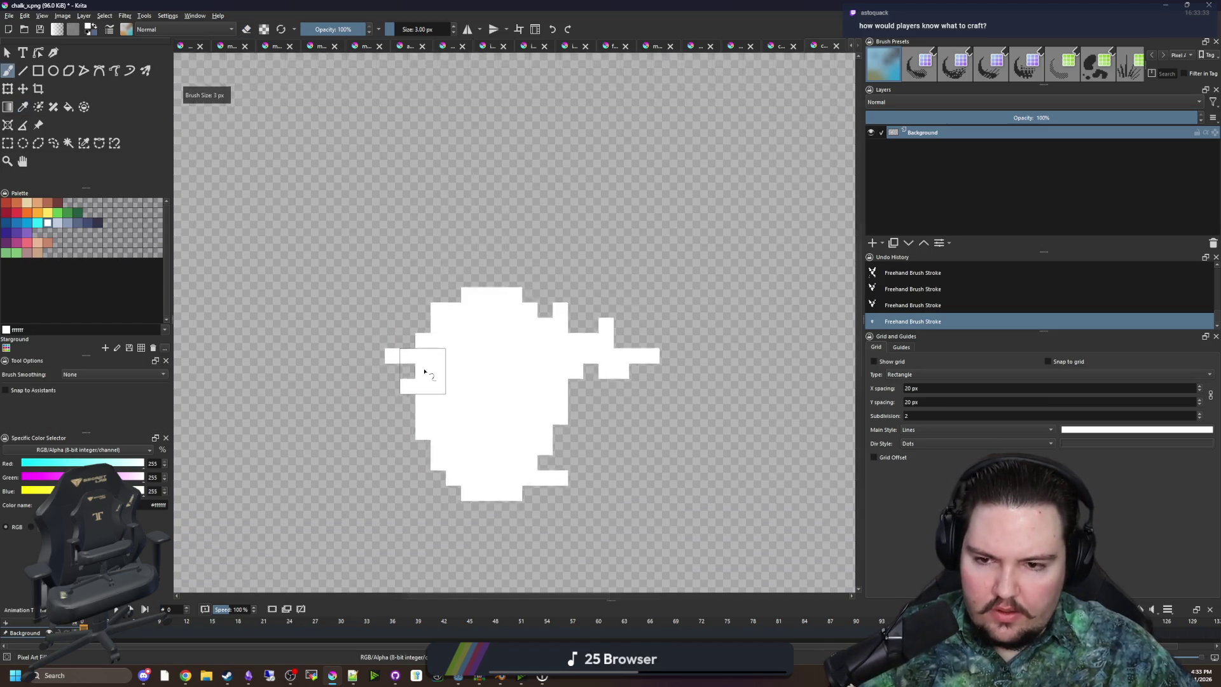
{"action": "scroll", "coordinate": [337, 350], "scroll_direction": "up", "scroll_amount": 2}
{"action": "key", "text": "bracketleft"}
{"action": "key", "text": "bracketleft"}
{"action": "key", "text": "bracketleft"}
{"action": "left_click_drag", "start_coordinate": [329, 347], "coordinate": [306, 357]}
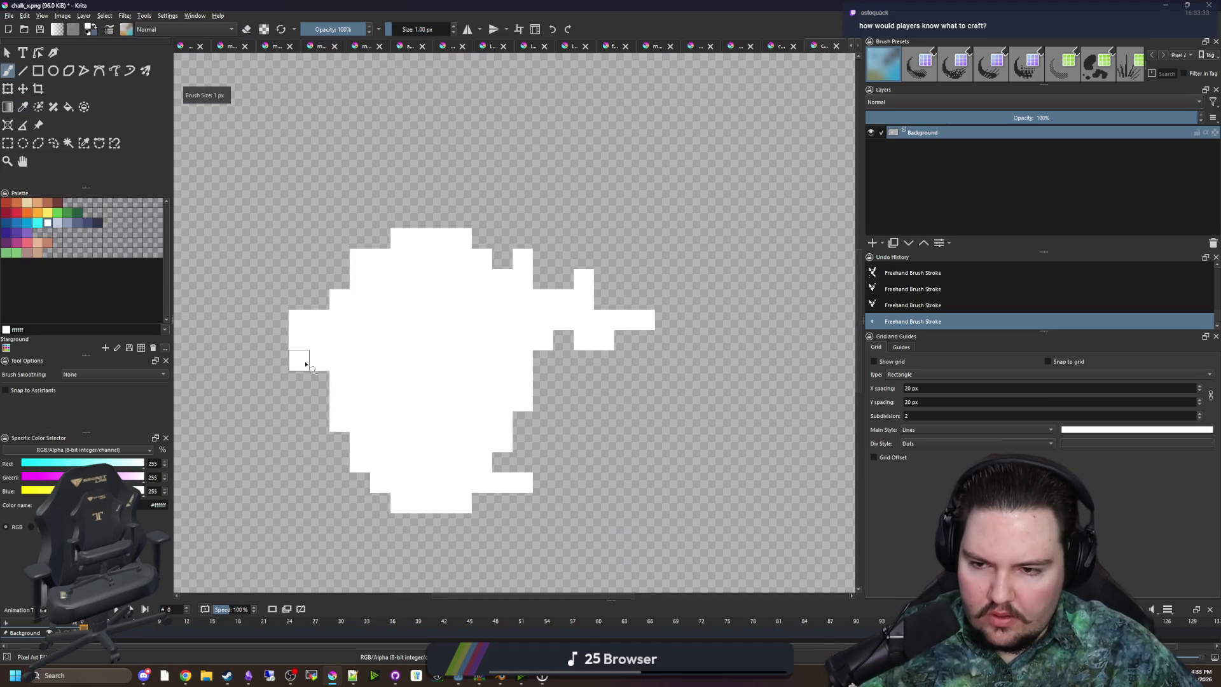
{"action": "left_click", "coordinate": [299, 401]}
{"action": "key", "text": "ctrl+z"}
{"action": "left_click", "coordinate": [316, 411]}
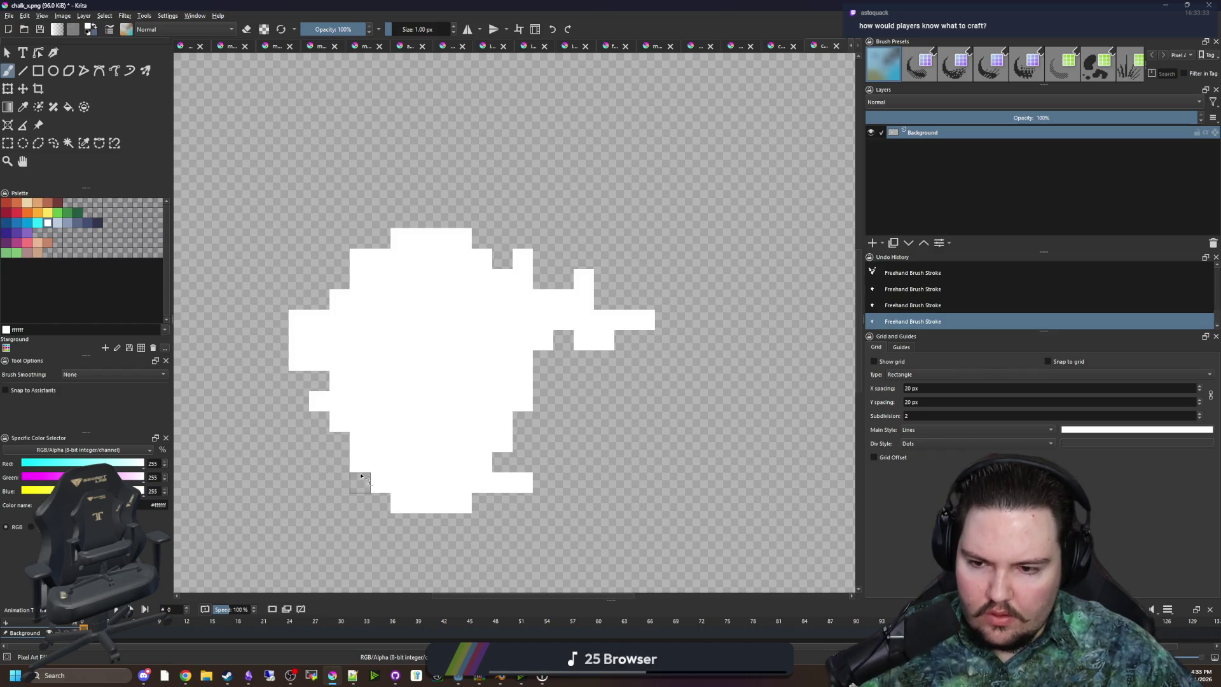
{"action": "scroll", "coordinate": [575, 413], "scroll_direction": "down", "scroll_amount": 3}
{"action": "scroll", "coordinate": [552, 386], "scroll_direction": "down", "scroll_amount": 3}
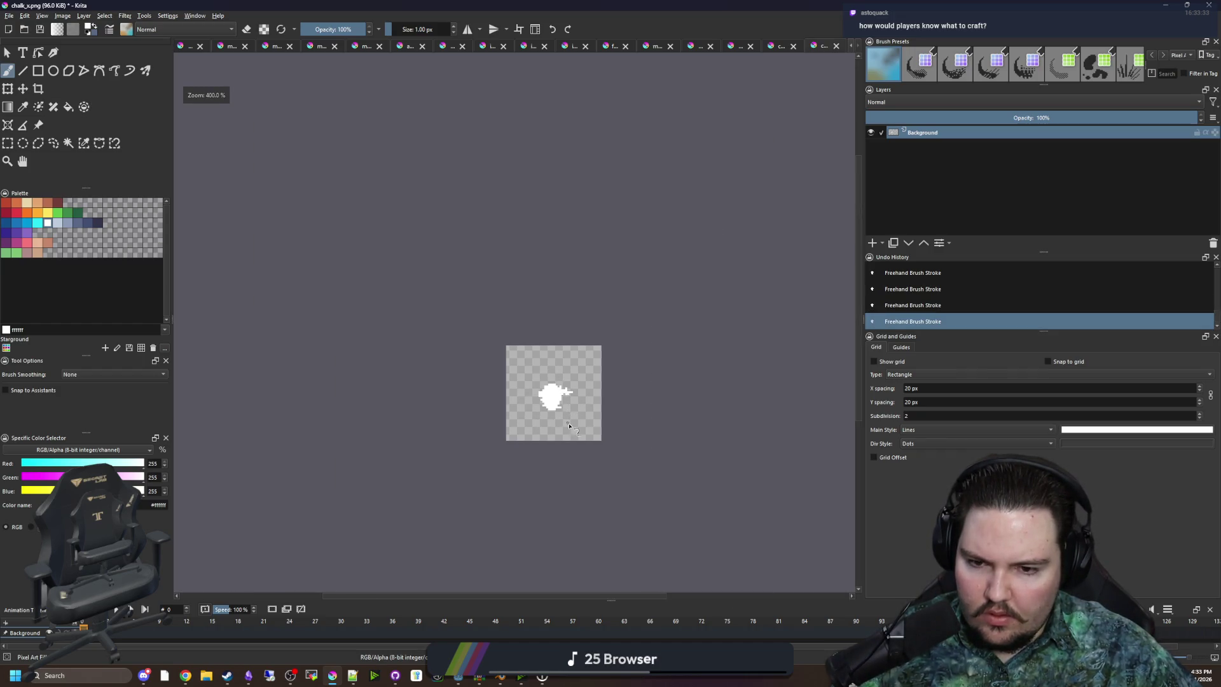
{"action": "scroll", "coordinate": [569, 425], "scroll_direction": "up", "scroll_amount": 3}
Save the image as chalk_blob.png, accepting the PNG export options
{"action": "left_click", "coordinate": [8, 15]}
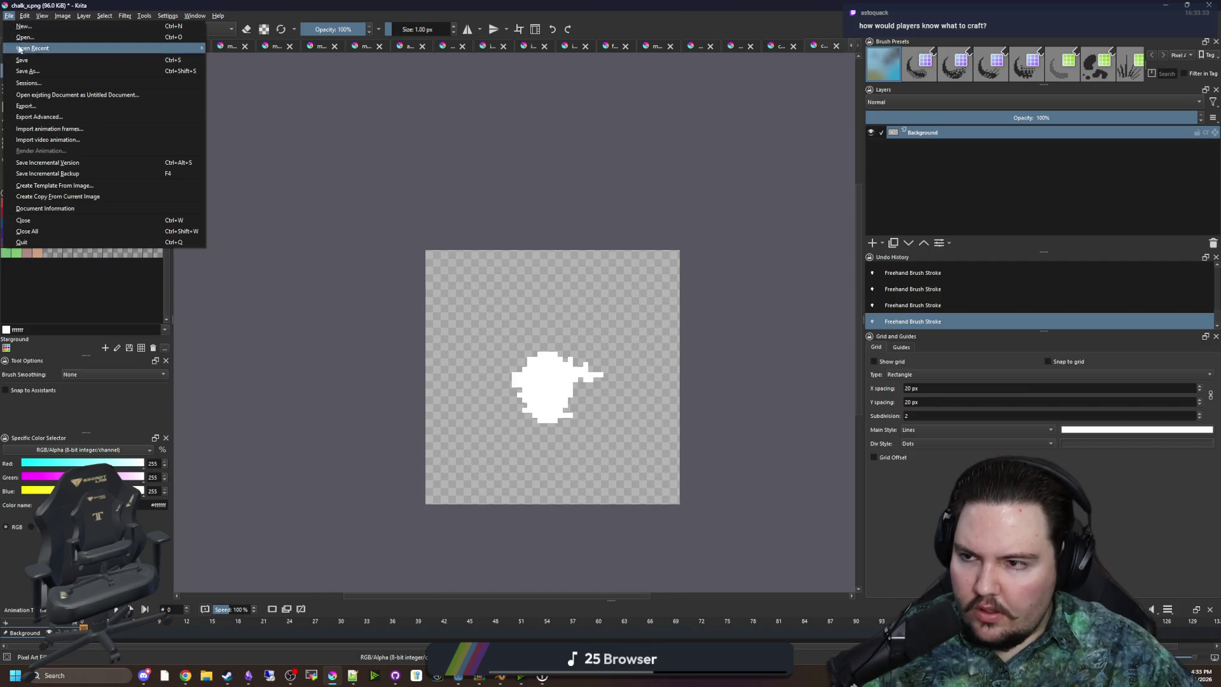
{"action": "left_click", "coordinate": [28, 71]}
{"action": "type", "text": "chalk_block"}
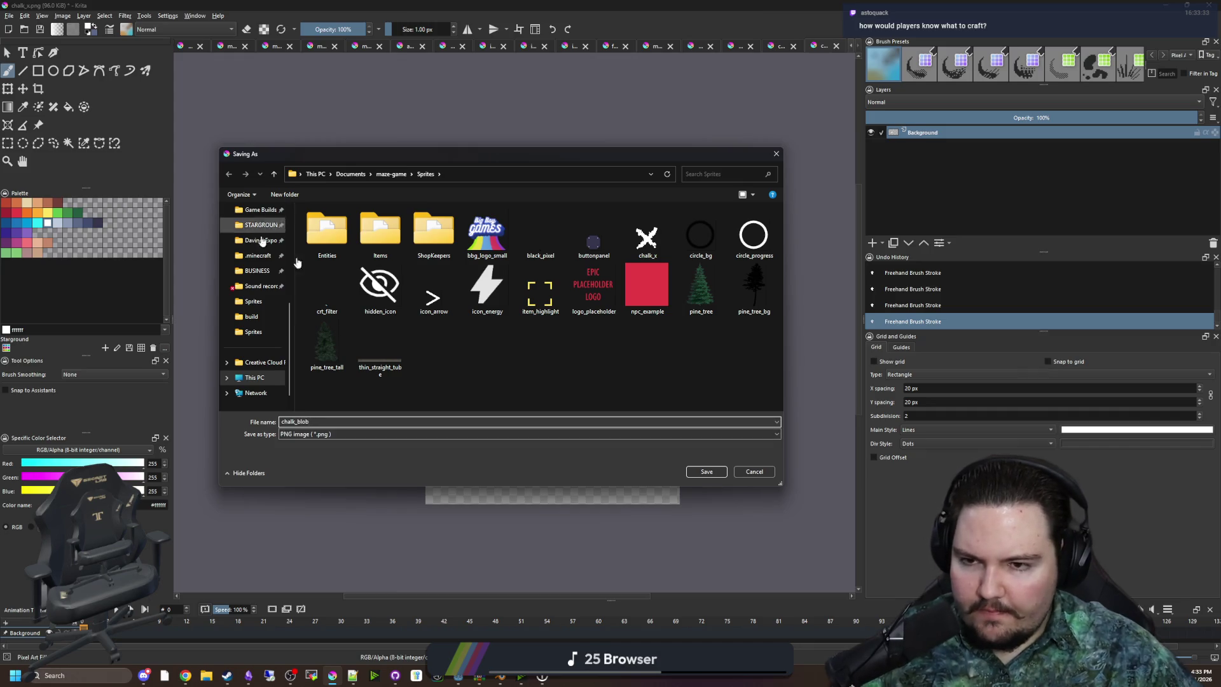
{"action": "left_click", "coordinate": [700, 473]}
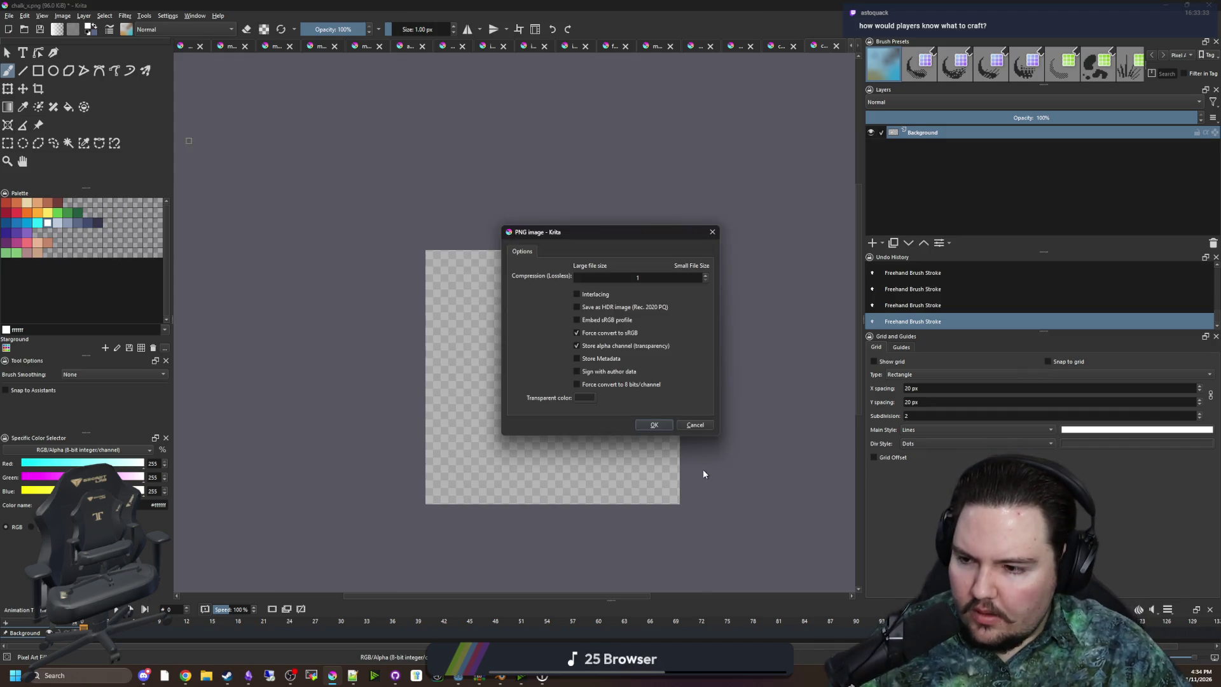
{"action": "left_click", "coordinate": [647, 424]}
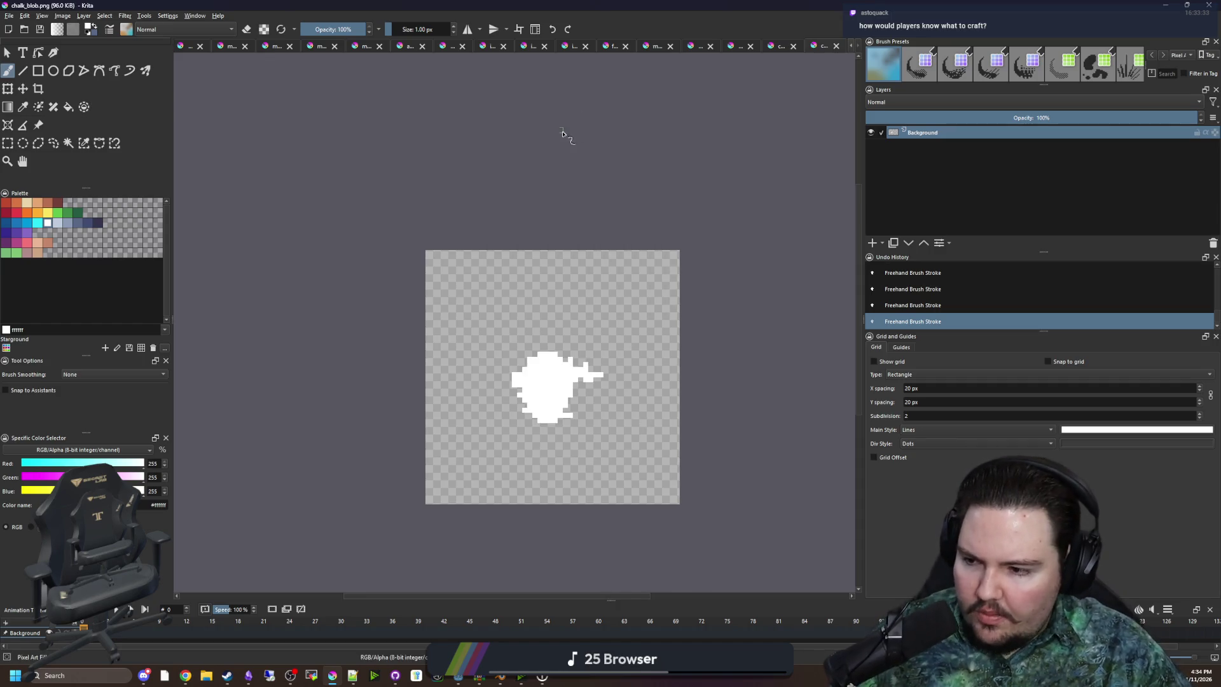
Minimize Krita and save the player script in Godot
{"action": "left_click", "coordinate": [1164, 5]}
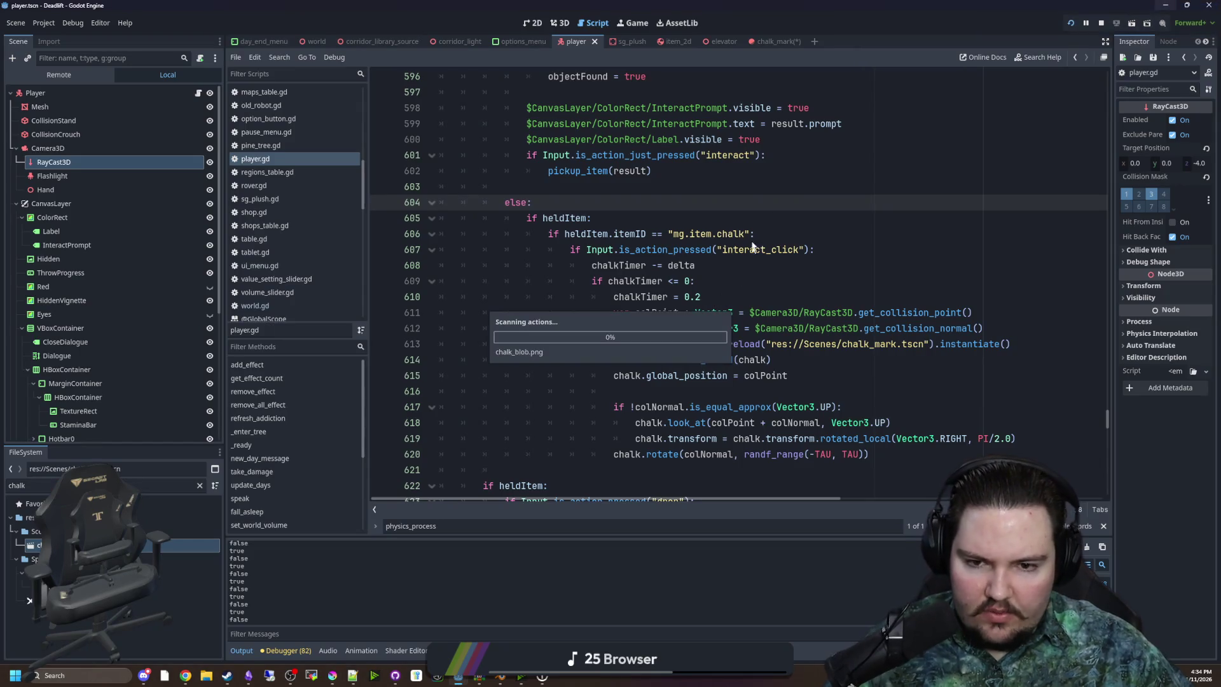
{"action": "key", "text": "ctrl+s"}
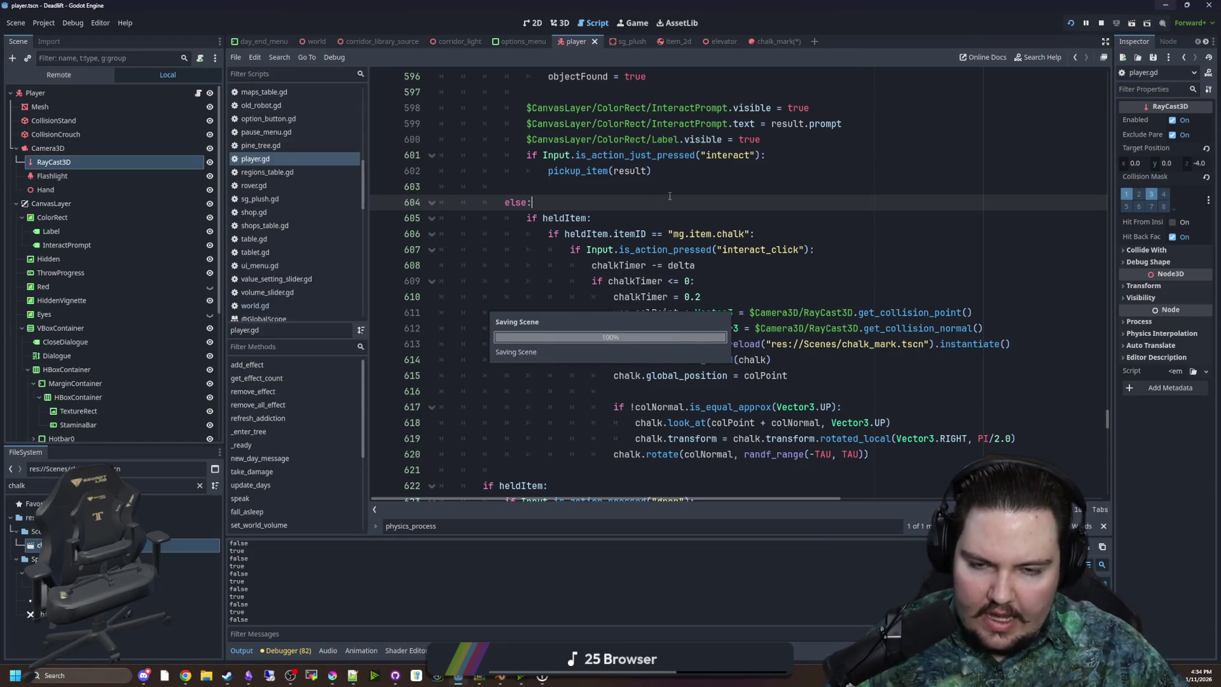
{"action": "left_click", "coordinate": [692, 192]}
{"action": "key", "text": "ctrl+s"}
{"action": "key", "text": "ctrl+s"}
{"action": "key", "text": "ctrl+s"}
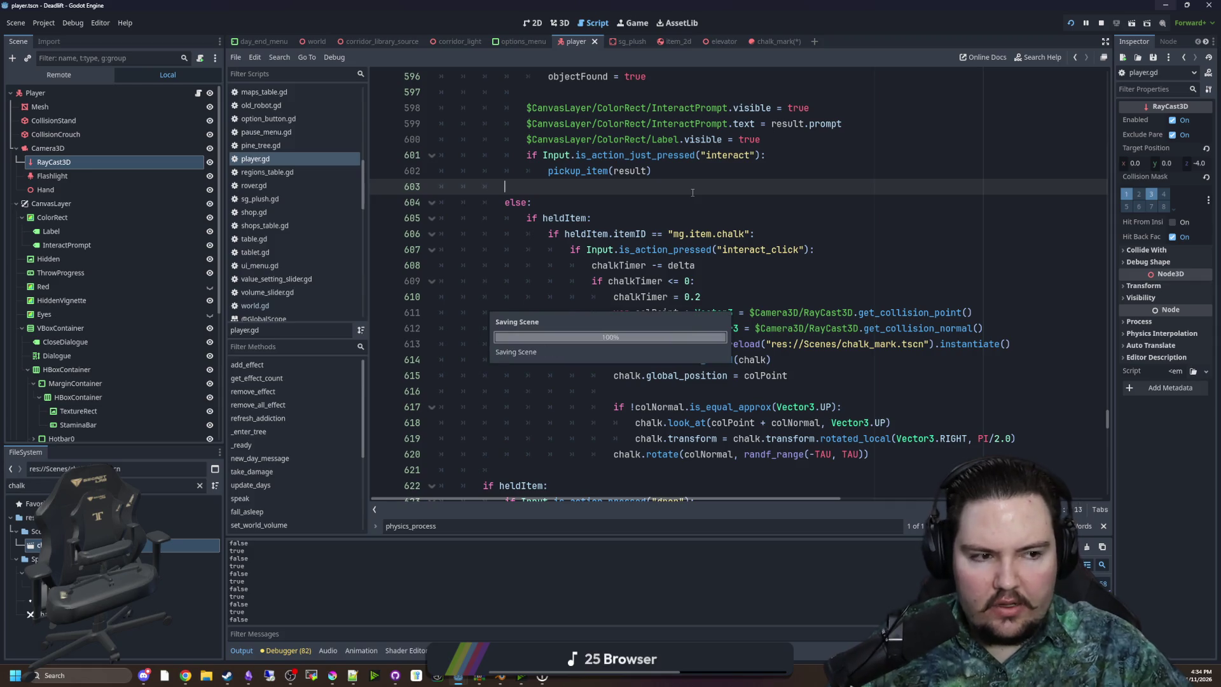
{"action": "left_click", "coordinate": [664, 202]}
{"action": "key", "text": "ctrl+s"}
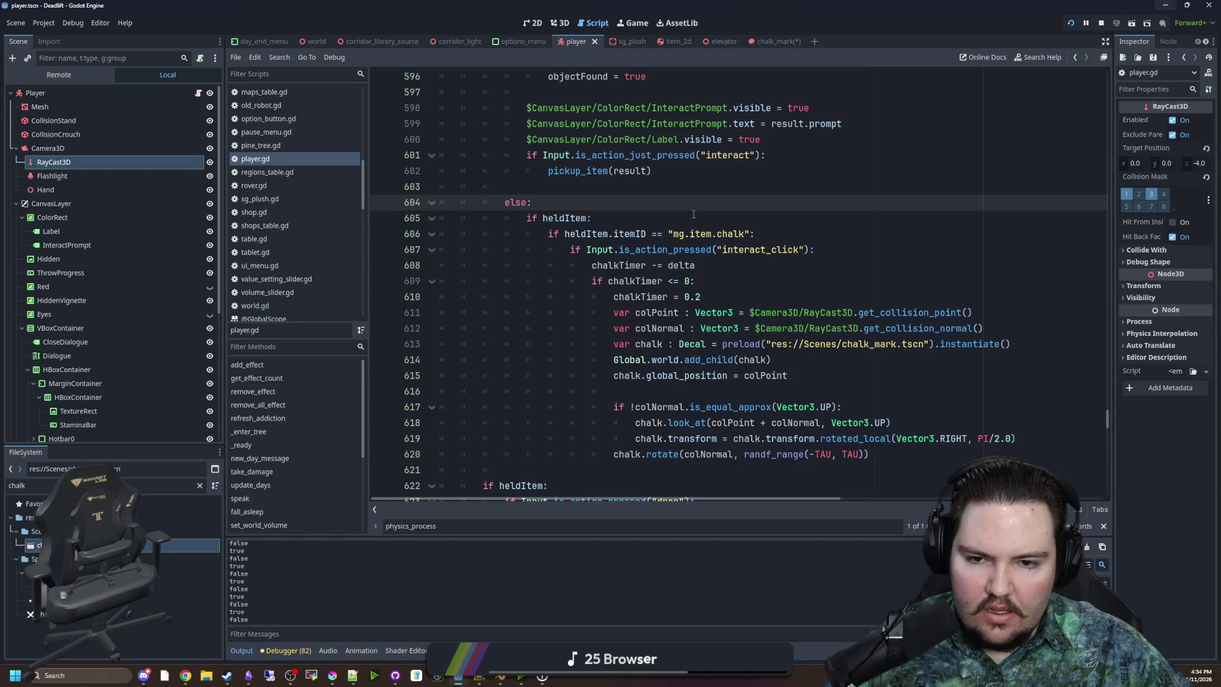
{"action": "key", "text": "ctrl+s"}
{"action": "scroll", "coordinate": [695, 203], "scroll_direction": "down", "scroll_amount": 1}
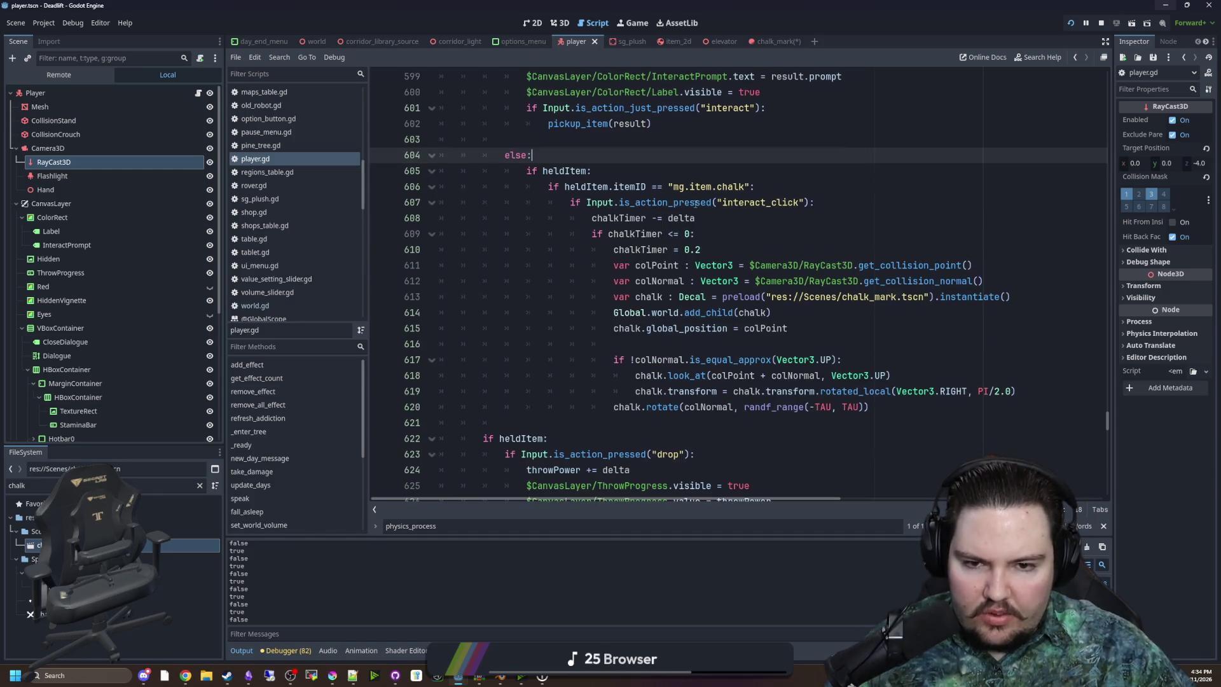
{"action": "left_click", "coordinate": [712, 221]}
{"action": "scroll", "coordinate": [712, 221], "scroll_direction": "up", "scroll_amount": 3}
{"action": "key", "text": "ctrl+s"}
Set the ChalkMark decal's albedo texture to chalk_blob.png, save, and relaunch the game
{"action": "left_click", "coordinate": [850, 344], "text": "ctrl"}
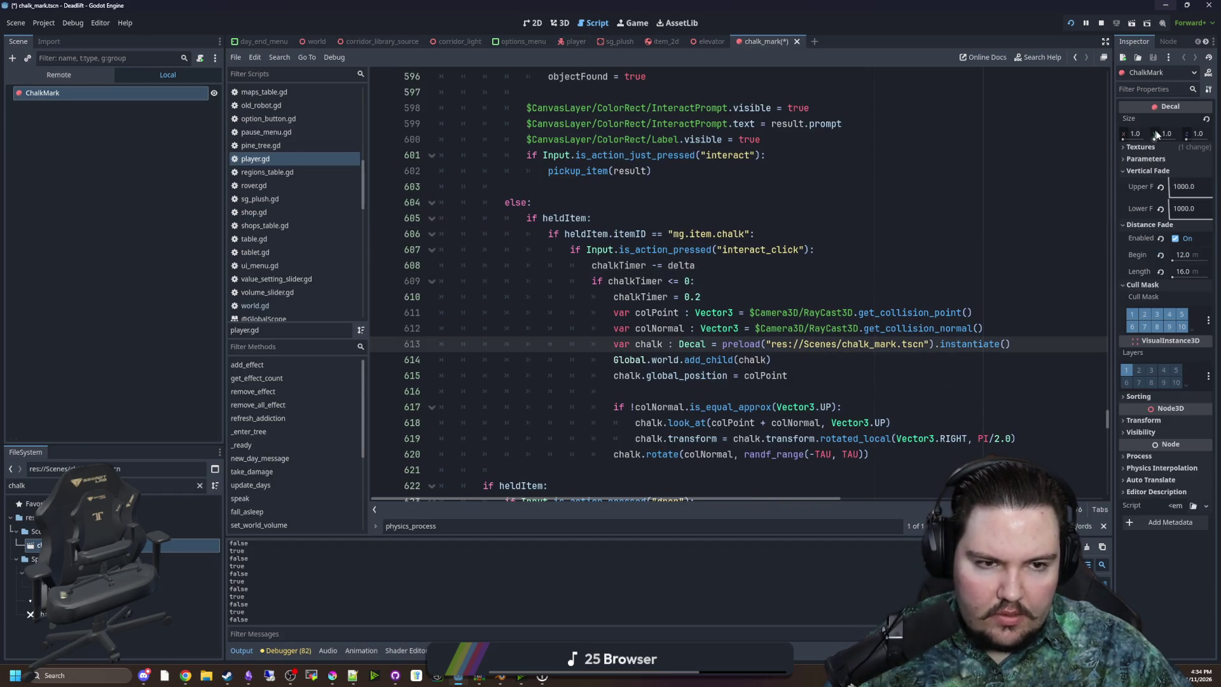
{"action": "left_click", "coordinate": [97, 98]}
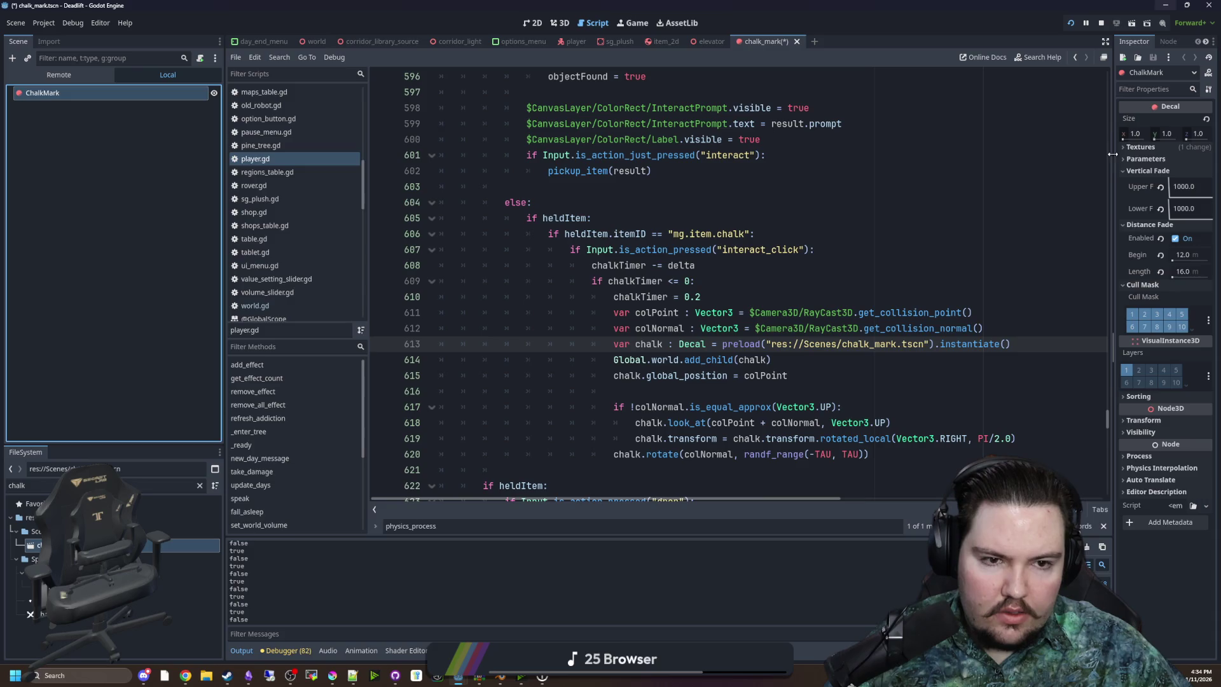
{"action": "left_click_drag", "start_coordinate": [1112, 154], "coordinate": [1028, 154]}
{"action": "left_click", "coordinate": [1057, 147]}
{"action": "left_click", "coordinate": [1206, 168]}
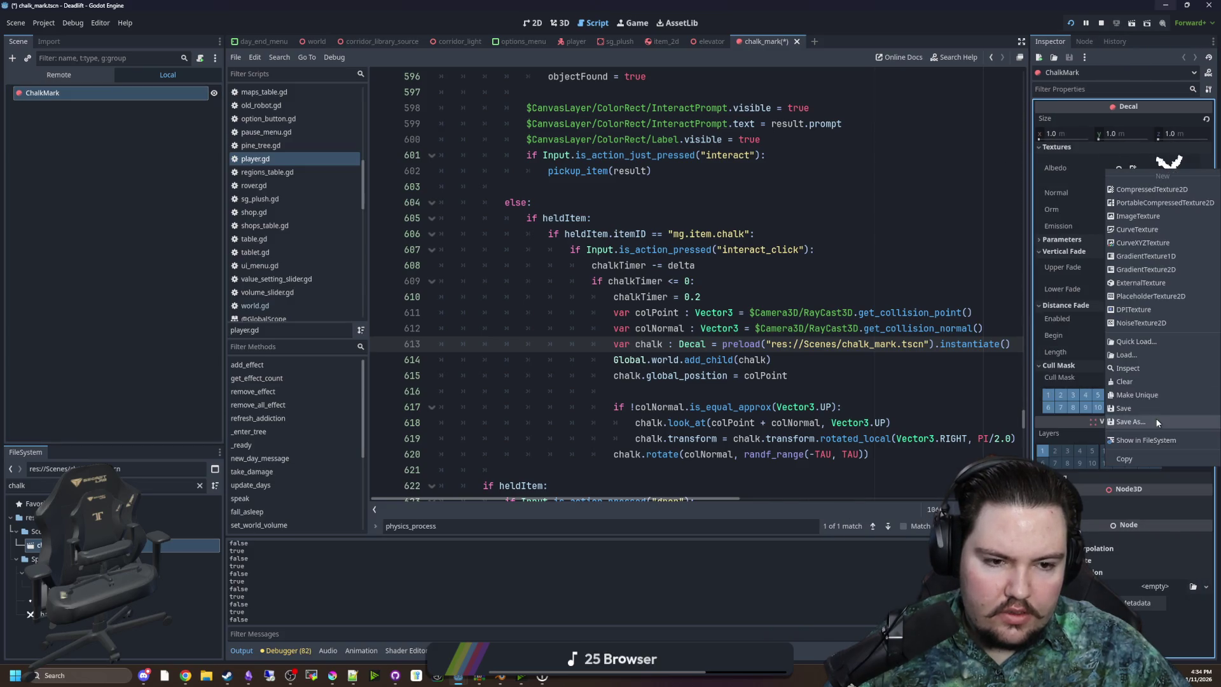
{"action": "left_click", "coordinate": [1138, 342]}
{"action": "type", "text": "chalk"}
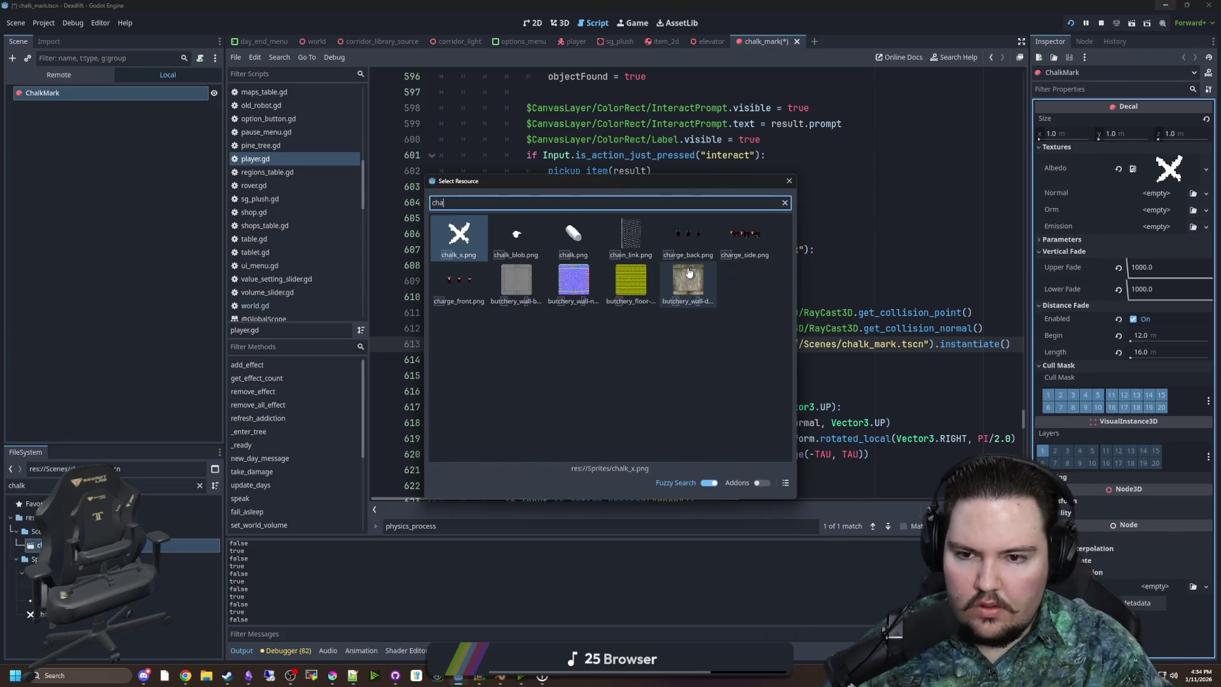
{"action": "double_click", "coordinate": [516, 234]}
{"action": "key", "text": "ctrl+s"}
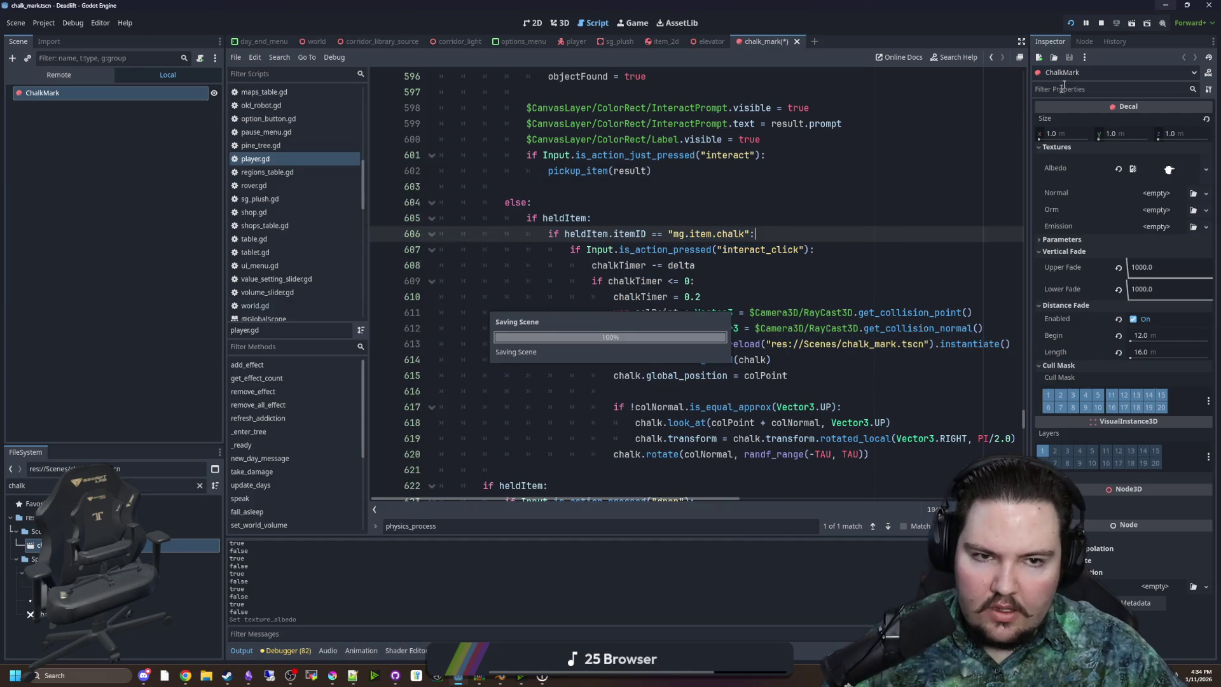
{"action": "left_click", "coordinate": [1102, 24]}
{"action": "left_click", "coordinate": [1074, 22]}
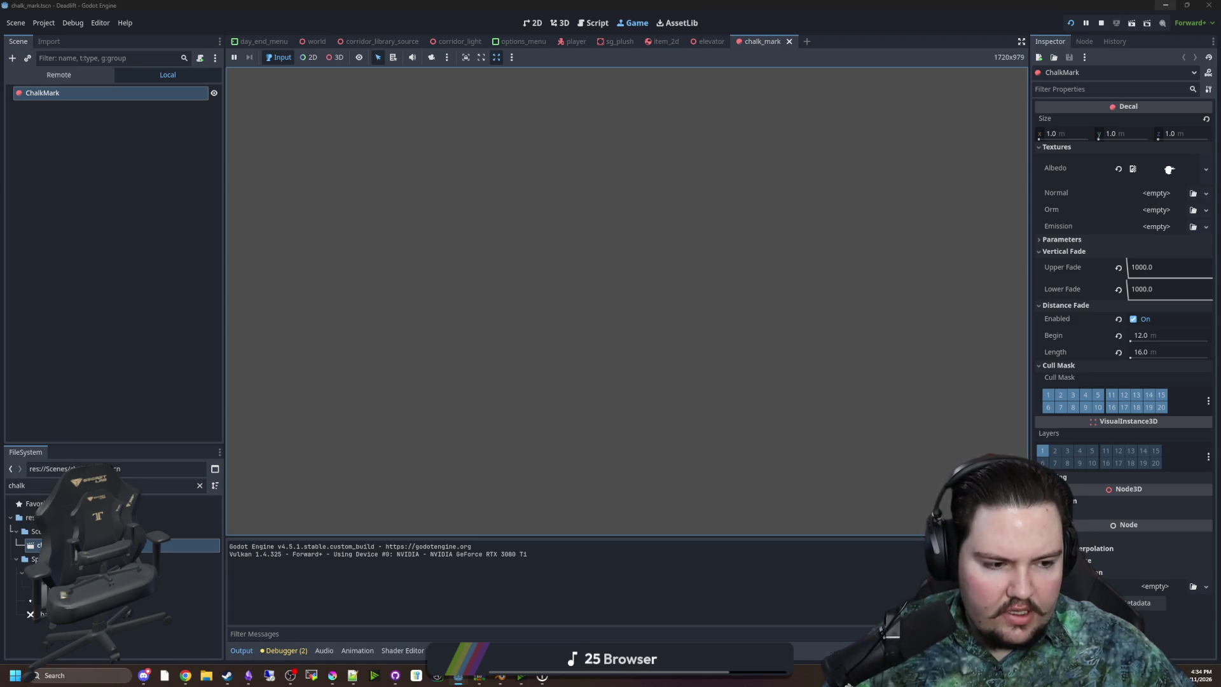
{"action": "left_click", "coordinate": [875, 118]}
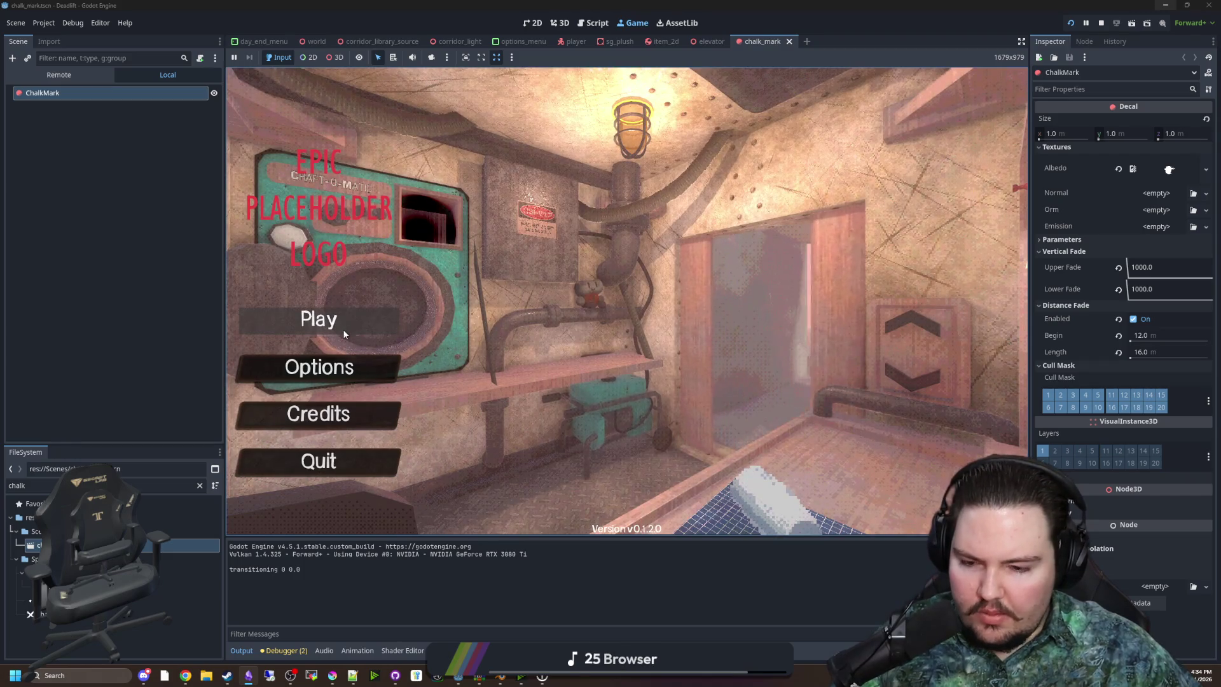
{"action": "left_click", "coordinate": [343, 332]}
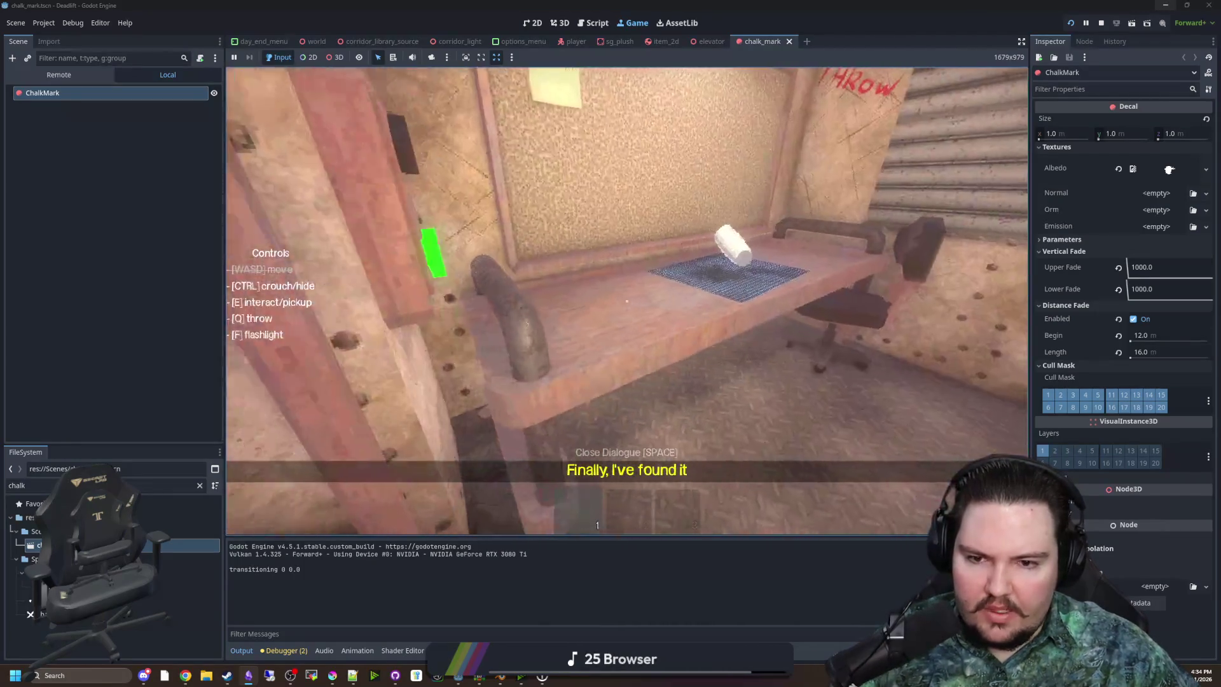
{"action": "key", "text": "e"}
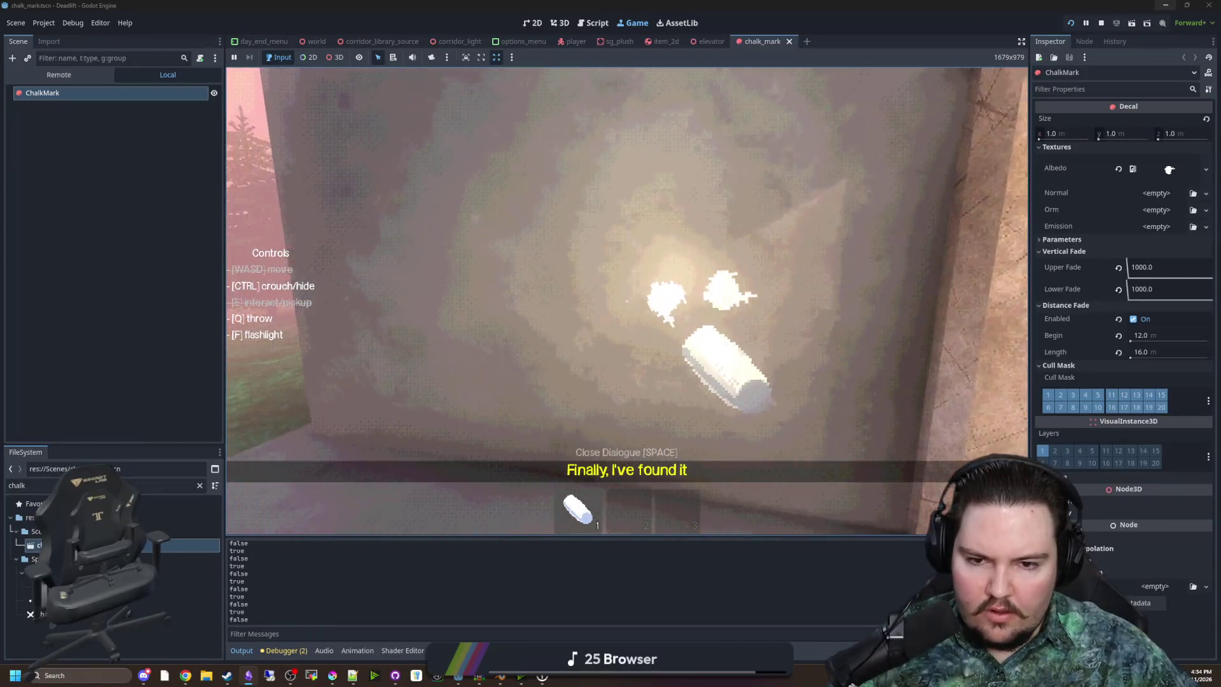
{"action": "left_click_drag", "start_coordinate": [627, 301], "coordinate": [626, 300]}
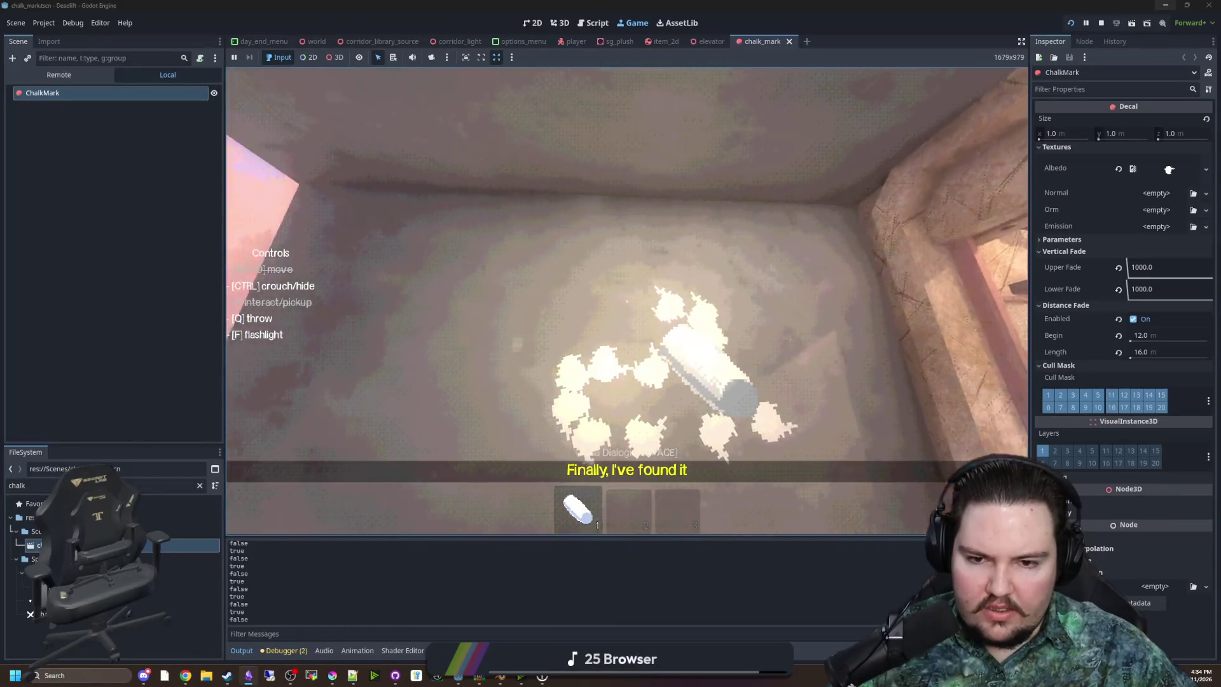
{"action": "key", "text": "Escape"}
{"action": "key", "text": "super"}
{"action": "left_click", "coordinate": [1102, 24]}
{"action": "left_click", "coordinate": [776, 298]}
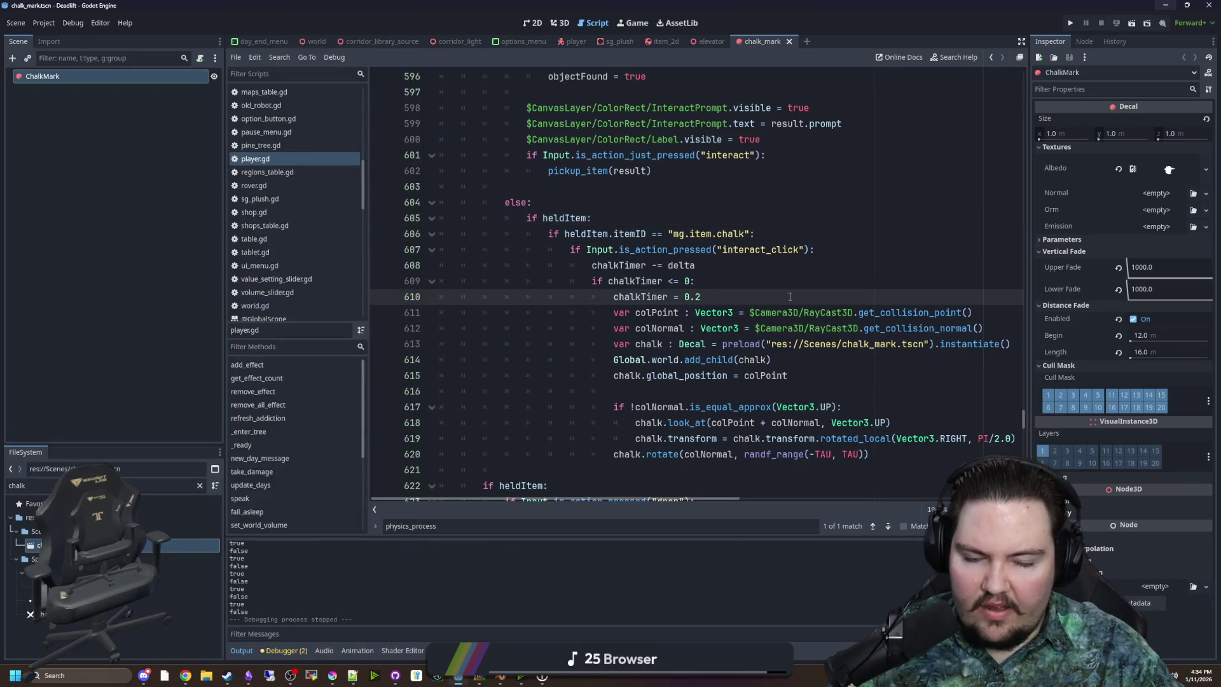
Set chalkTimer on line 610 to 0.1, save the script, and rerun the project
{"action": "key", "text": "ctrl+z"}
{"action": "key", "text": "ctrl+s"}
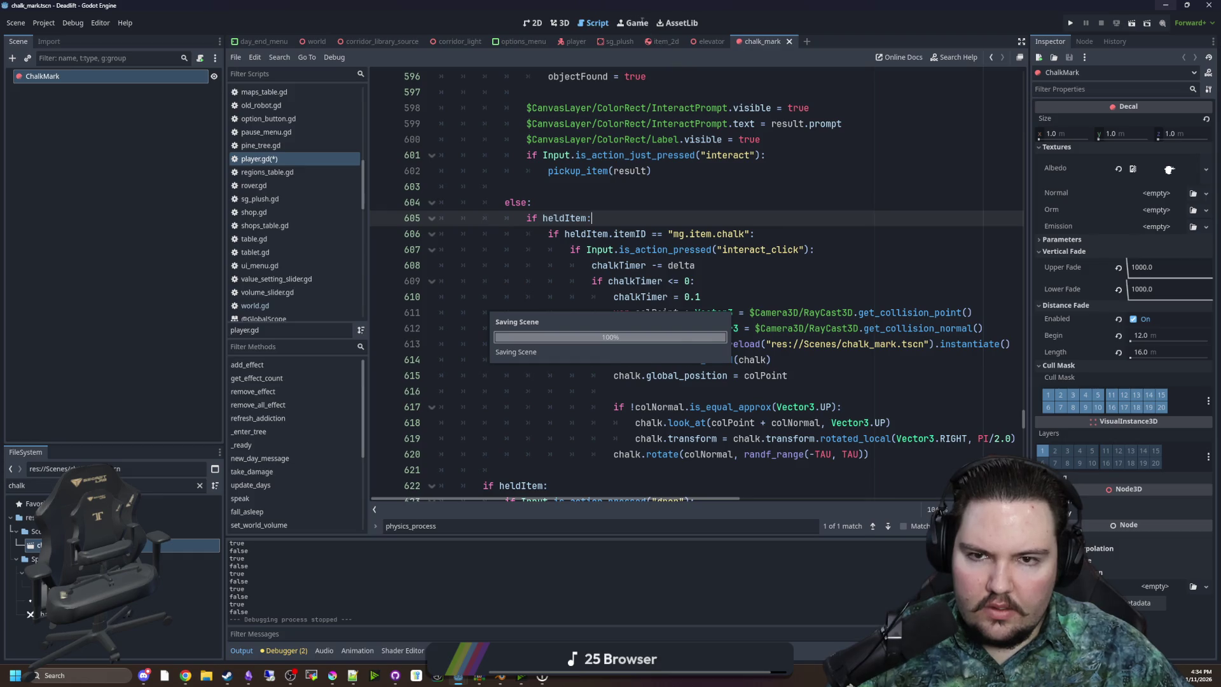
{"action": "left_click", "coordinate": [1072, 23]}
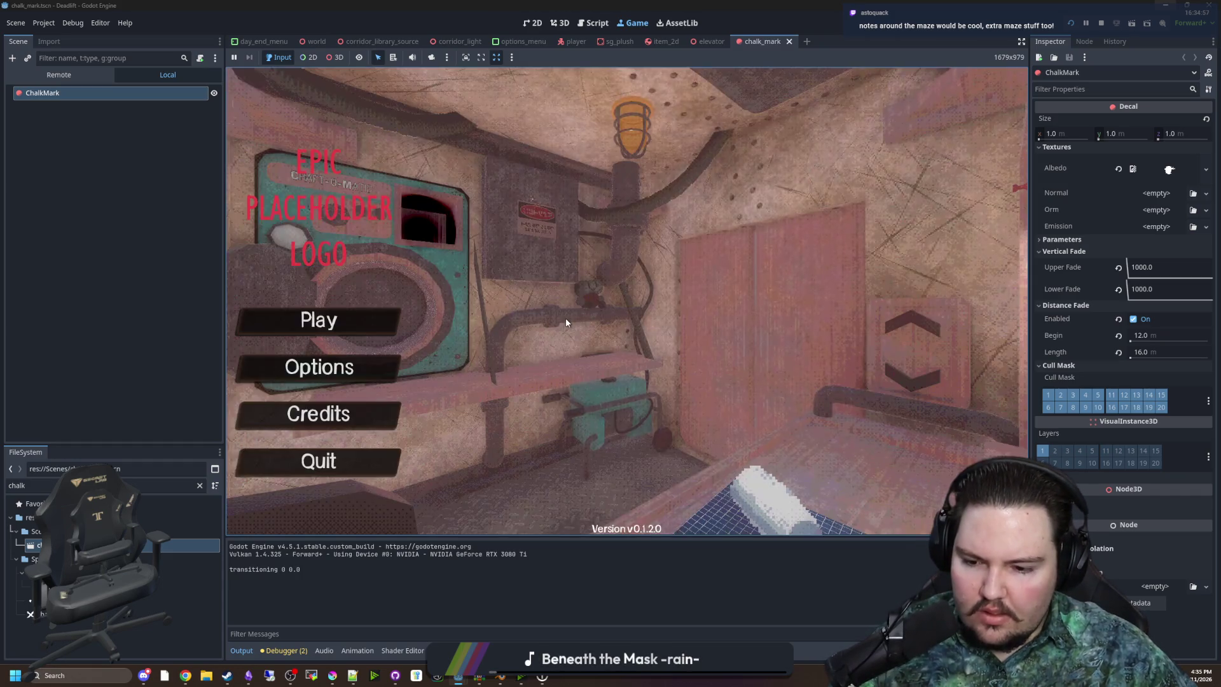
Start playing, pick up the chalk with E, and draw a looping chalk trail across a wall
{"action": "left_click", "coordinate": [360, 311]}
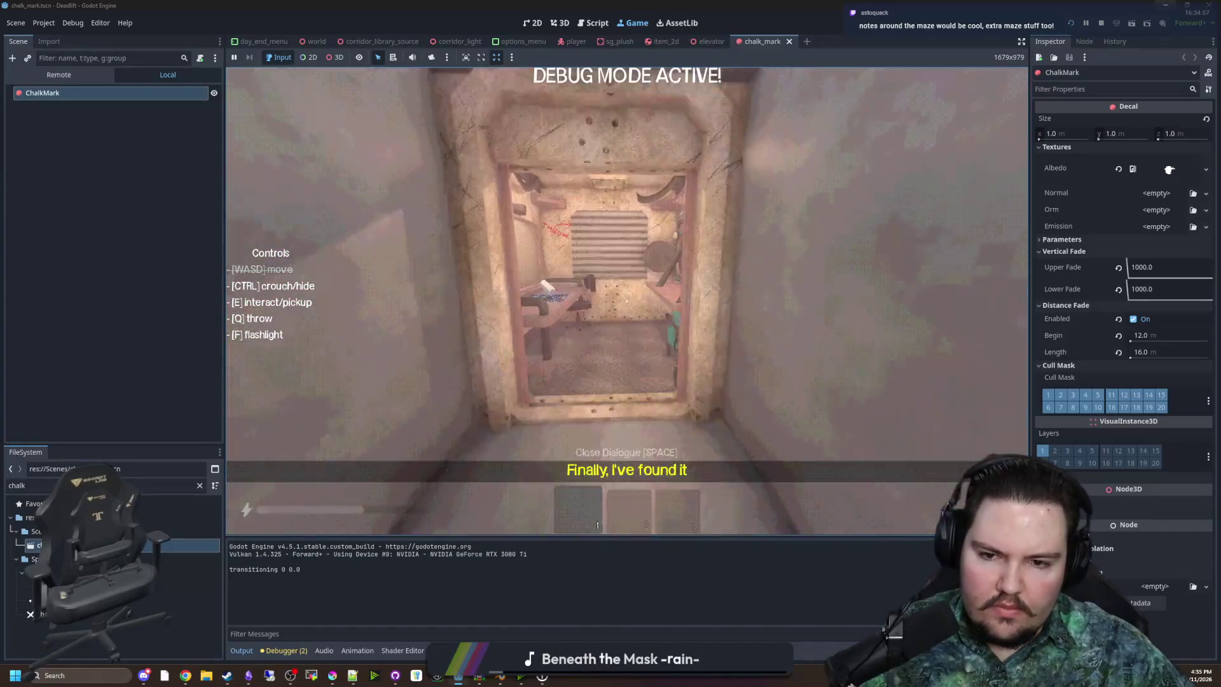
{"action": "key", "text": "e"}
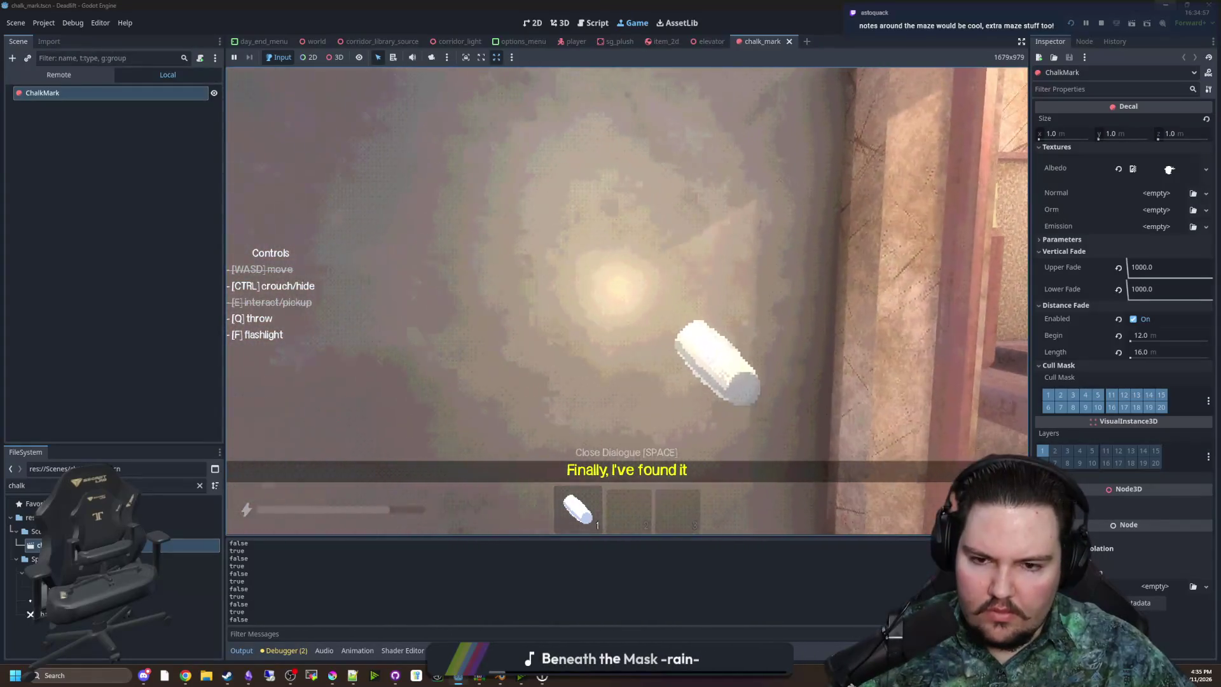
{"action": "left_click", "coordinate": [627, 300]}
{"action": "left_click_drag", "start_coordinate": [627, 300], "coordinate": [627, 300]}
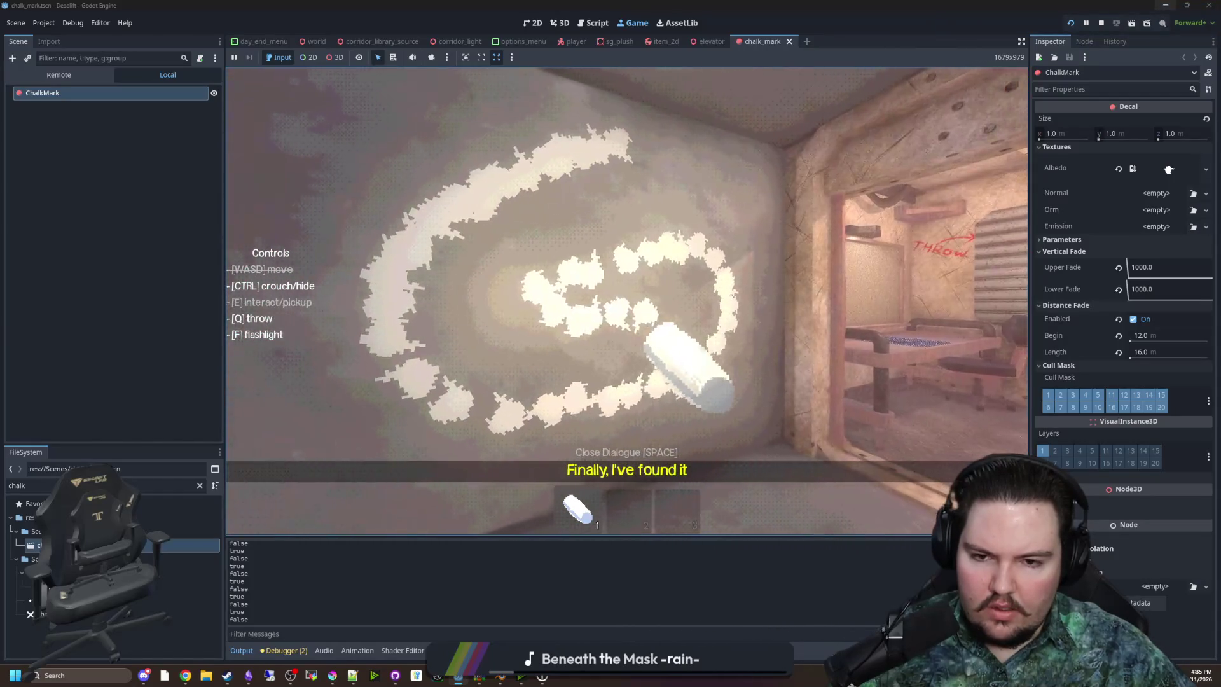
Pause the game and clear the chalk file filter
{"action": "key", "text": "super"}
{"action": "left_click", "coordinate": [159, 191]}
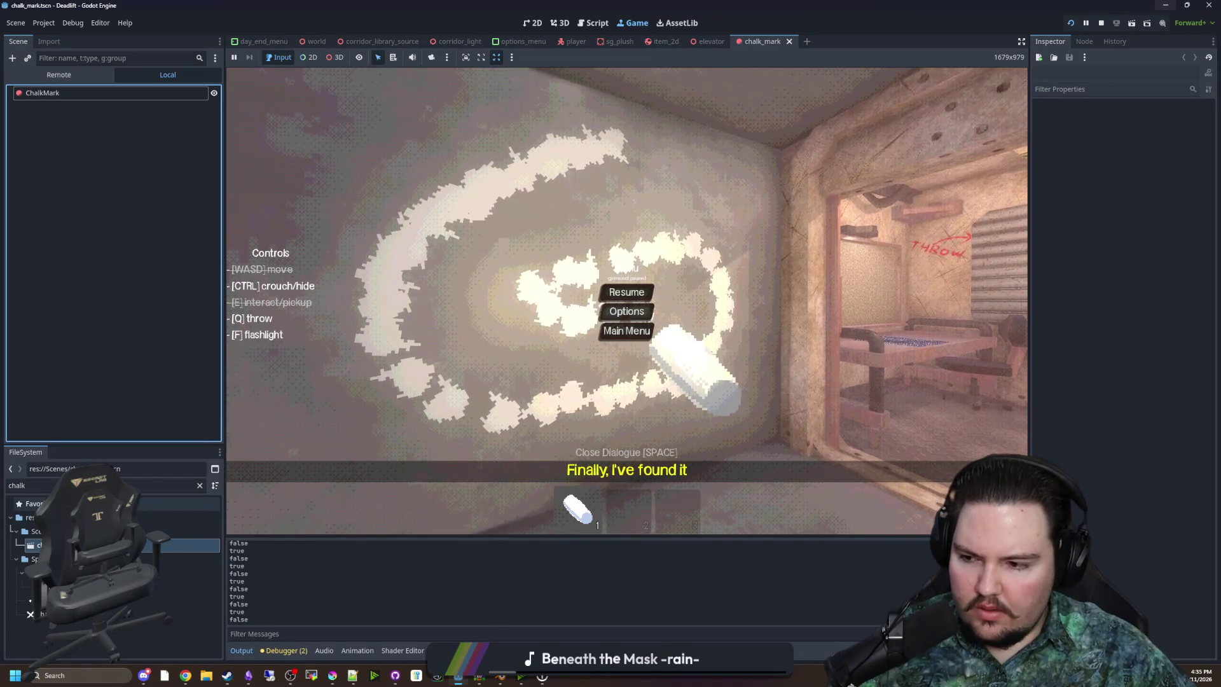
{"action": "left_click", "coordinate": [200, 485]}
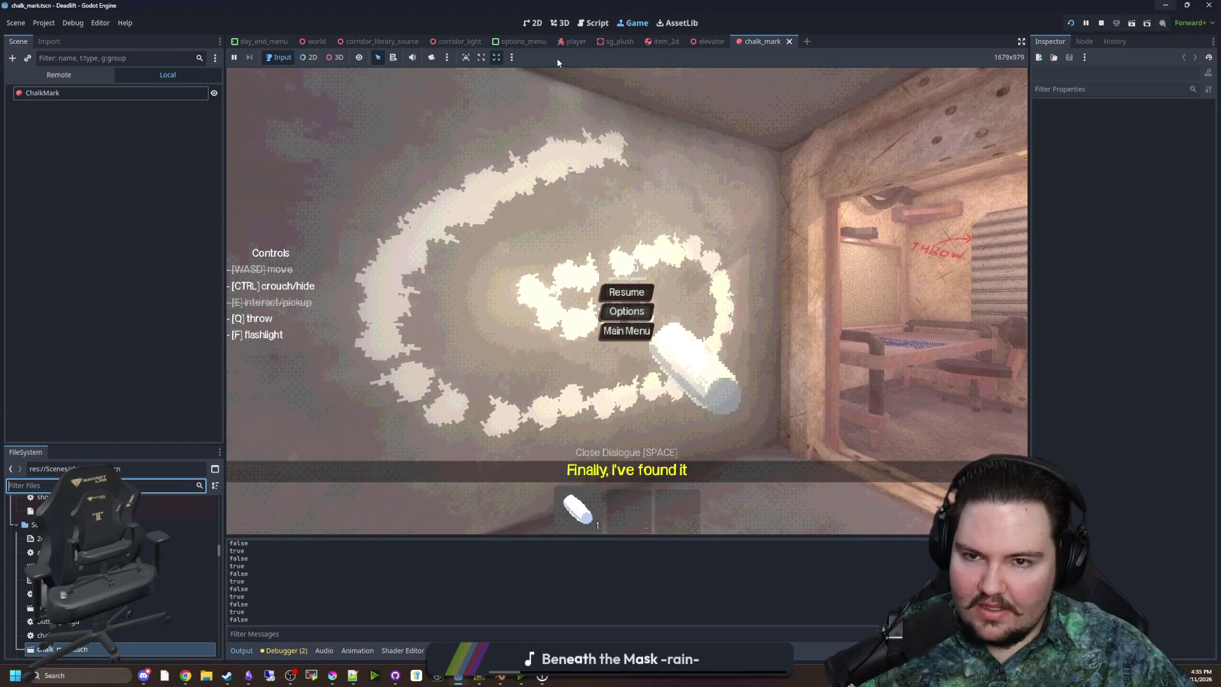
In player.gd, change chalkTimer on line 610 to 0.05, save, and run the game
{"action": "left_click", "coordinate": [573, 42]}
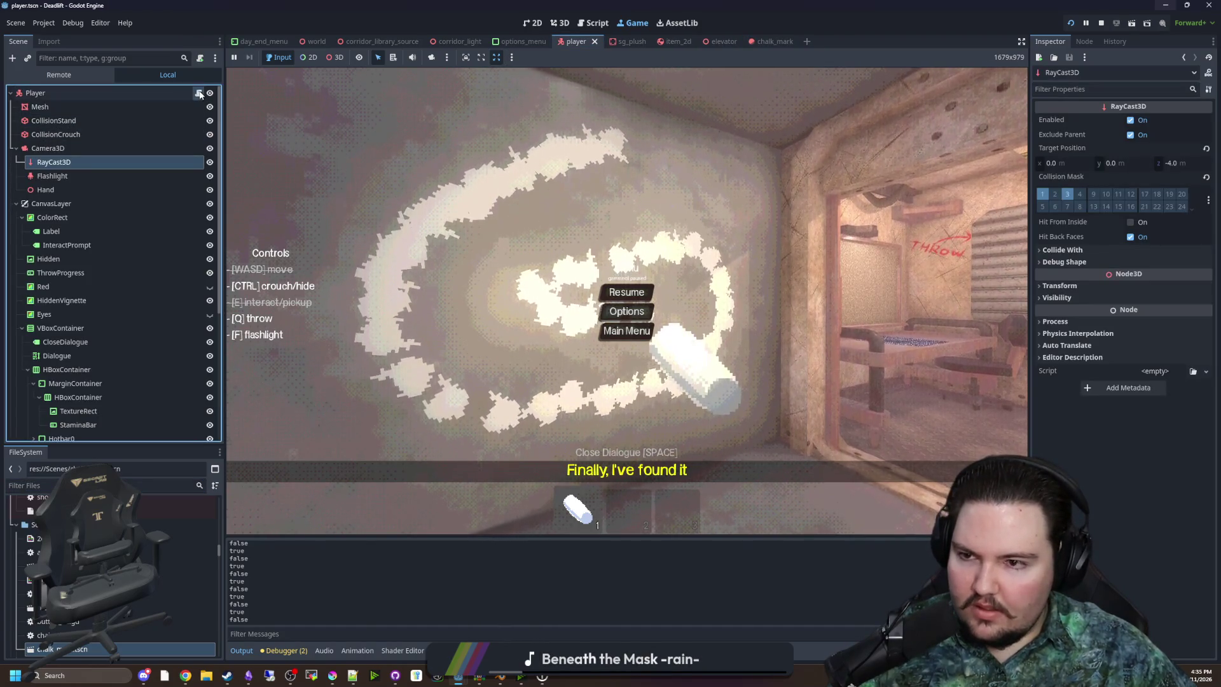
{"action": "left_click", "coordinate": [199, 93]}
{"action": "key", "text": "BackSpace"}
{"action": "type", "text": "05"}
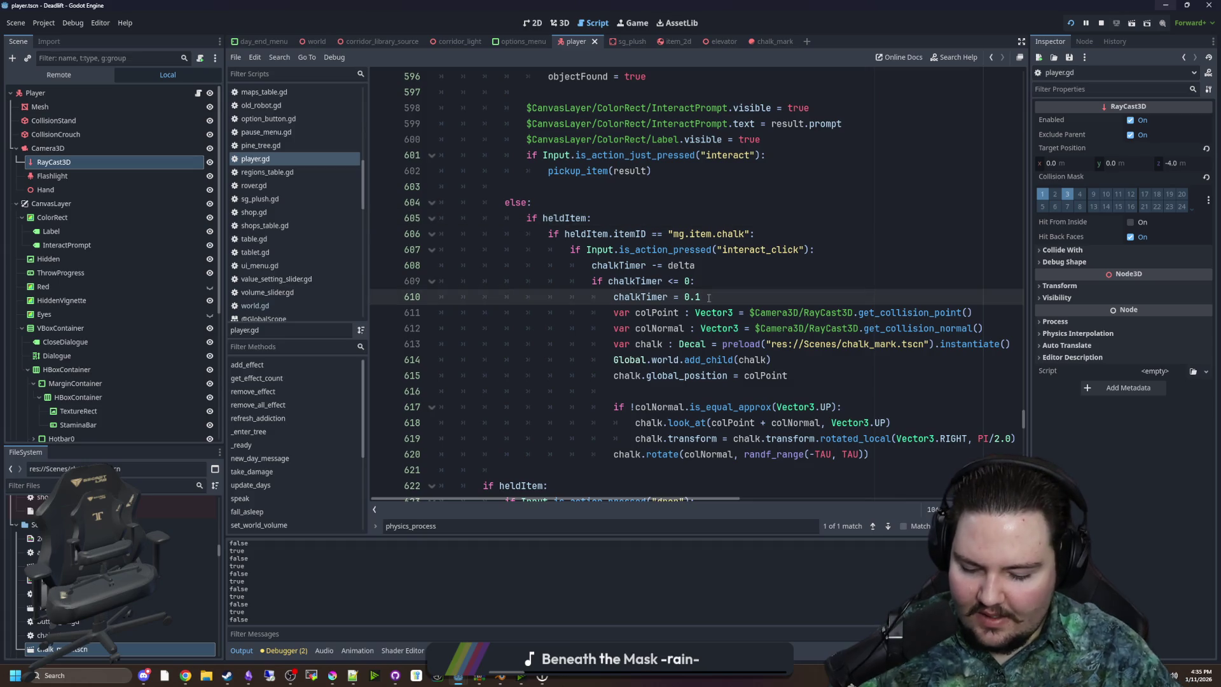
{"action": "left_click", "coordinate": [791, 284]}
{"action": "key", "text": "ctrl+s"}
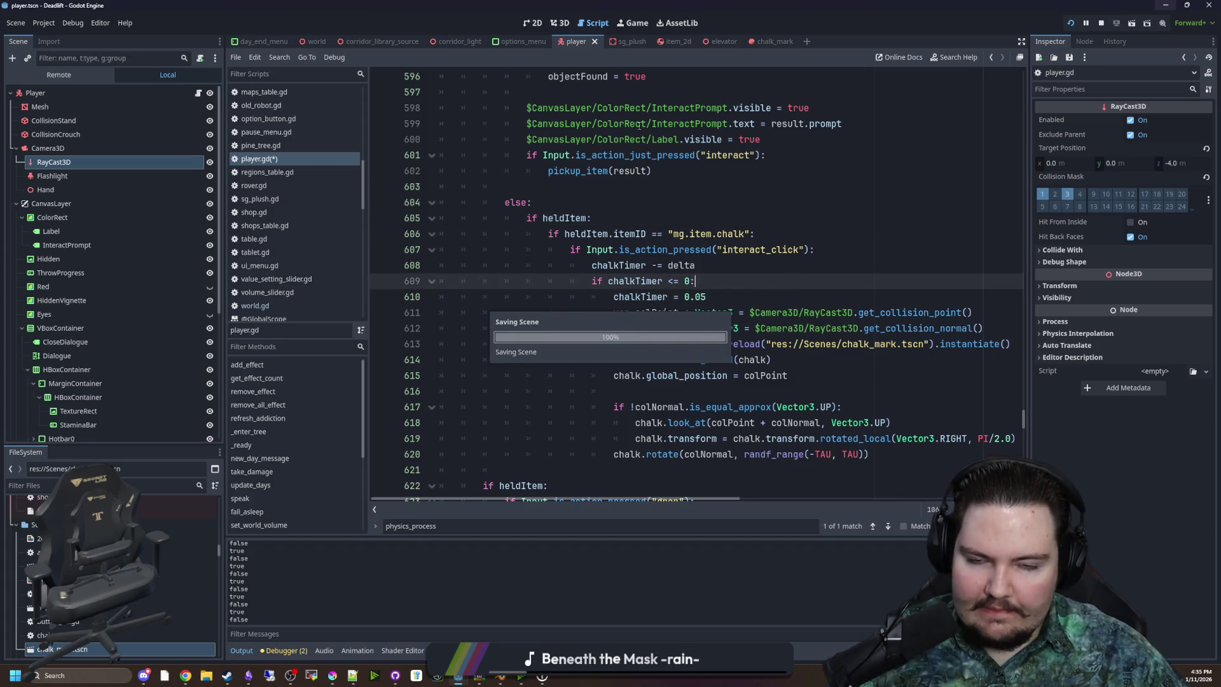
{"action": "left_click", "coordinate": [633, 23]}
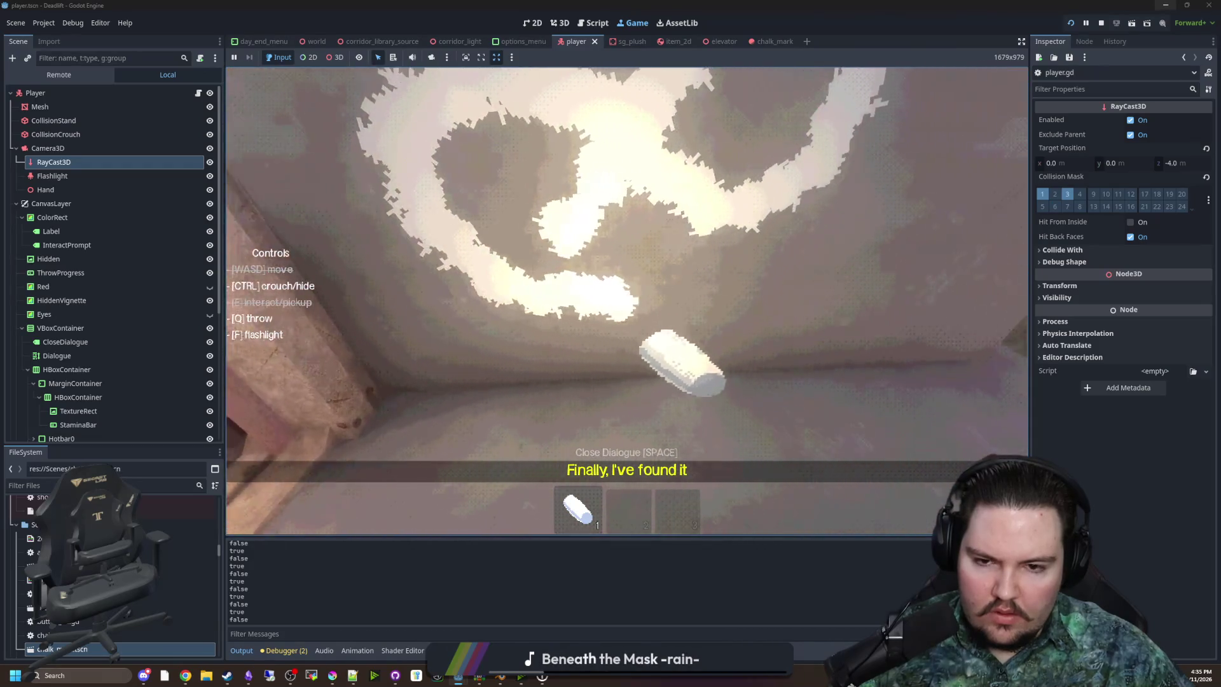
Walk back and forth in front of the chalk-marked outer stone wall to inspect the strokes
{"action": "key", "text": "s"}
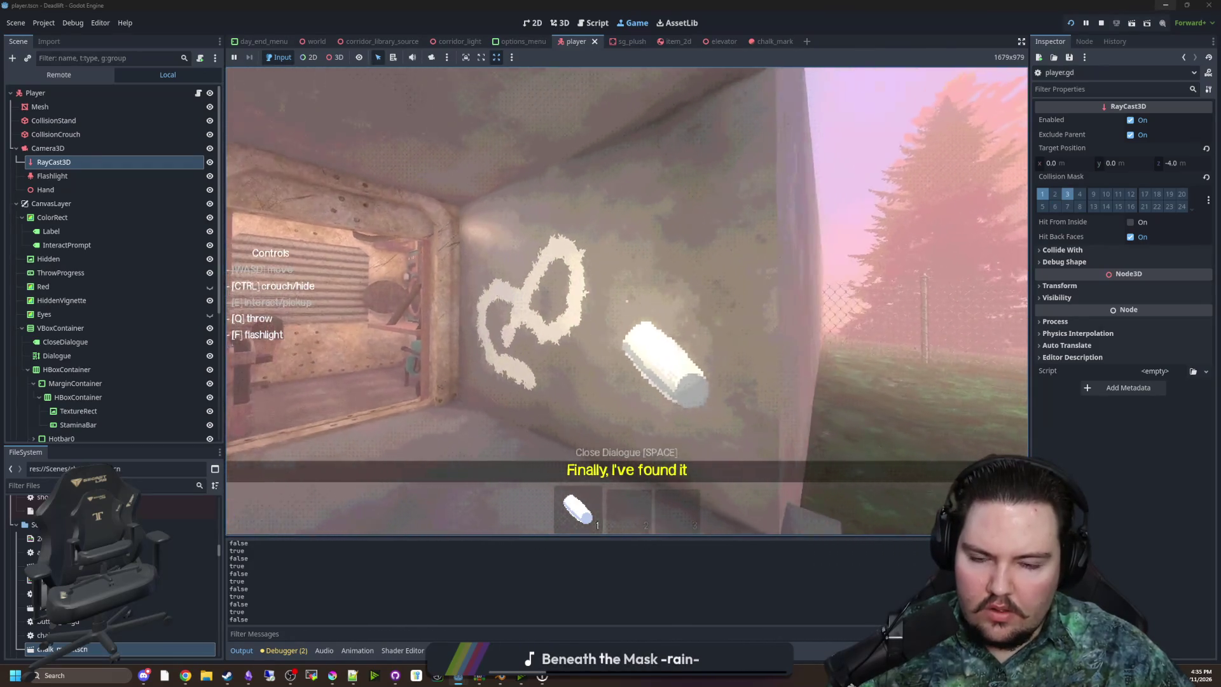
{"action": "key", "text": "w"}
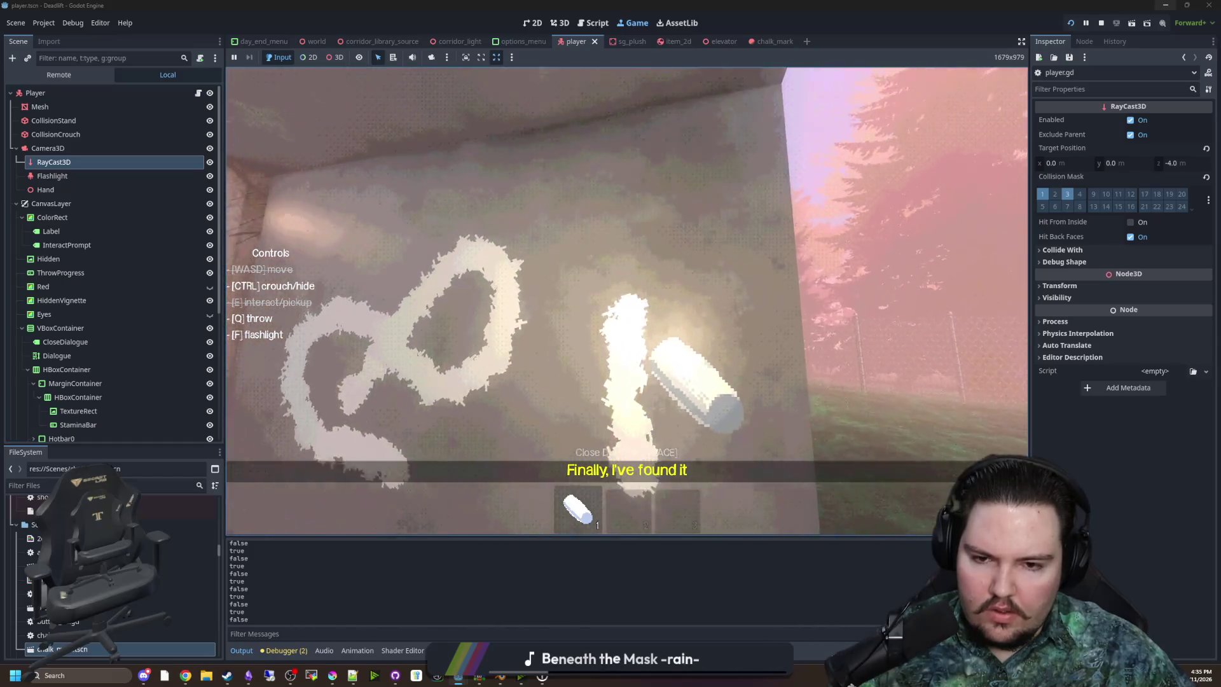
{"action": "key", "text": "w"}
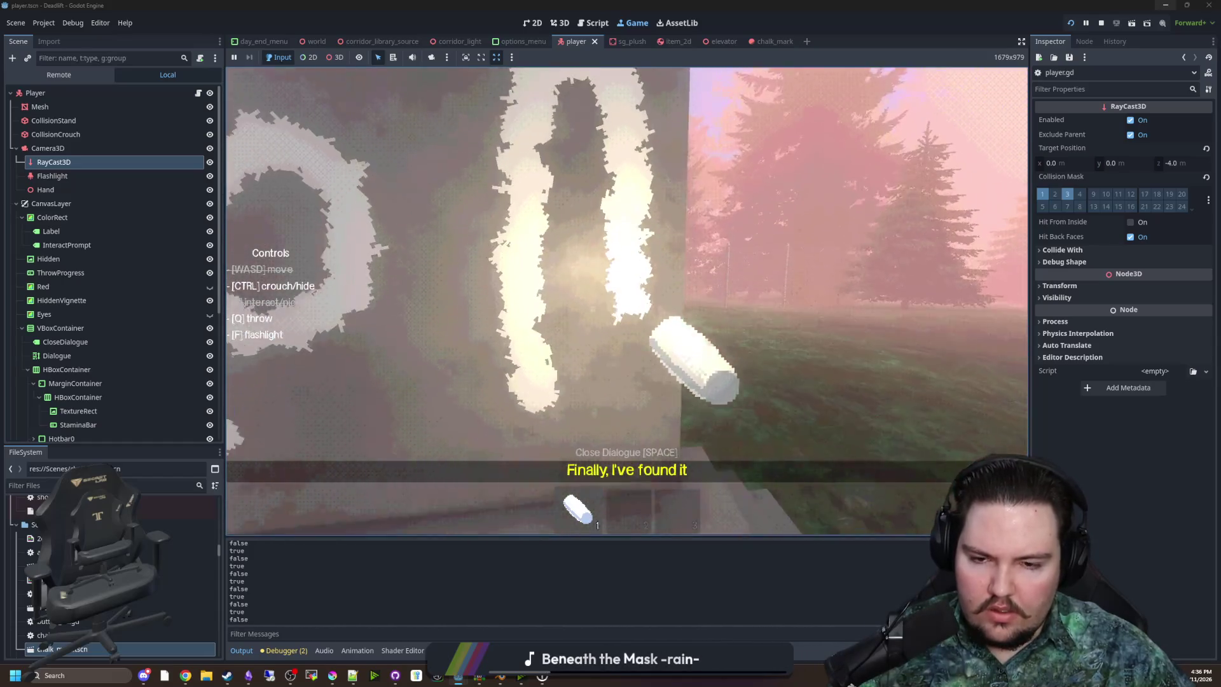
{"action": "key", "text": "s"}
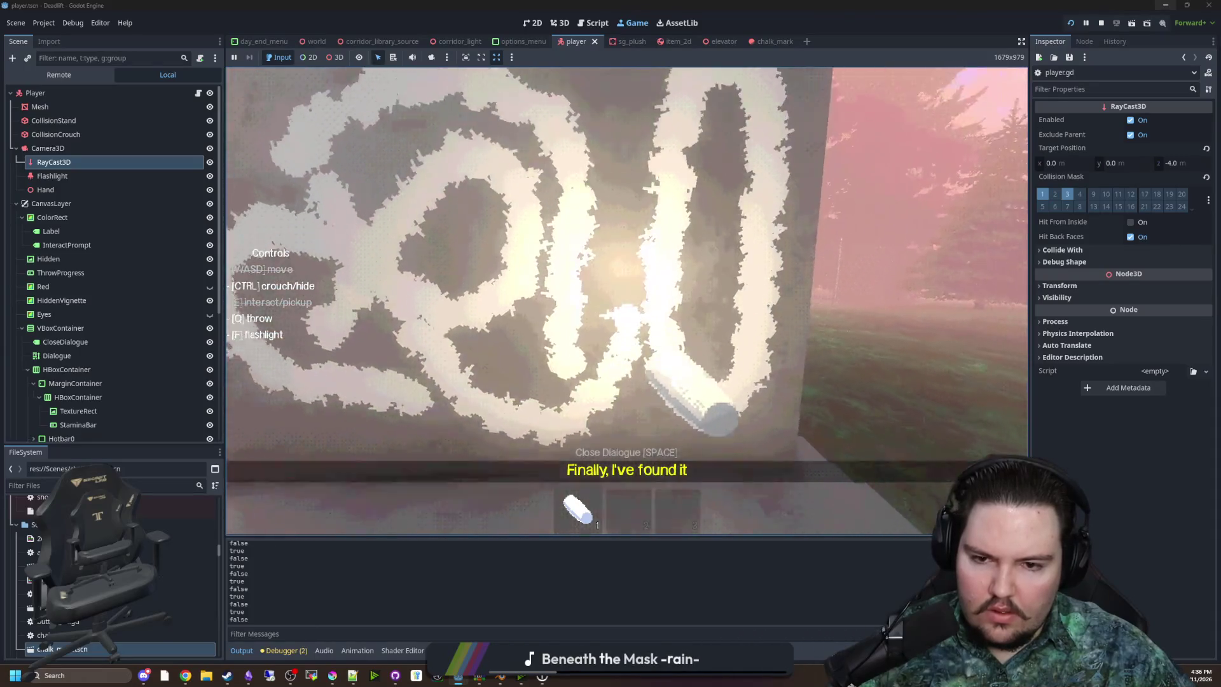
{"action": "key", "text": "w"}
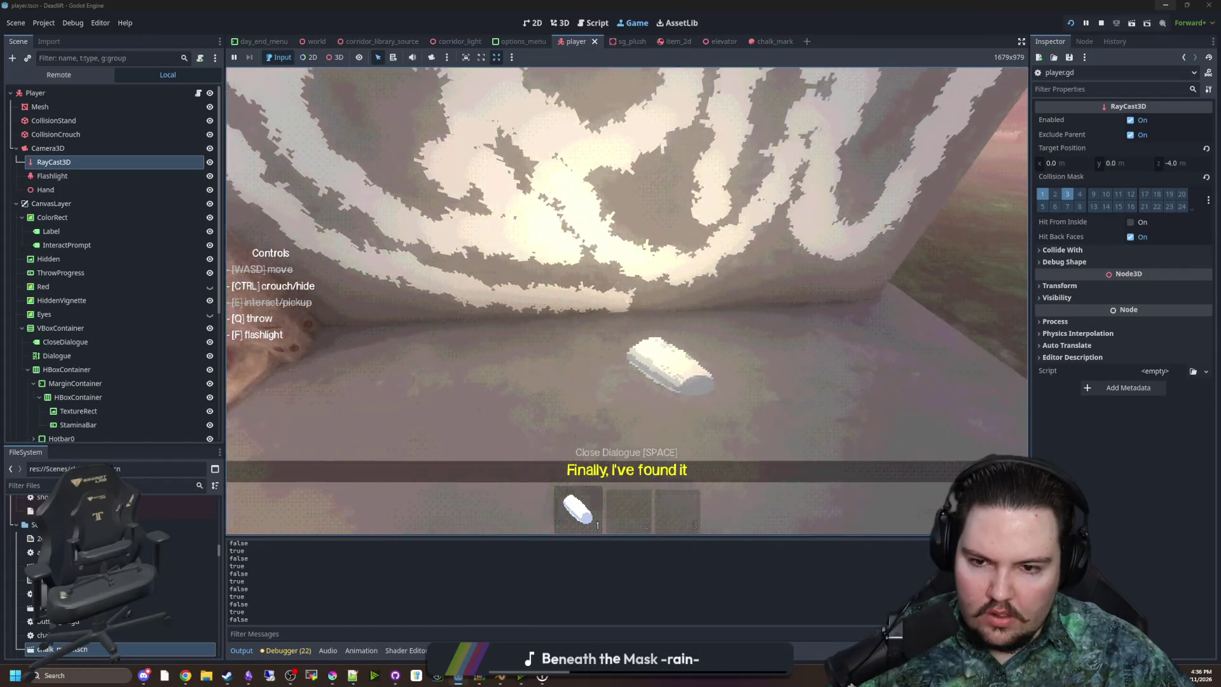
{"action": "key", "text": "s"}
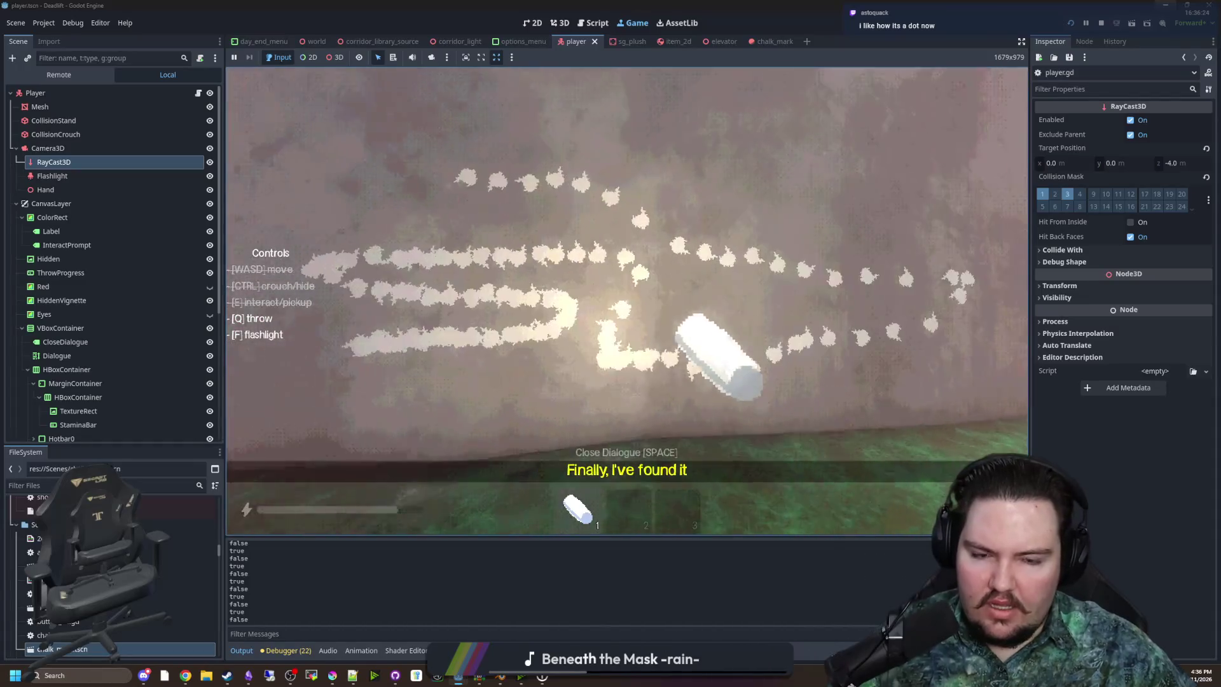
Walk through the corridor to another wall and paint a row of chalk dots along it
{"action": "key", "text": "s"}
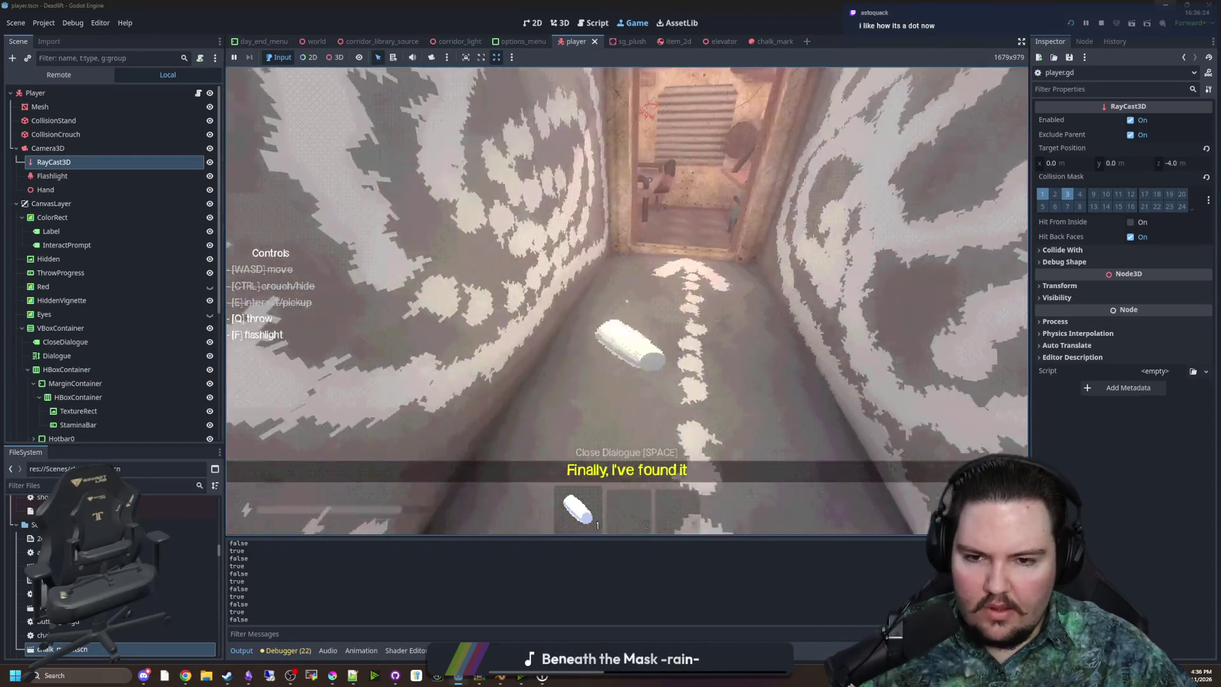
{"action": "key", "text": "w"}
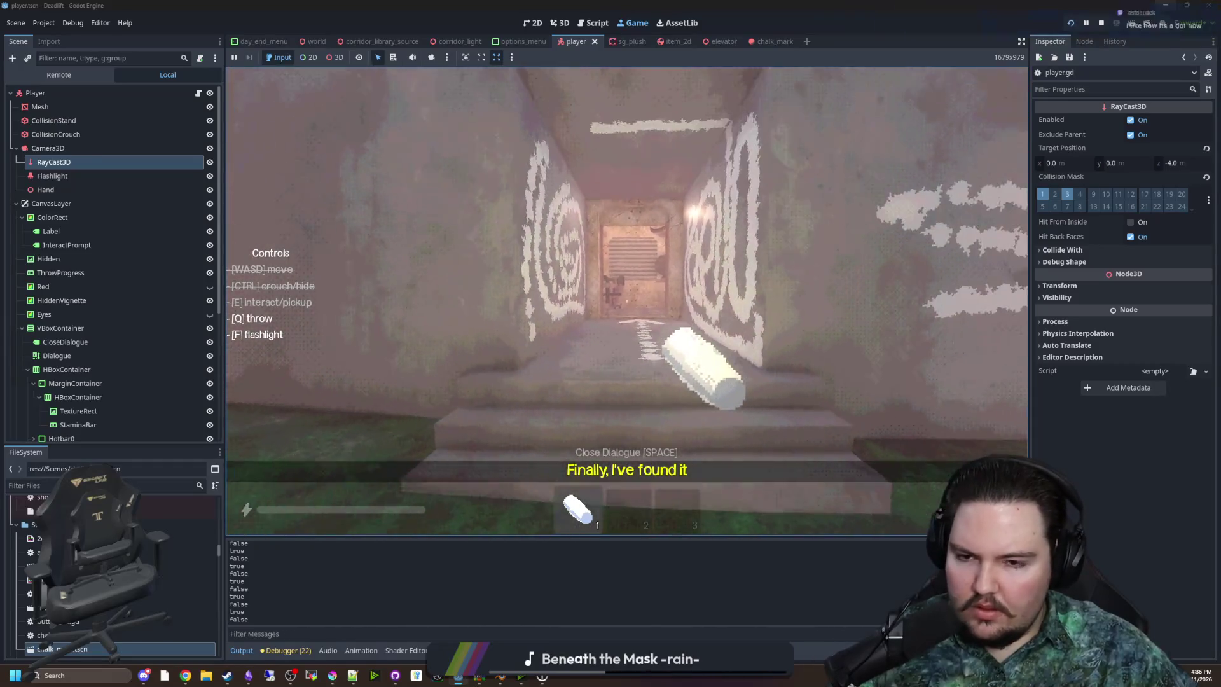
{"action": "left_click_drag", "start_coordinate": [627, 301], "coordinate": [626, 301]}
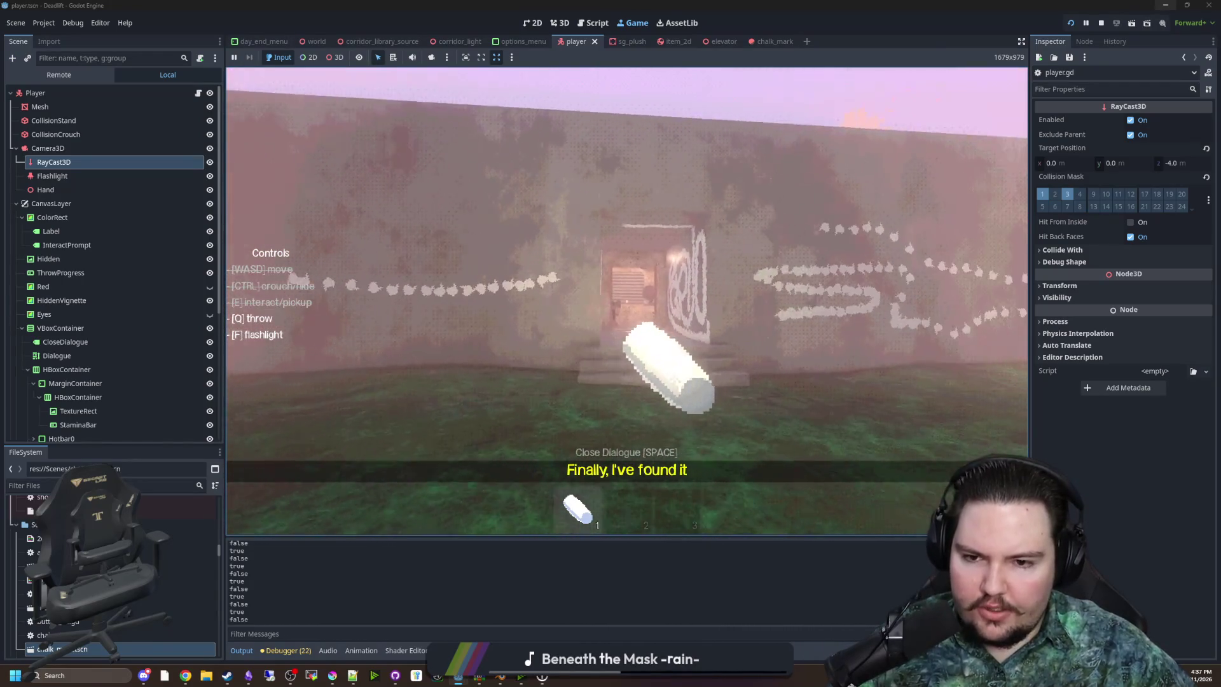
Pause the game with Esc and switch over to Krita showing chalk_blob.png
{"action": "key", "text": "Escape"}
{"action": "key", "text": "super"}
{"action": "left_click", "coordinate": [555, 583]}
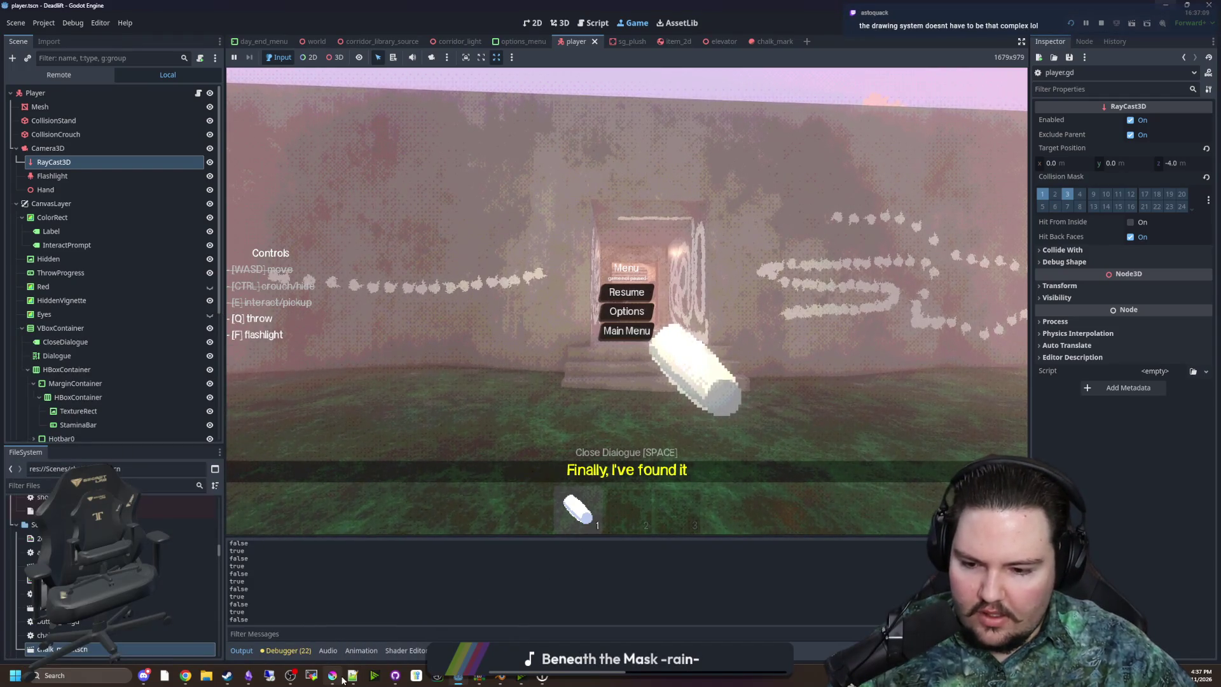
{"action": "mouse_move", "coordinate": [332, 675]}
{"action": "left_click", "coordinate": [348, 639]}
Enlarge the Krita brush to 7 px and return to painting
{"action": "scroll", "coordinate": [589, 332], "scroll_direction": "up", "scroll_amount": 3}
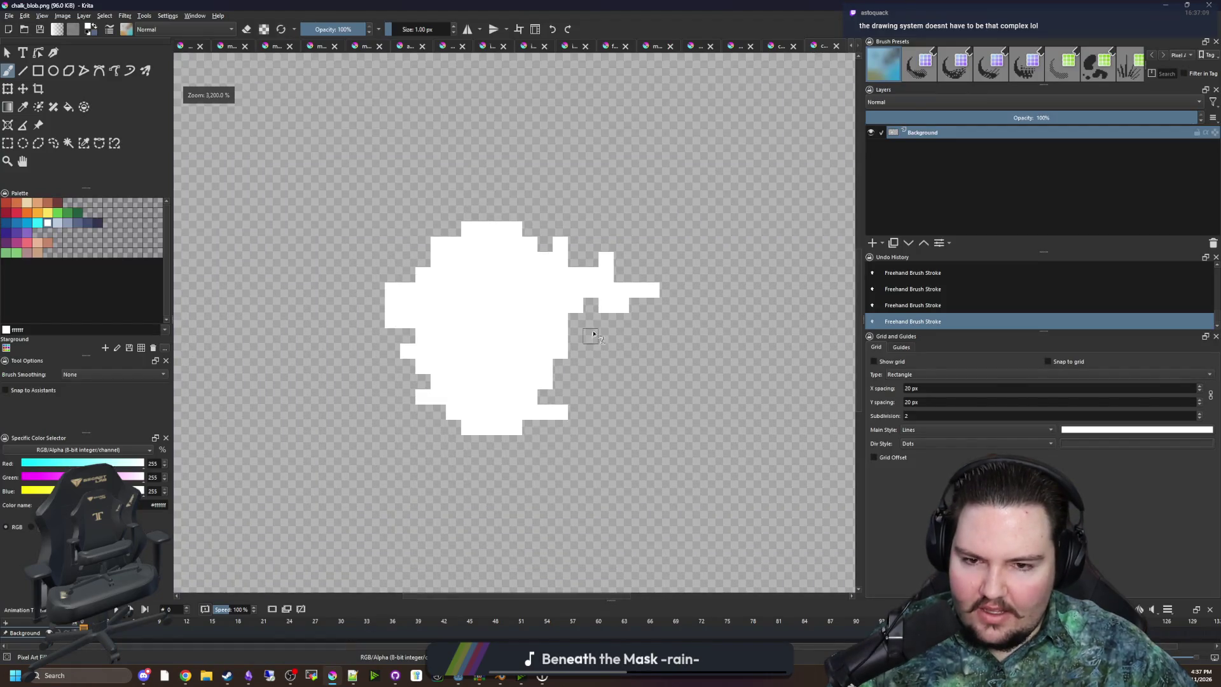
{"action": "scroll", "coordinate": [615, 327], "scroll_direction": "down", "scroll_amount": 3}
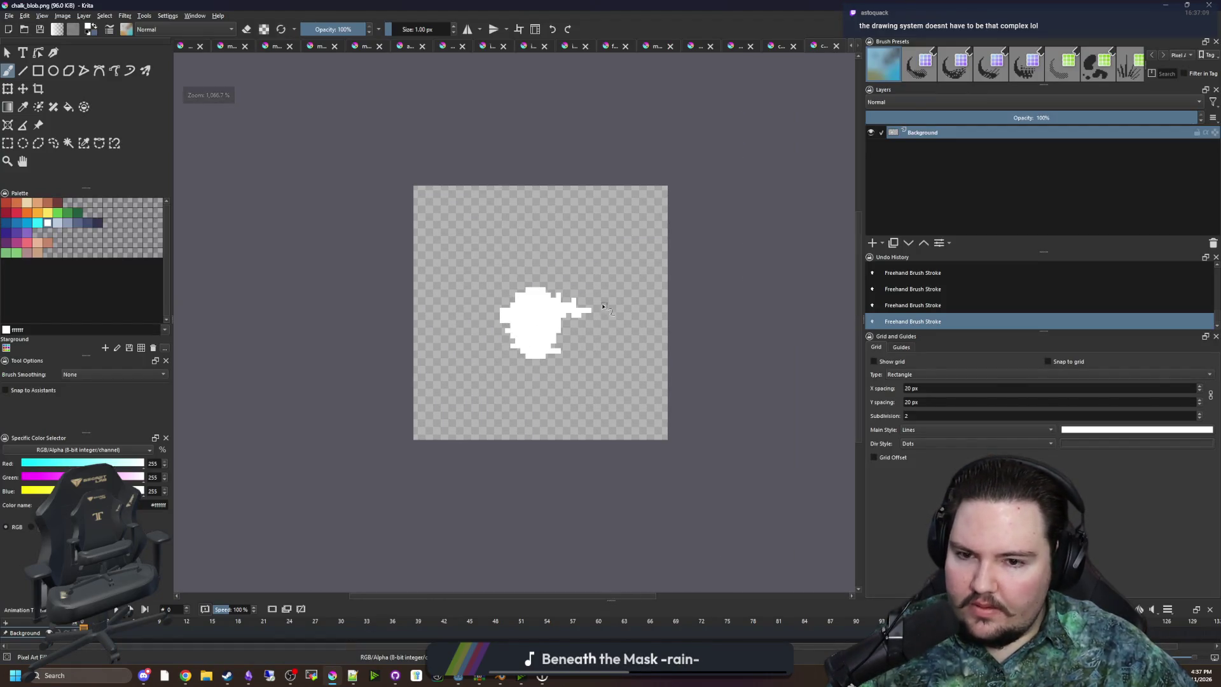
{"action": "scroll", "coordinate": [604, 311], "scroll_direction": "up", "scroll_amount": 3}
{"action": "key", "text": "p"}
{"action": "key", "text": "b"}
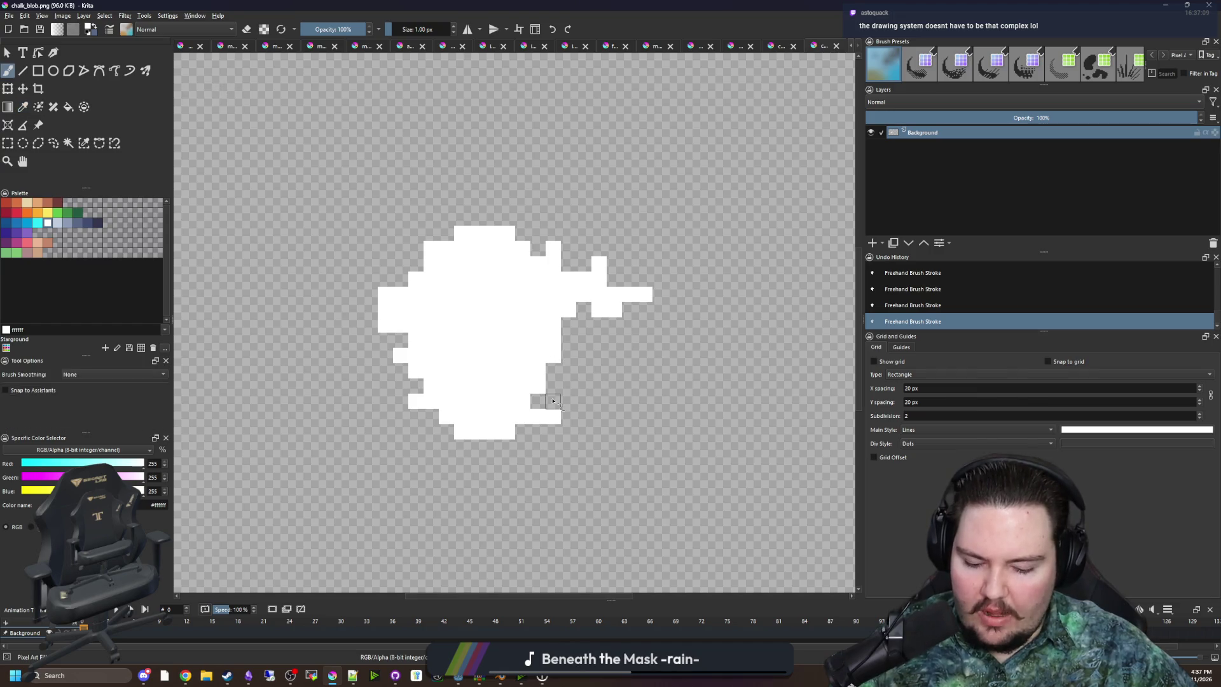
{"action": "key", "text": "bracketright"}
{"action": "key", "text": "bracketright"}
{"action": "key", "text": "bracketright"}
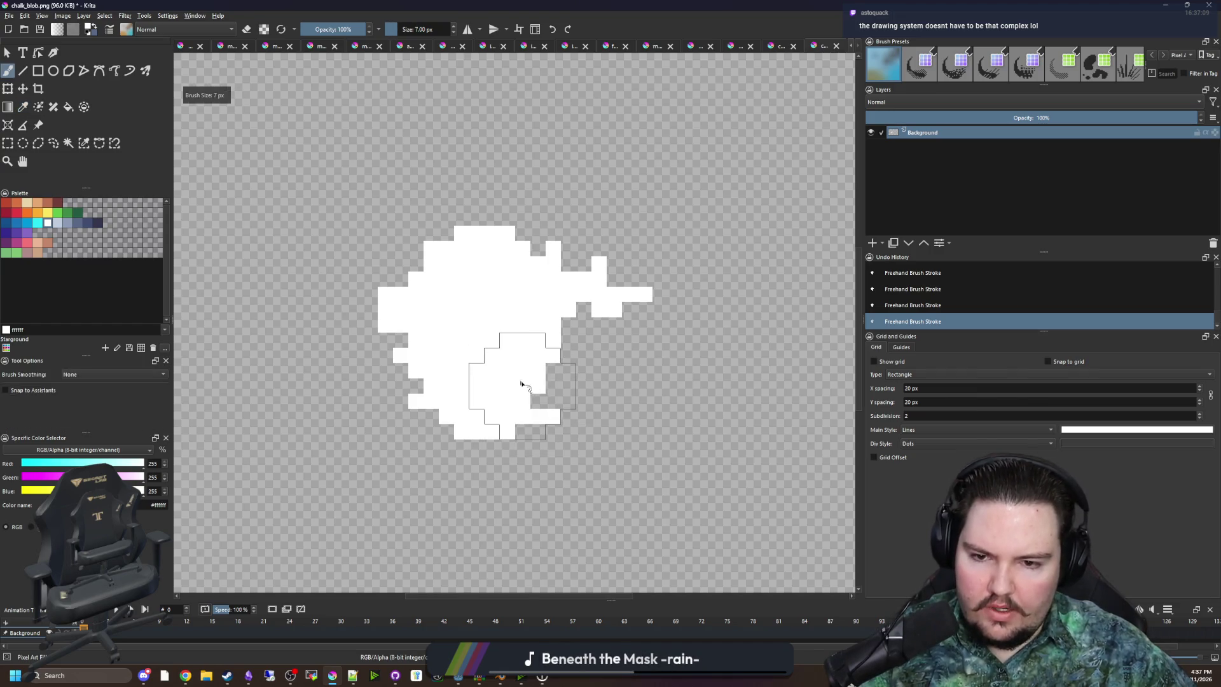
{"action": "key", "text": "p"}
{"action": "key", "text": "b"}
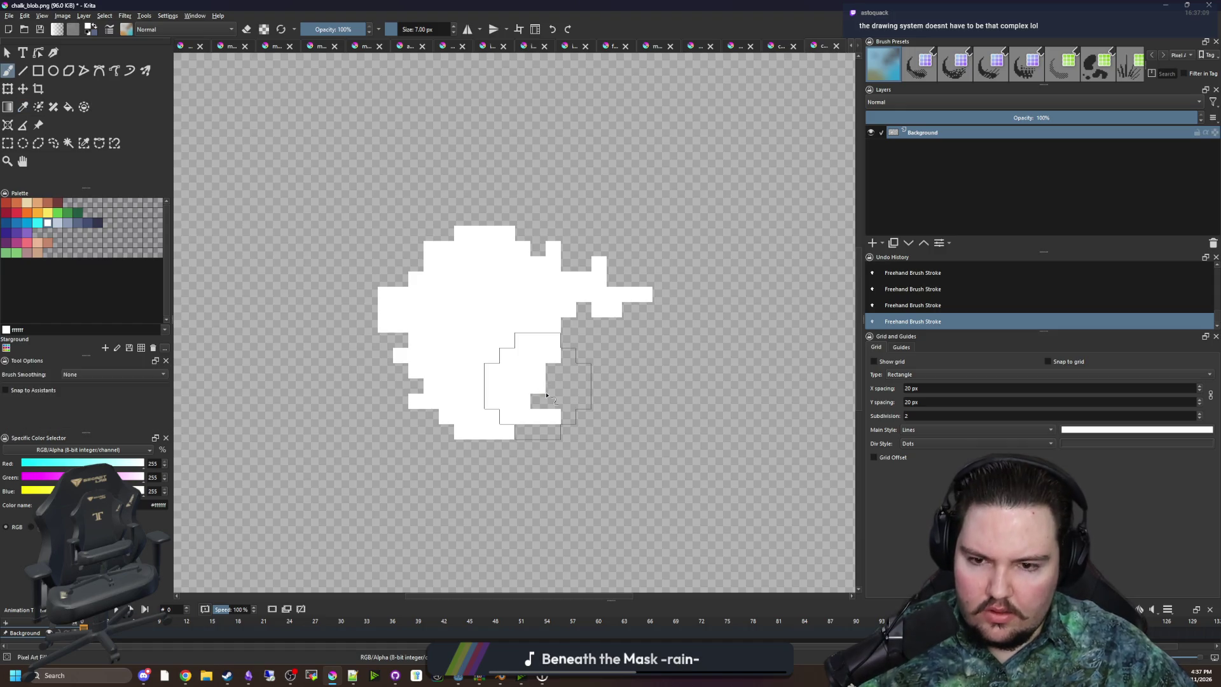
Paint white dabs around the blob to make it rounder, then erase pixels off its right edge
{"action": "left_click", "coordinate": [538, 394]}
{"action": "left_click", "coordinate": [403, 267]}
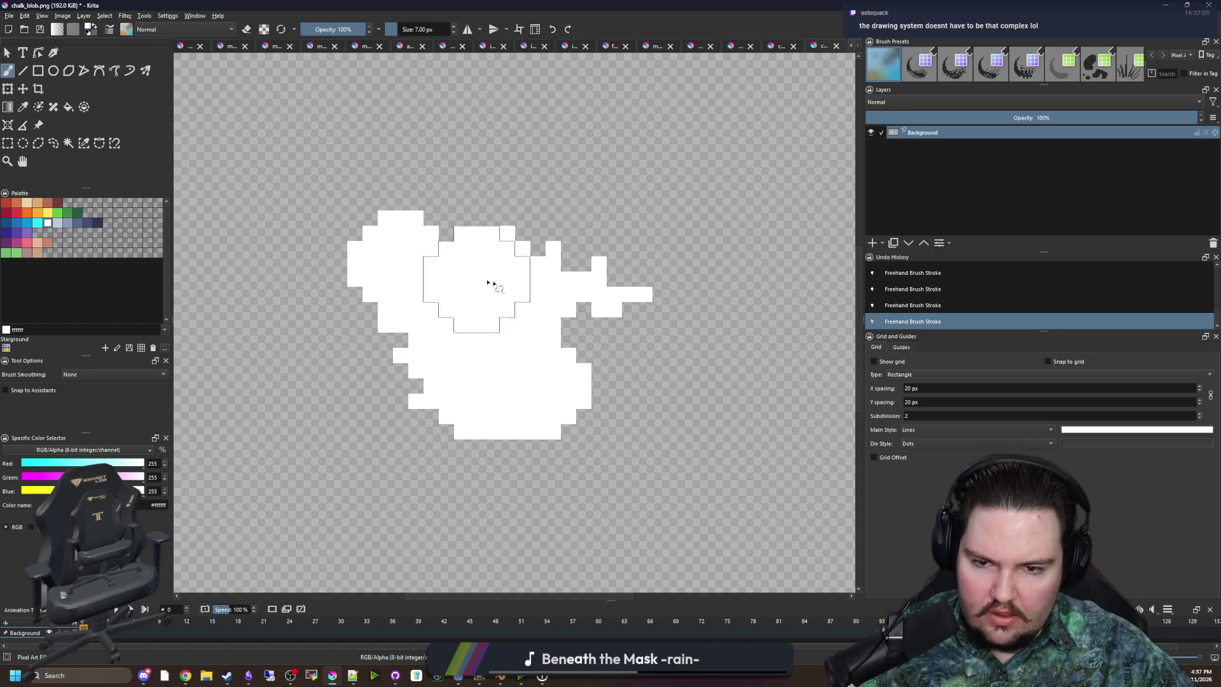
{"action": "left_click", "coordinate": [587, 286]}
{"action": "left_click", "coordinate": [548, 269]}
{"action": "left_click_drag", "start_coordinate": [547, 256], "coordinate": [421, 378]}
{"action": "scroll", "coordinate": [420, 379], "scroll_direction": "down", "scroll_amount": 1}
{"action": "scroll", "coordinate": [471, 349], "scroll_direction": "down", "scroll_amount": 1}
{"action": "scroll", "coordinate": [483, 337], "scroll_direction": "up", "scroll_amount": 1}
{"action": "key", "text": "e"}
{"action": "left_click", "coordinate": [583, 339]}
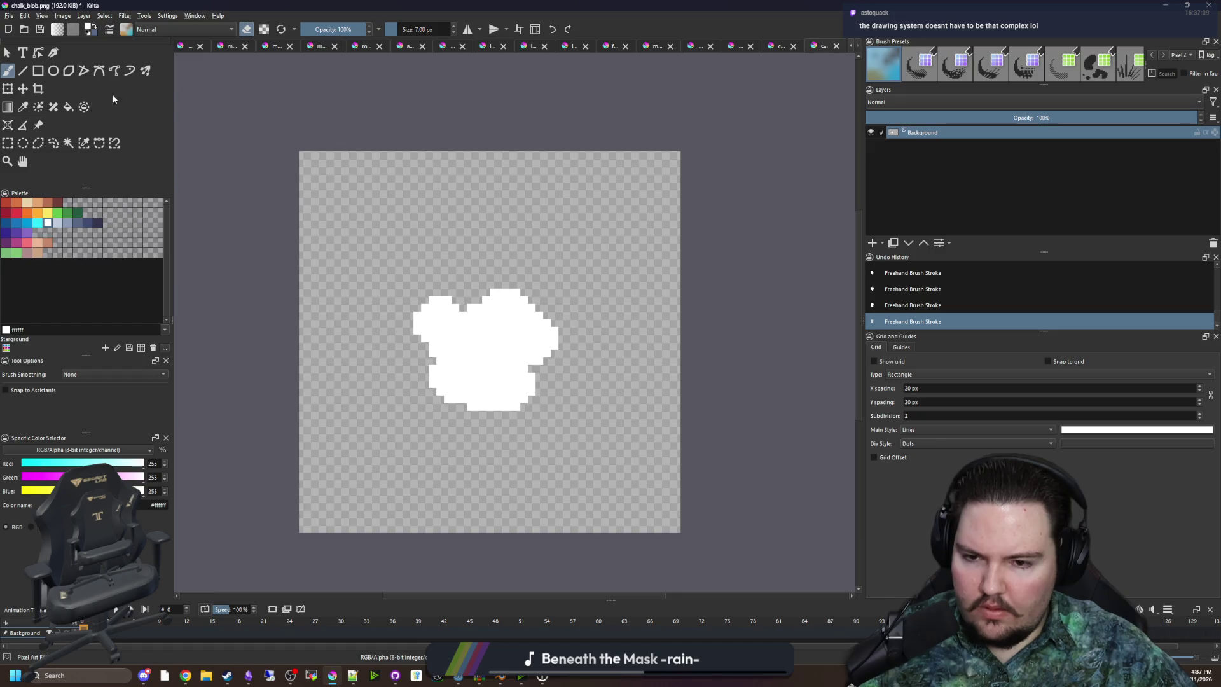
Save the reworked blob under a new name in the Sprites folder
{"action": "left_click", "coordinate": [16, 15]}
{"action": "left_click", "coordinate": [37, 72]}
{"action": "type", "text": "chalk_blob_2"}
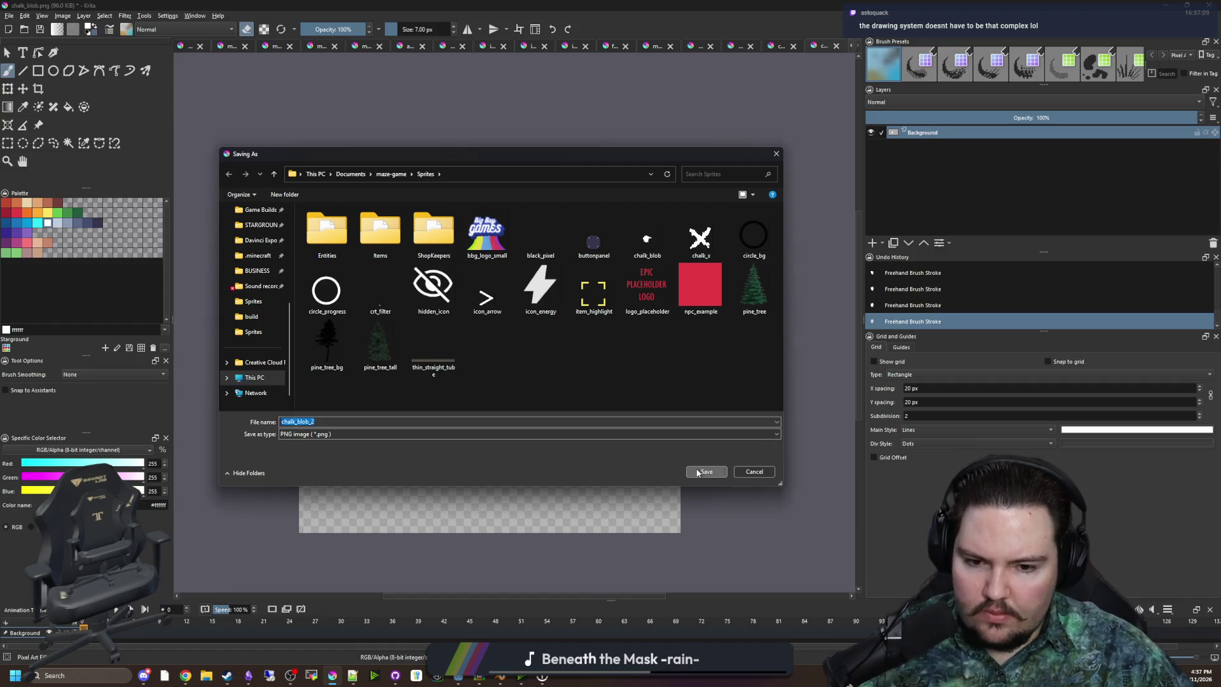
{"action": "left_click", "coordinate": [707, 471]}
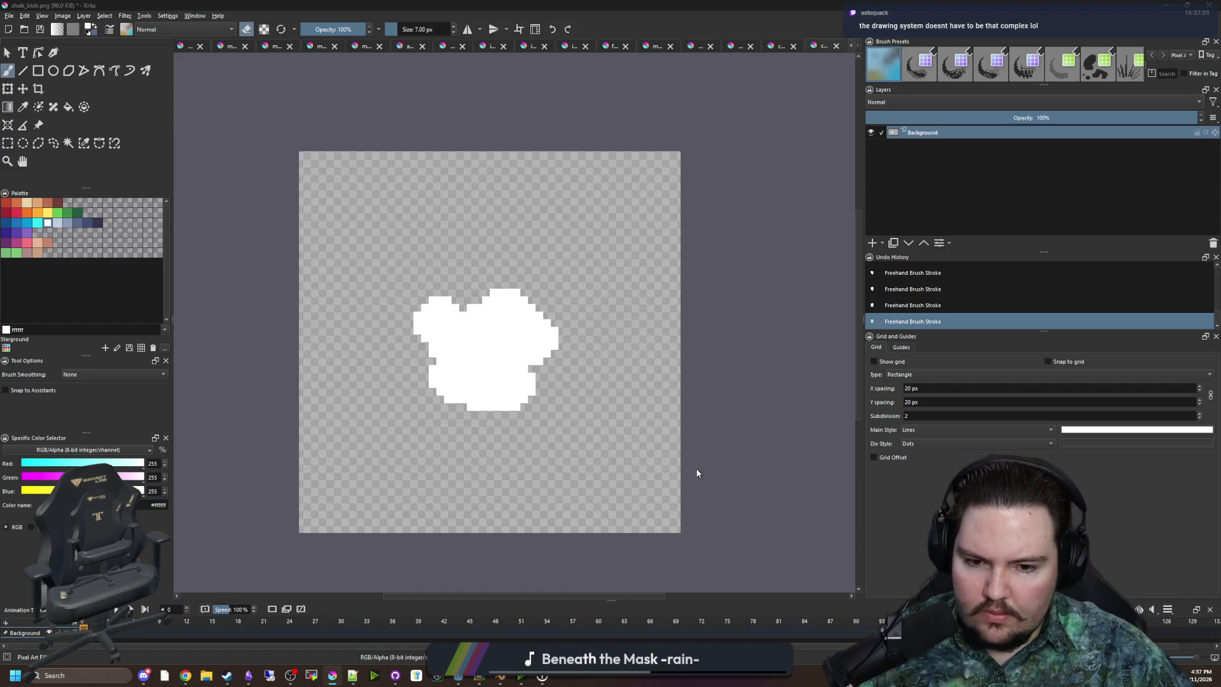
Confirm the PNG export of chalk_blob_2.png and switch to a 1 px eraser
{"action": "left_click", "coordinate": [646, 424]}
{"action": "scroll", "coordinate": [479, 369], "scroll_direction": "up", "scroll_amount": 2}
{"action": "key", "text": "bracketleft"}
{"action": "key", "text": "bracketleft"}
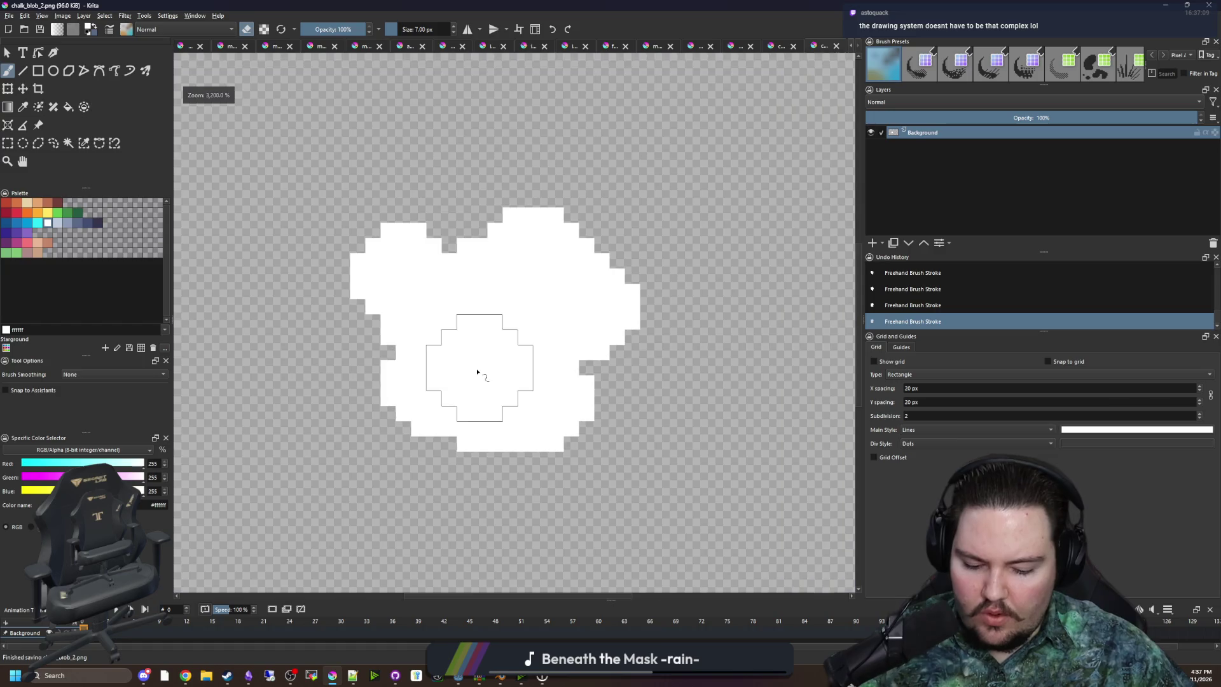
{"action": "key", "text": "e"}
{"action": "key", "text": "e"}
Erase a chunk from the upper left and cut notches into the blob's edges, top and bottom
{"action": "mouse_move", "coordinate": [445, 223]}
{"action": "left_mouse_down"}
{"action": "mouse_move", "coordinate": [368, 267]}
{"action": "mouse_move", "coordinate": [392, 249]}
{"action": "mouse_move", "coordinate": [372, 300]}
{"action": "mouse_move", "coordinate": [417, 308]}
{"action": "mouse_move", "coordinate": [362, 303]}
{"action": "mouse_move", "coordinate": [431, 368]}
{"action": "left_mouse_up"}
{"action": "mouse_move", "coordinate": [644, 291]}
{"action": "left_mouse_down"}
{"action": "mouse_move", "coordinate": [584, 291]}
{"action": "mouse_move", "coordinate": [540, 259]}
{"action": "mouse_move", "coordinate": [554, 214]}
{"action": "mouse_move", "coordinate": [493, 229]}
{"action": "mouse_move", "coordinate": [472, 253]}
{"action": "mouse_move", "coordinate": [487, 298]}
{"action": "left_mouse_up"}
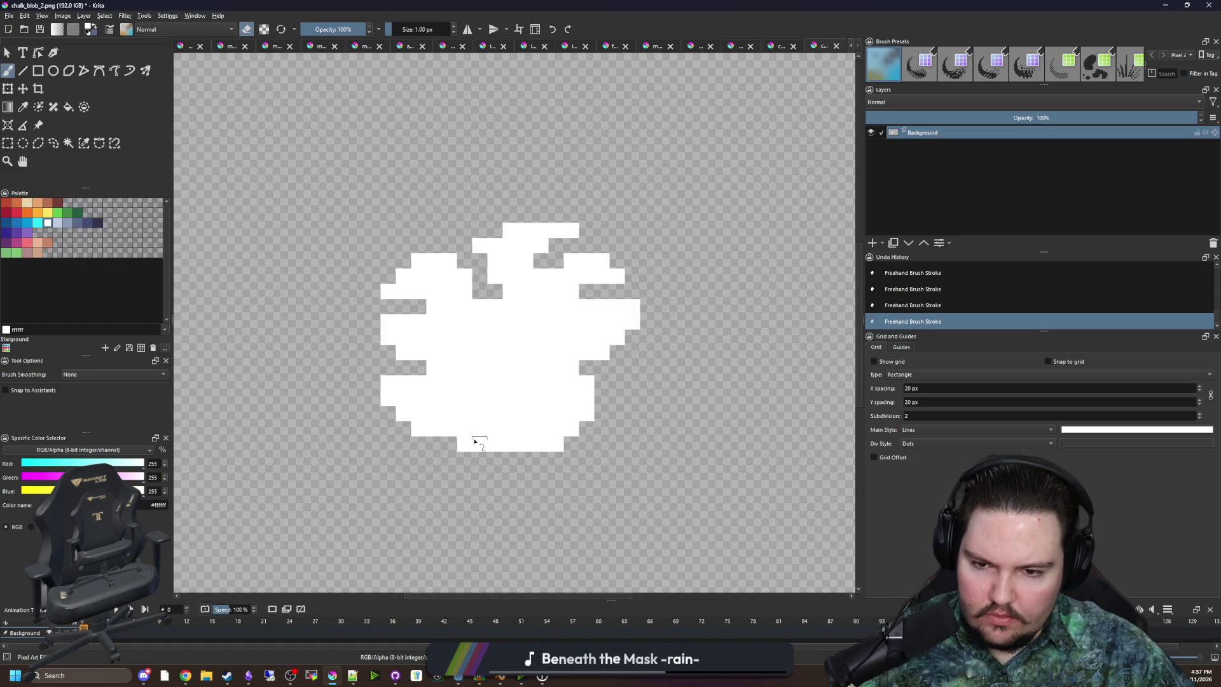
{"action": "left_click_drag", "start_coordinate": [494, 393], "coordinate": [480, 451]}
{"action": "left_click", "coordinate": [479, 406]}
{"action": "left_click_drag", "start_coordinate": [556, 383], "coordinate": [586, 413]}
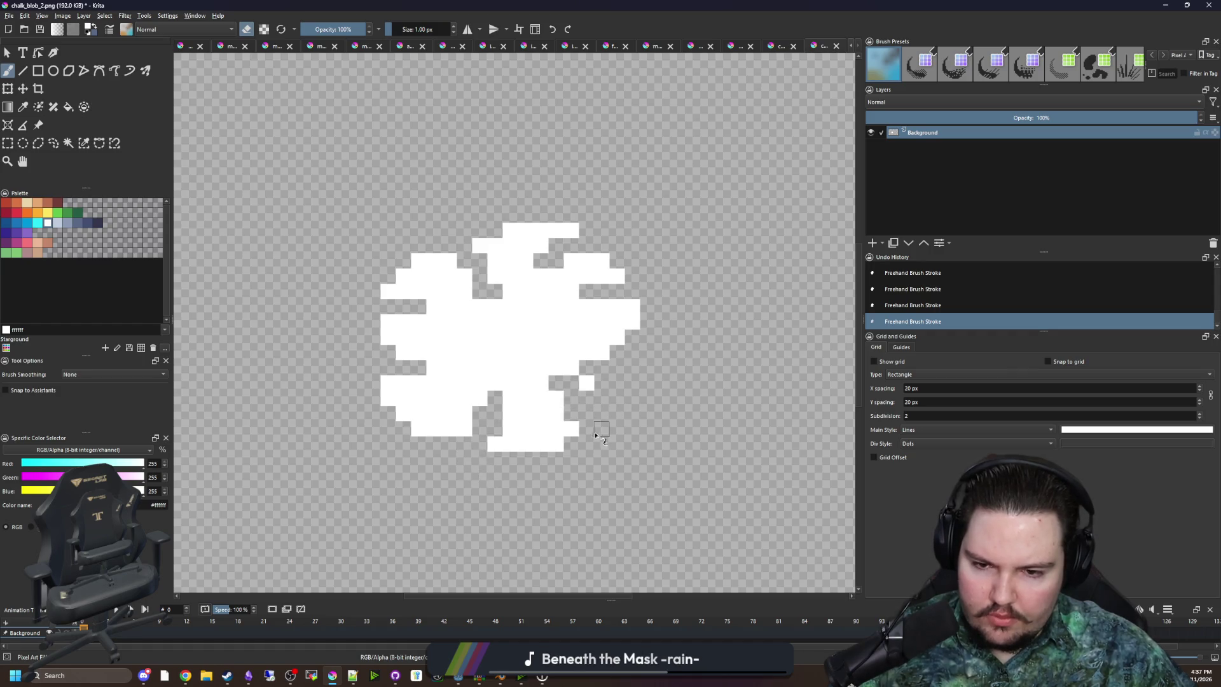
Chip pixels off the blob's lower-left and left edges and cut strips into its sides
{"action": "left_click", "coordinate": [449, 413]}
{"action": "left_click", "coordinate": [434, 428]}
{"action": "left_click", "coordinate": [388, 398]}
{"action": "left_click", "coordinate": [388, 383]}
{"action": "left_click_drag", "start_coordinate": [418, 276], "coordinate": [418, 261]}
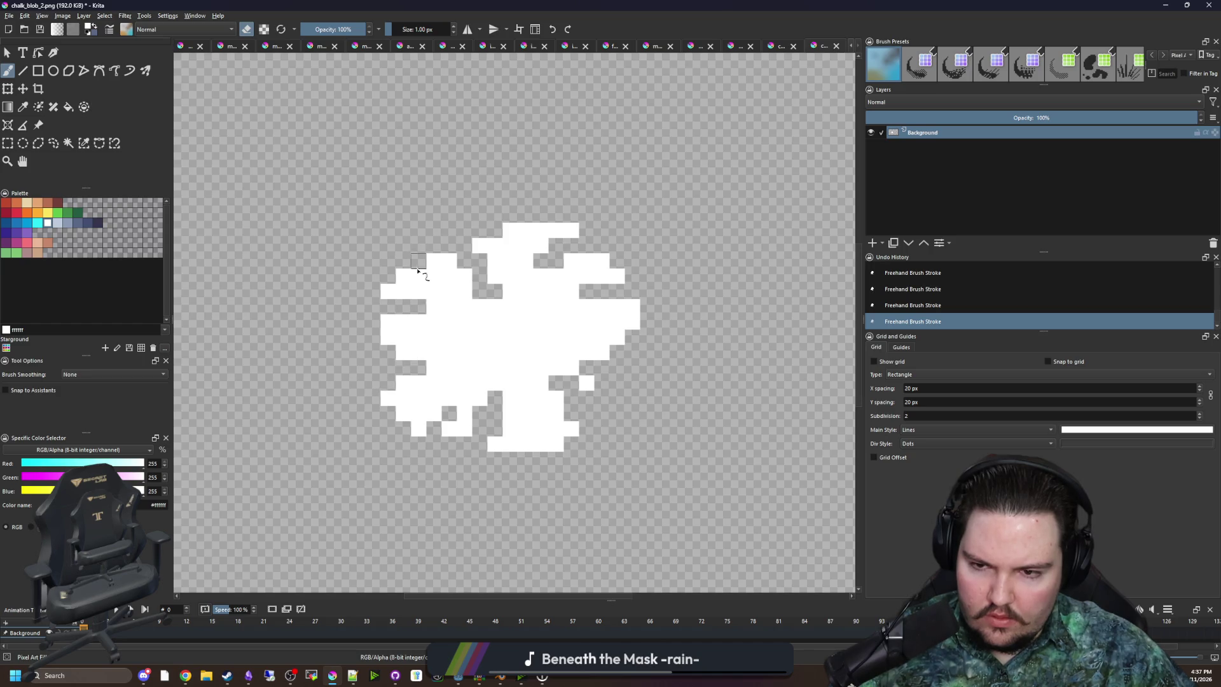
{"action": "left_click_drag", "start_coordinate": [632, 321], "coordinate": [601, 322]}
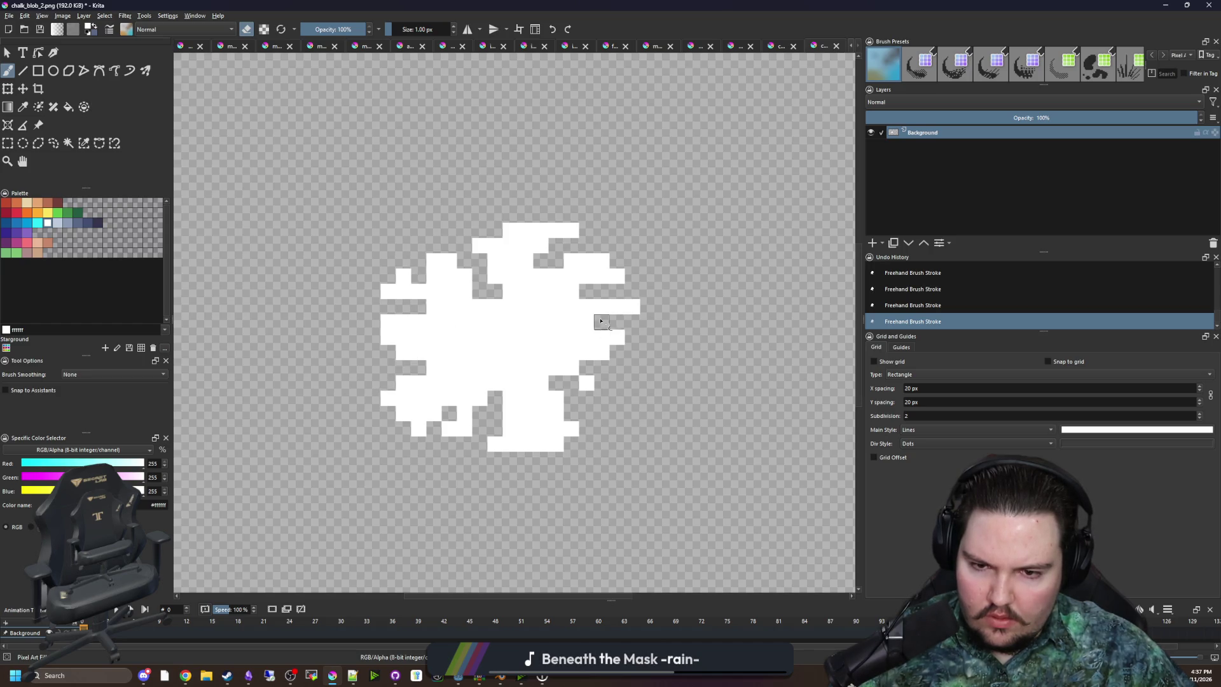
{"action": "left_click_drag", "start_coordinate": [419, 337], "coordinate": [449, 337]}
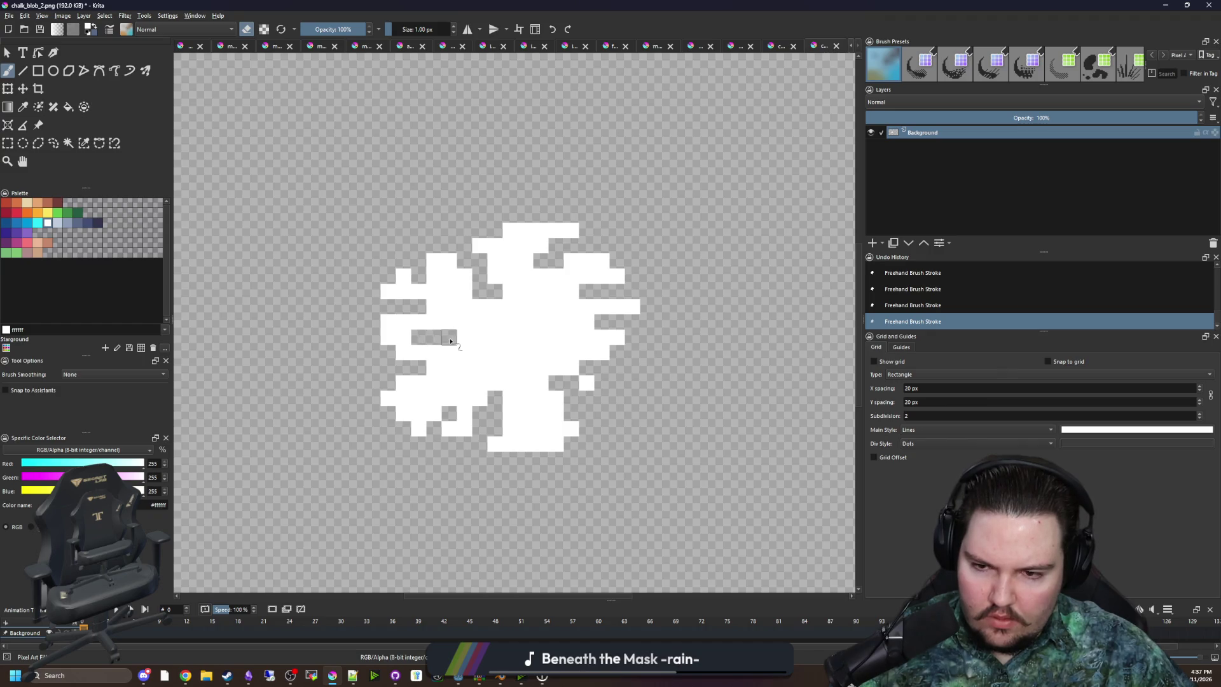
{"action": "scroll", "coordinate": [476, 360], "scroll_direction": "down", "scroll_amount": 6}
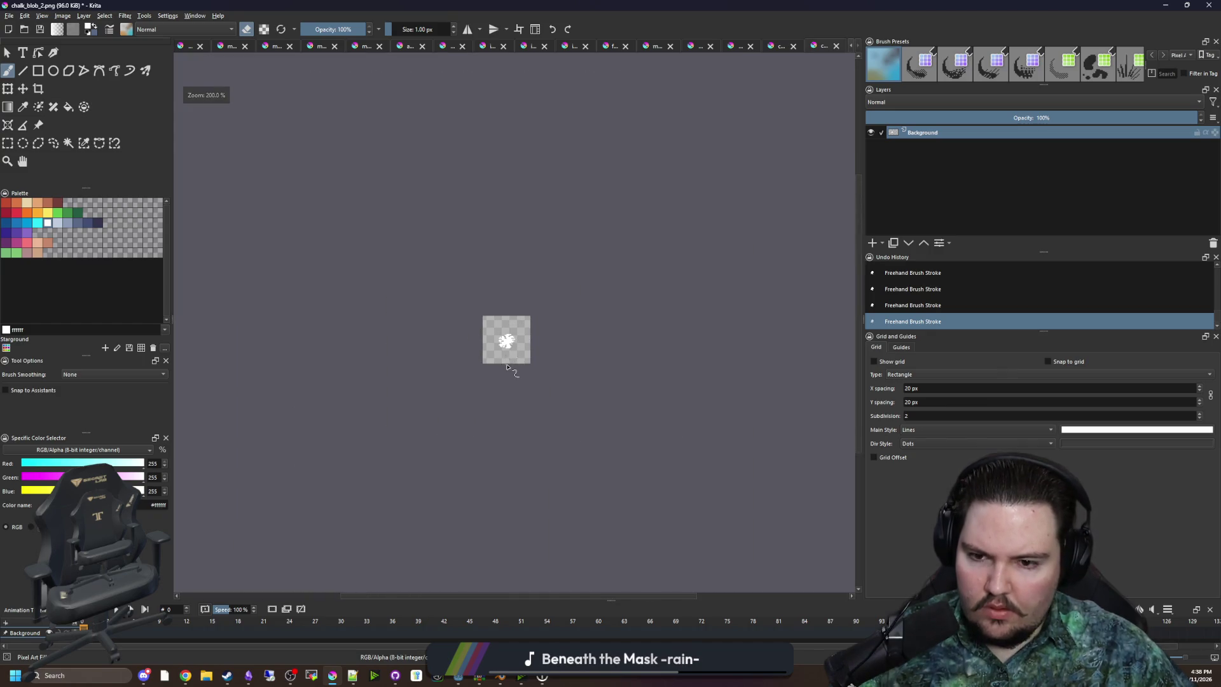
{"action": "scroll", "coordinate": [507, 337], "scroll_direction": "up", "scroll_amount": 6}
Save the notched blob as chalk_blob_3.png with PNG export, then return to Godot
{"action": "left_click", "coordinate": [9, 15]}
{"action": "left_click", "coordinate": [32, 73]}
{"action": "type", "text": "chalk_blob_3"}
{"action": "left_click", "coordinate": [705, 472]}
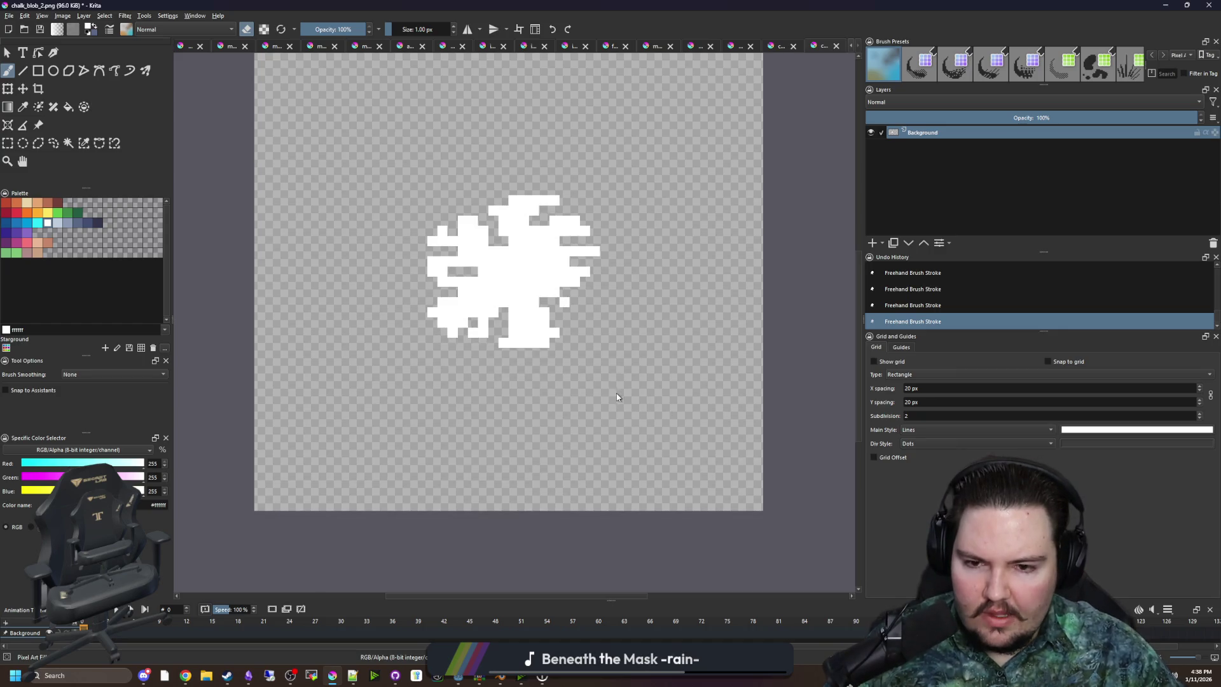
{"action": "left_click", "coordinate": [651, 425]}
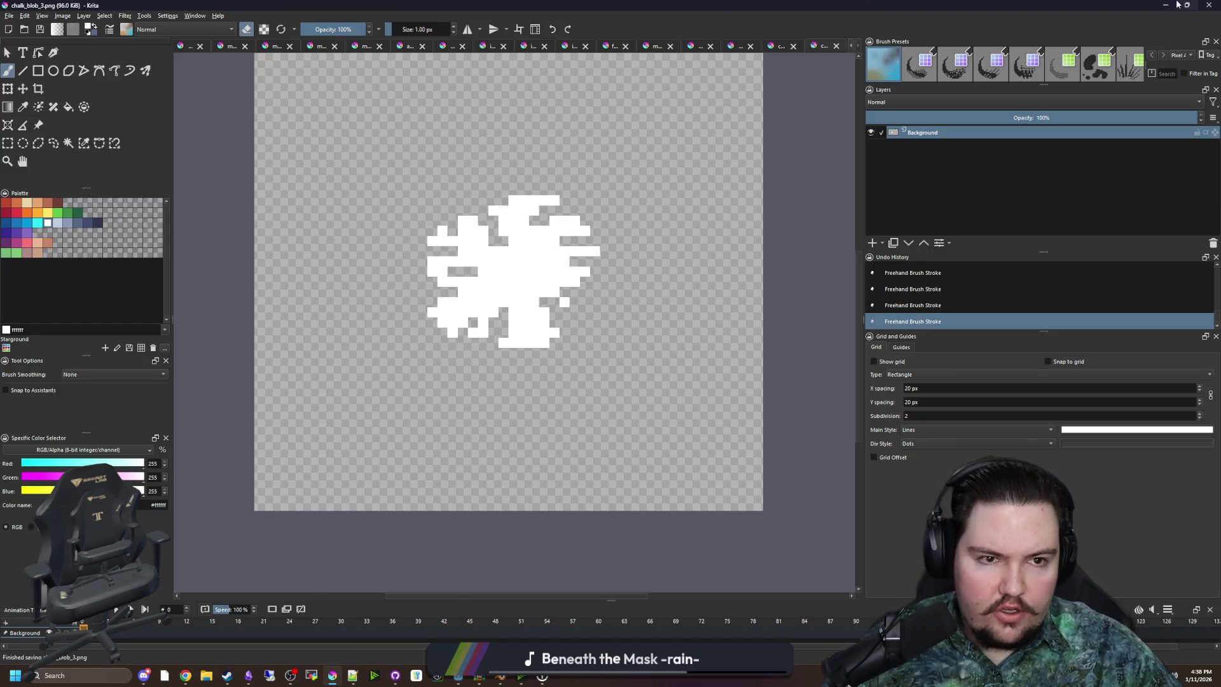
{"action": "left_click", "coordinate": [1184, 5]}
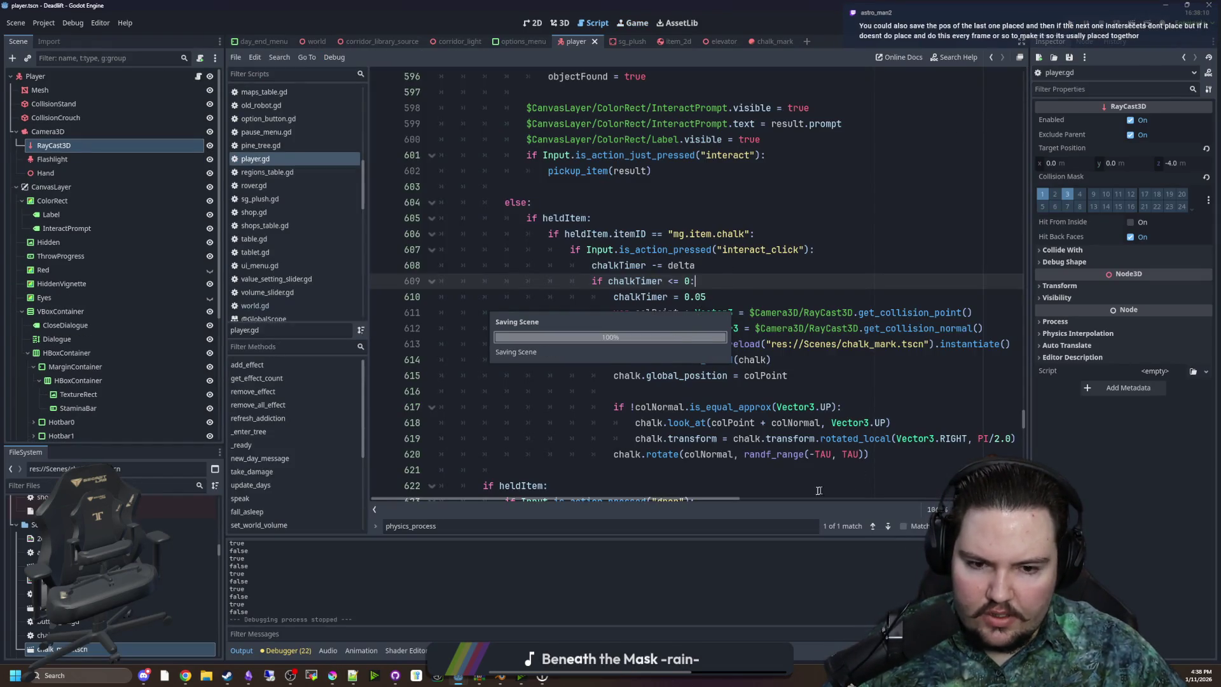
Put the caret on empty line 616 of player.gd and narrow the Scene panel to widen the code
{"action": "left_click_drag", "start_coordinate": [665, 496], "coordinate": [666, 494]}
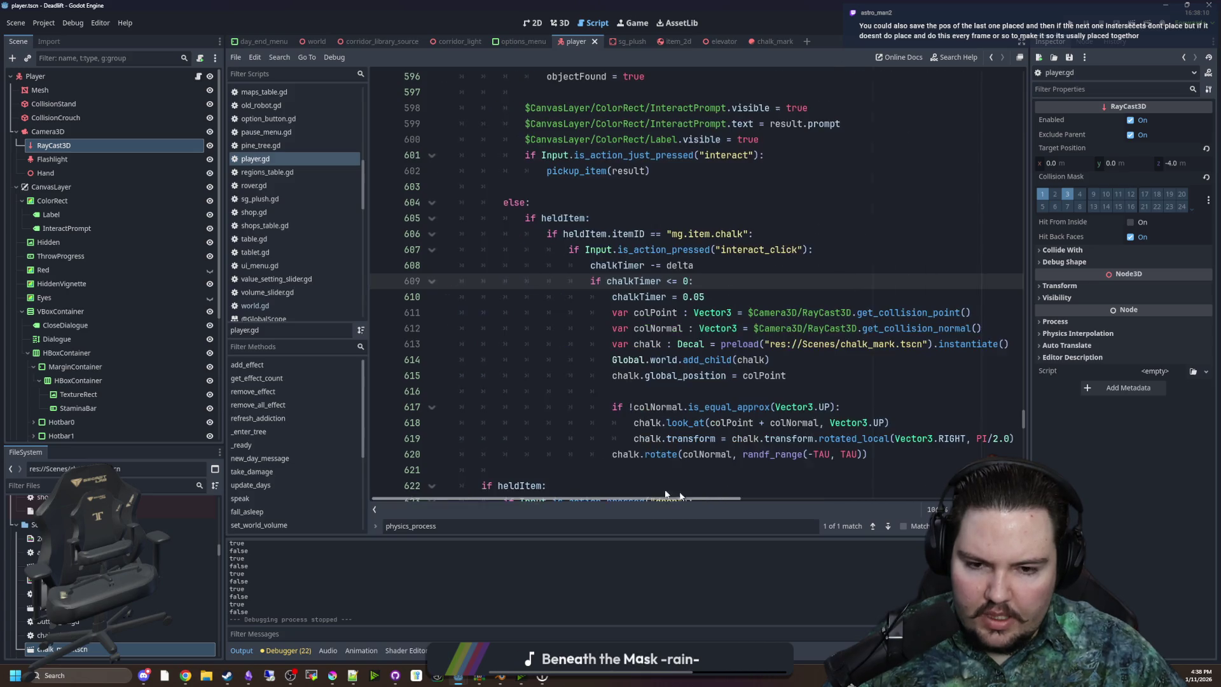
{"action": "left_click", "coordinate": [642, 409]}
{"action": "left_click", "coordinate": [652, 392]}
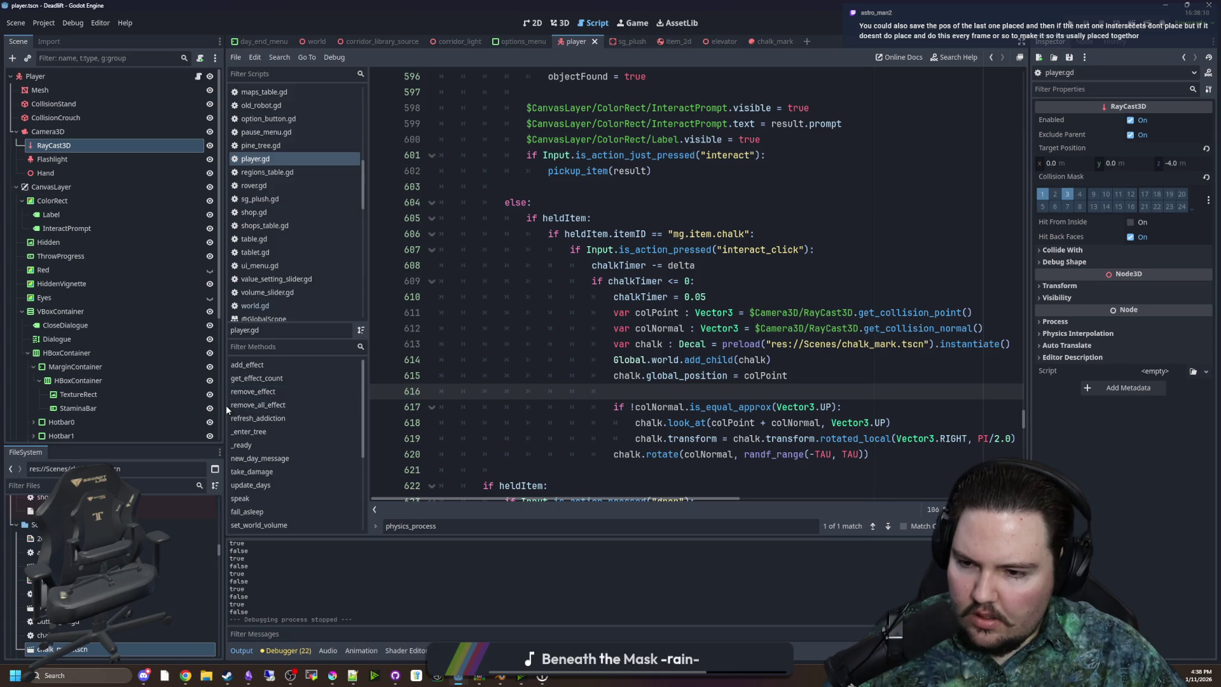
{"action": "left_click_drag", "start_coordinate": [223, 405], "coordinate": [158, 406]}
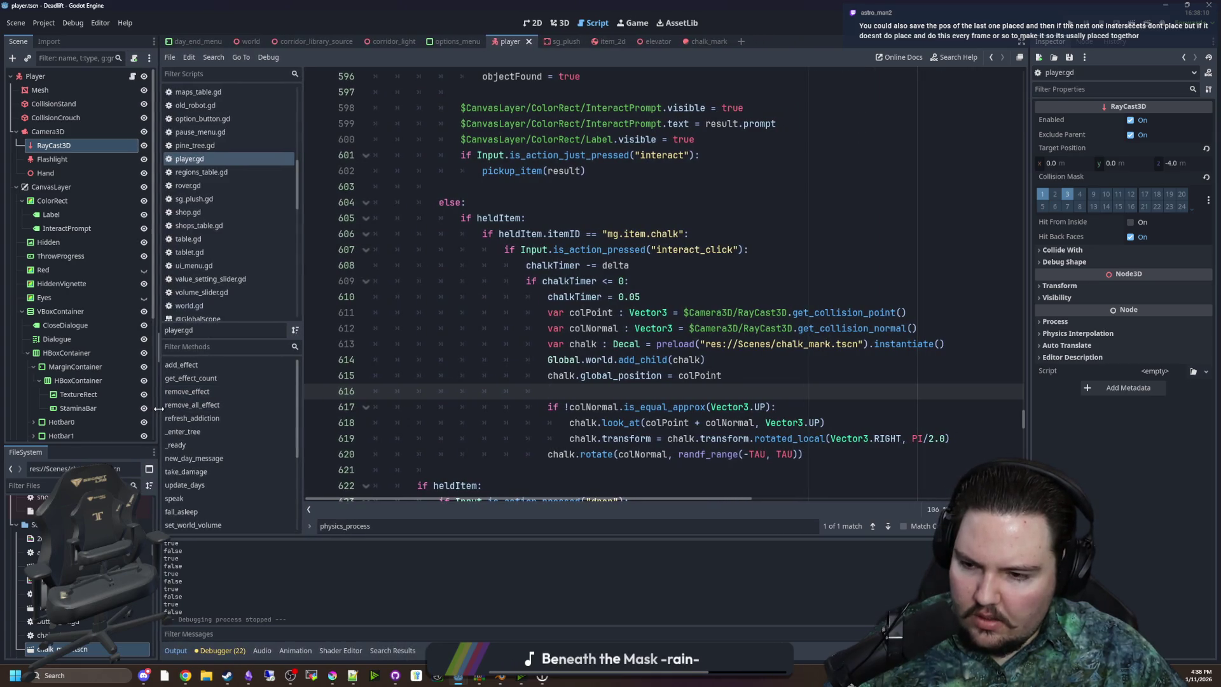
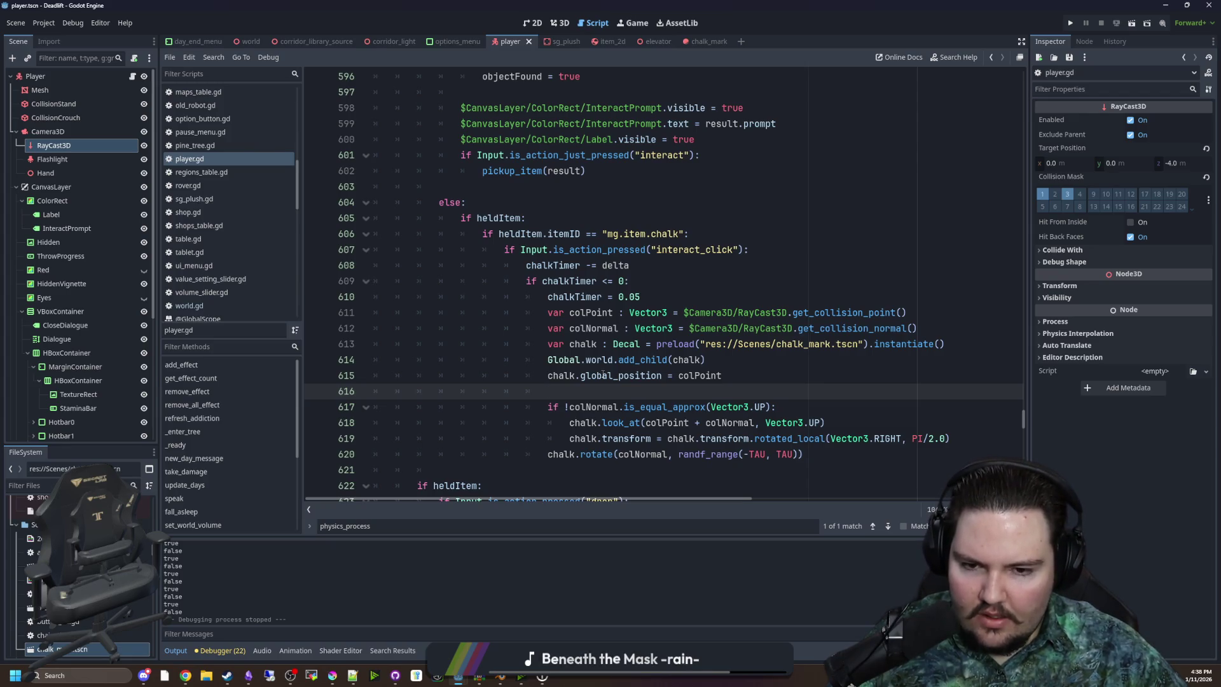
Find the decal instantiation line and open chalk_mark.tscn to inspect its Decal
{"action": "scroll", "coordinate": [603, 375], "scroll_direction": "down", "scroll_amount": 1}
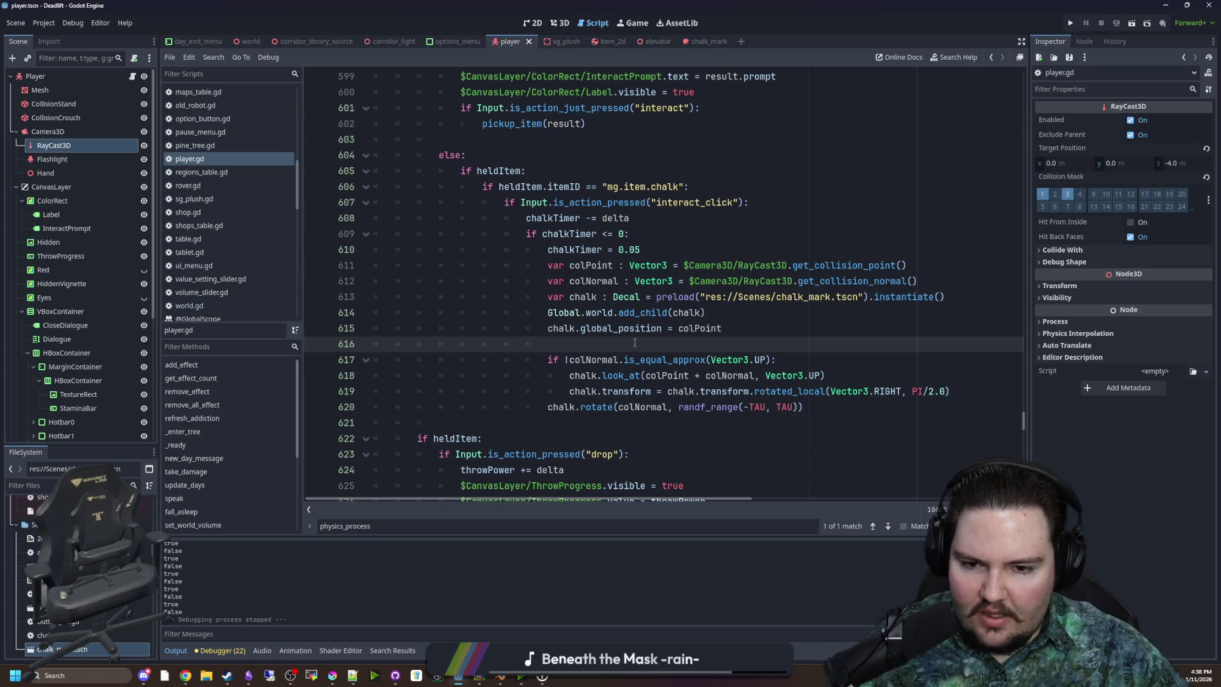
{"action": "left_click", "coordinate": [757, 325]}
{"action": "left_click", "coordinate": [772, 312]}
{"action": "left_click", "coordinate": [960, 298]}
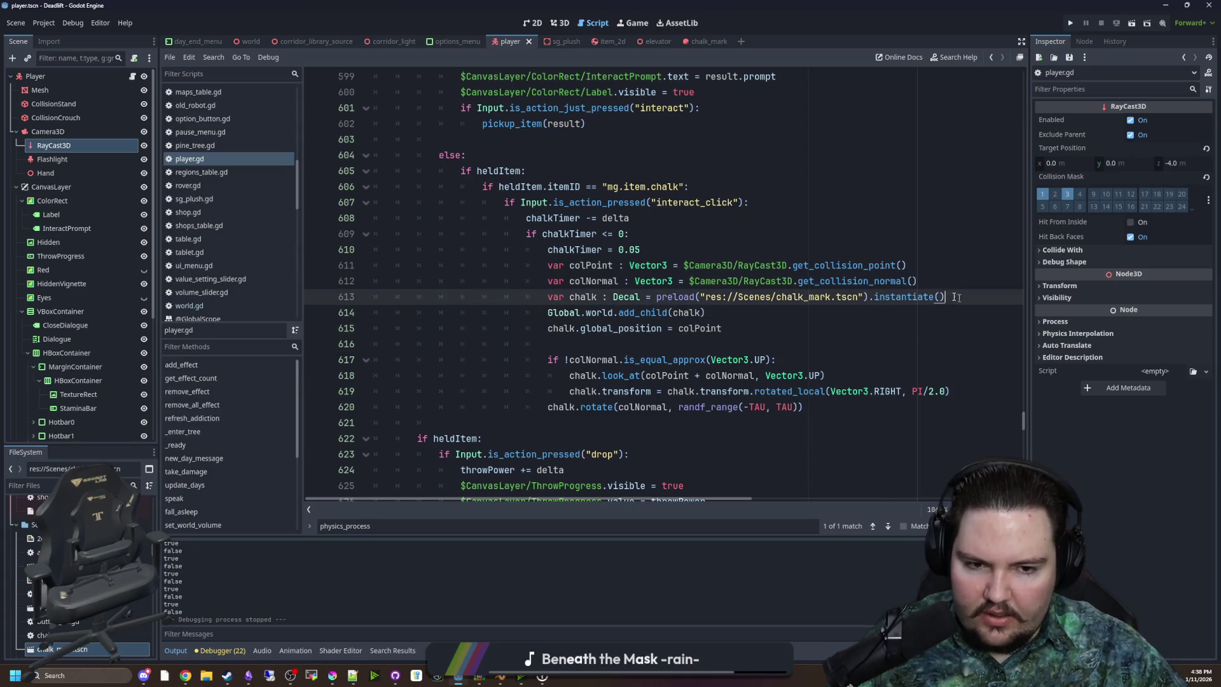
{"action": "left_click", "coordinate": [796, 303], "text": "ctrl"}
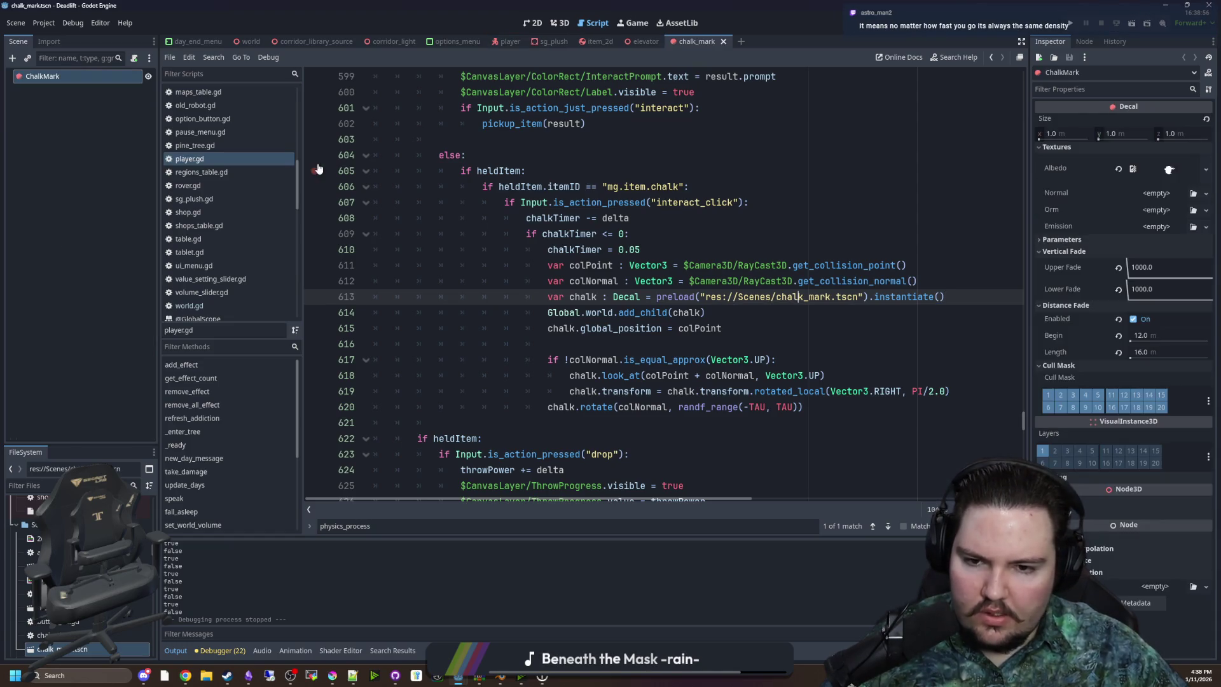
{"action": "key", "text": "Down"}
{"action": "key", "text": "Down"}
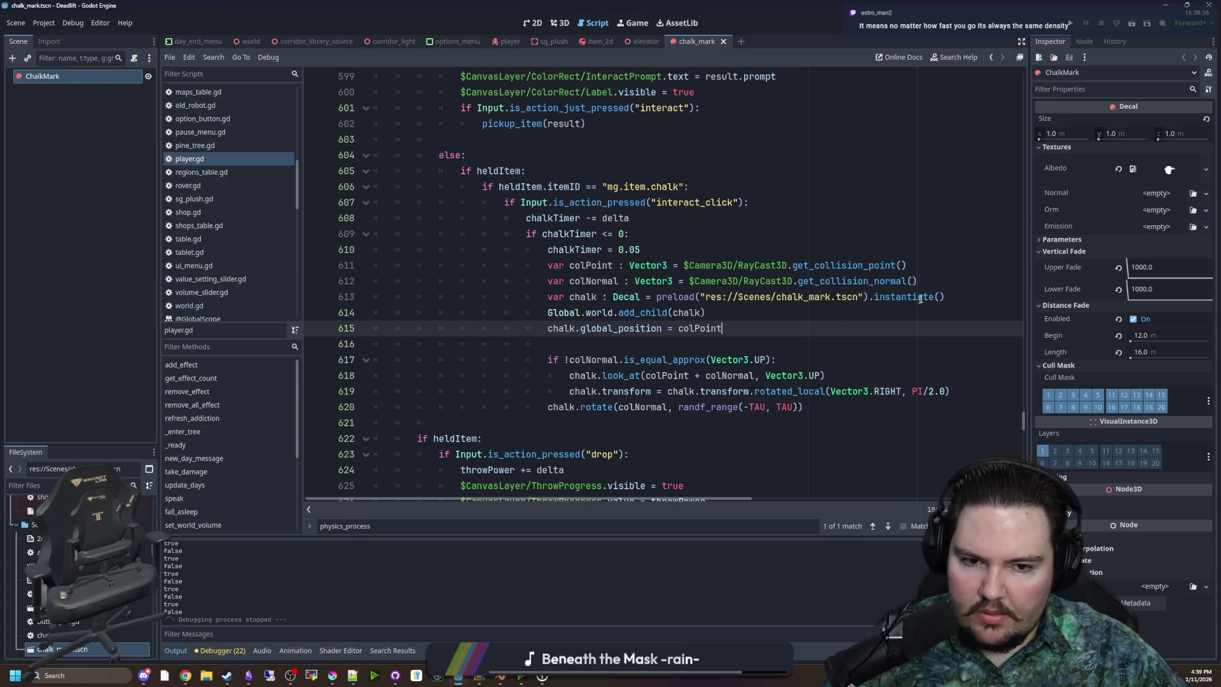
Add 'chalk.texture_albedo = chalk.pick_random()' on a new line after the decal instantiation
{"action": "left_click", "coordinate": [975, 294]}
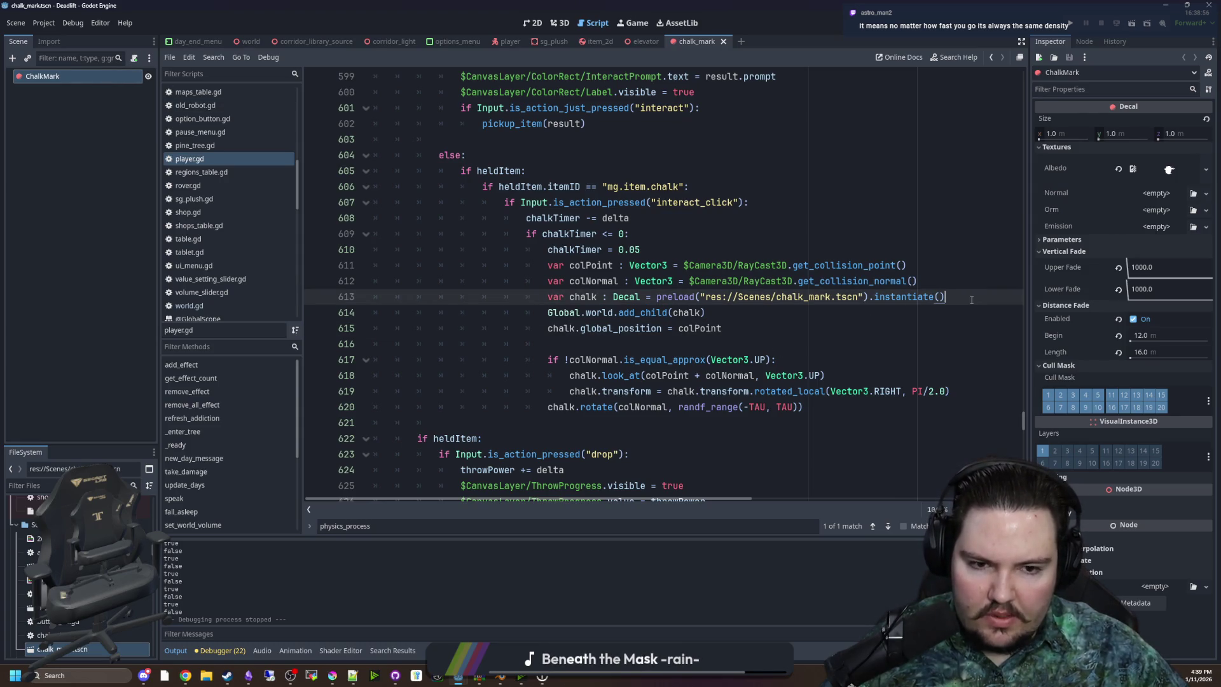
{"action": "key", "text": "Return"}
{"action": "type", "text": "chalk."}
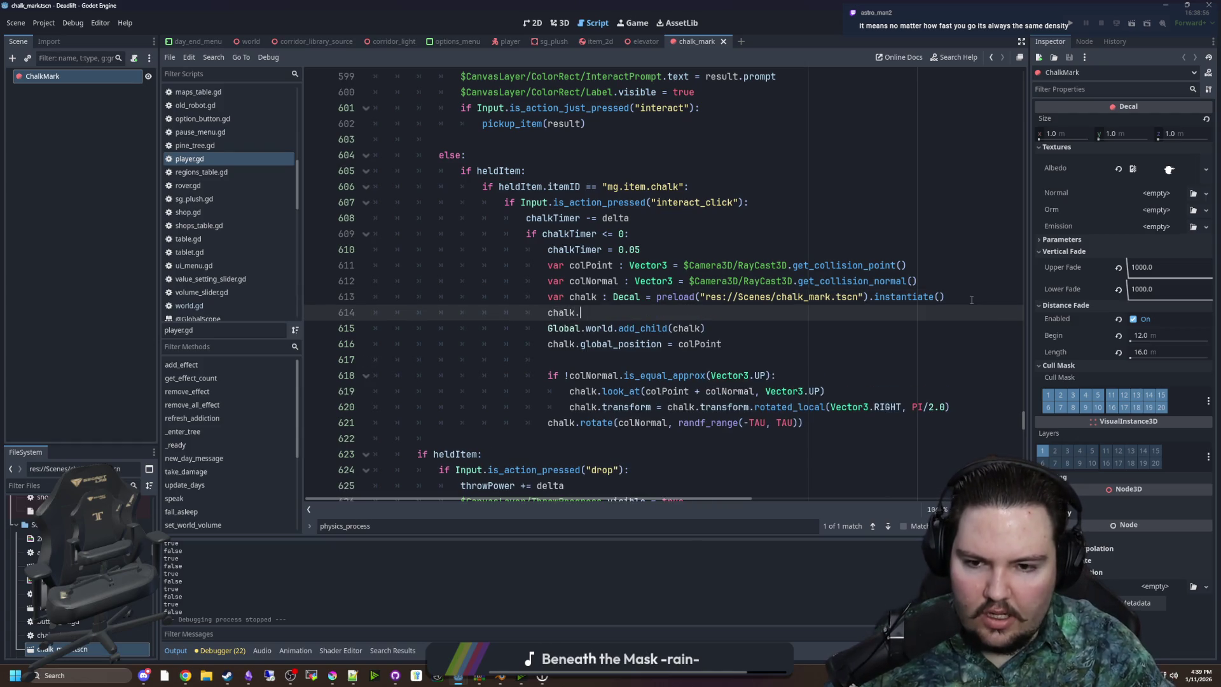
{"action": "type", "text": "albedo"}
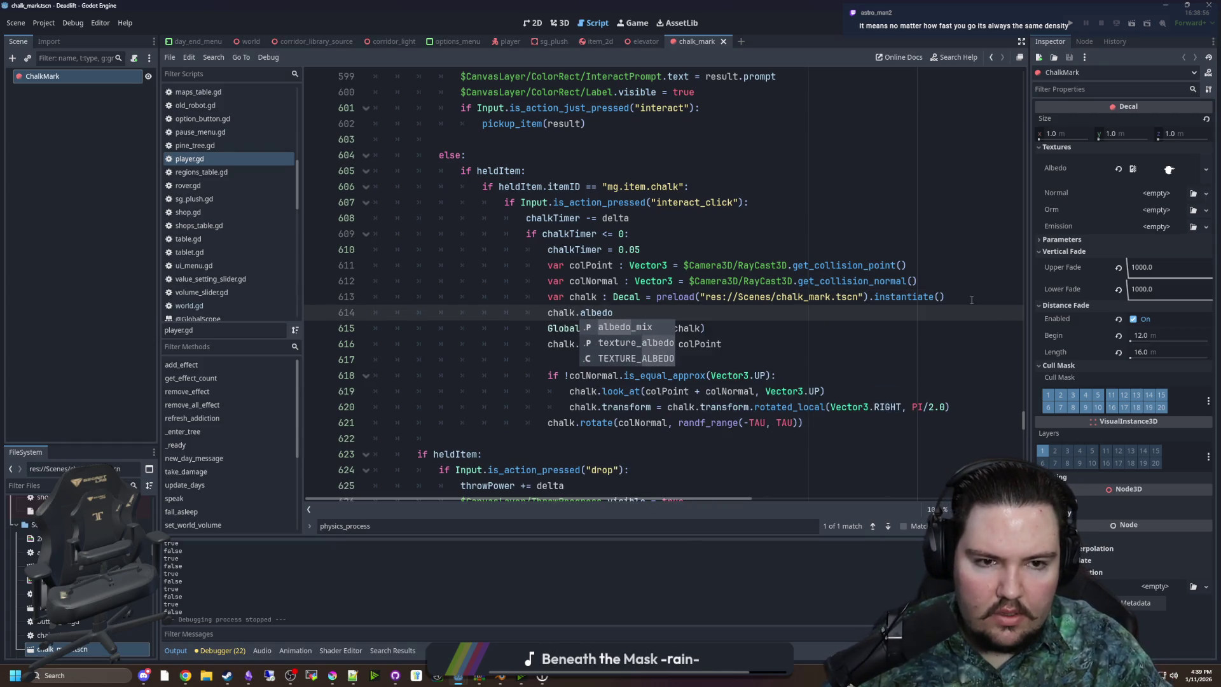
{"action": "mouse_move", "coordinate": [1073, 169]}
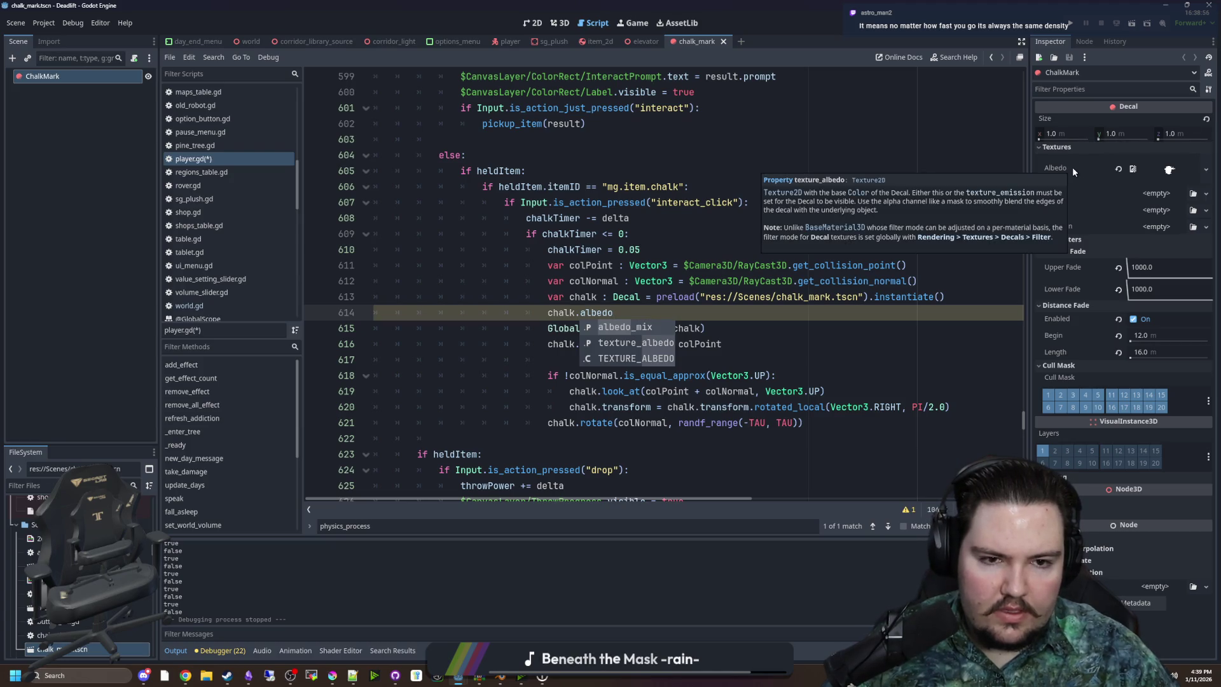
{"action": "key", "text": "BackSpace"}
{"action": "key", "text": "BackSpace"}
{"action": "key", "text": "BackSpace"}
{"action": "type", "text": "text"}
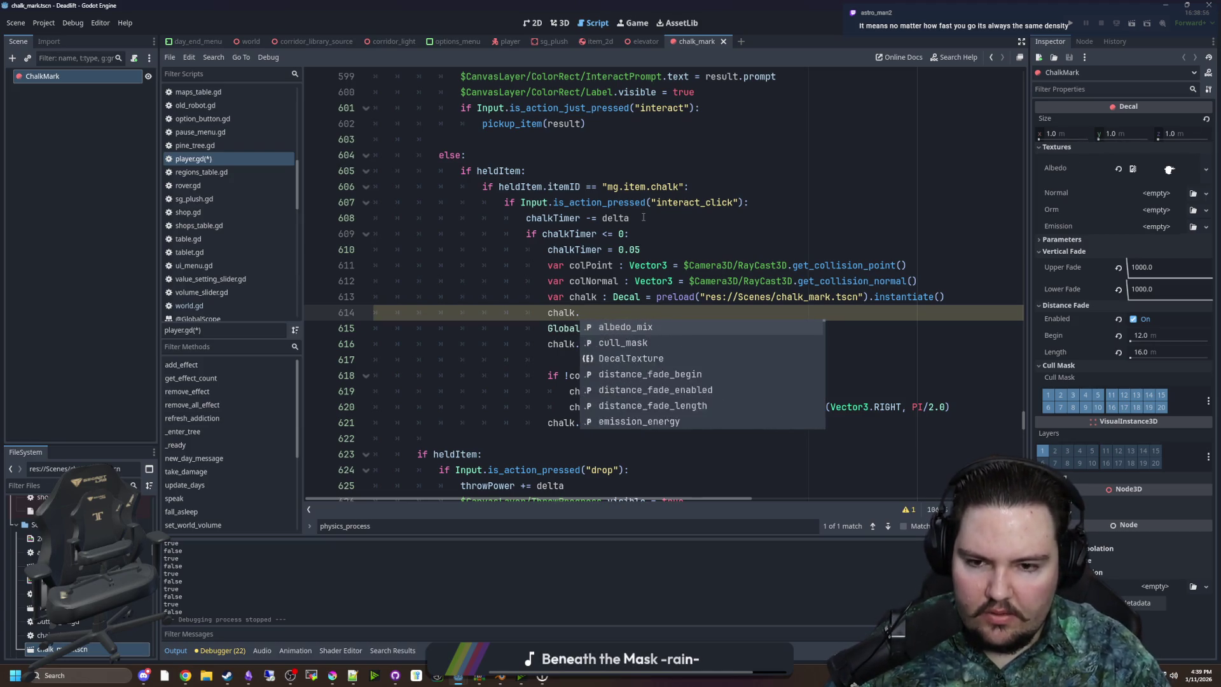
{"action": "type", "text": "ure_albedo = "}
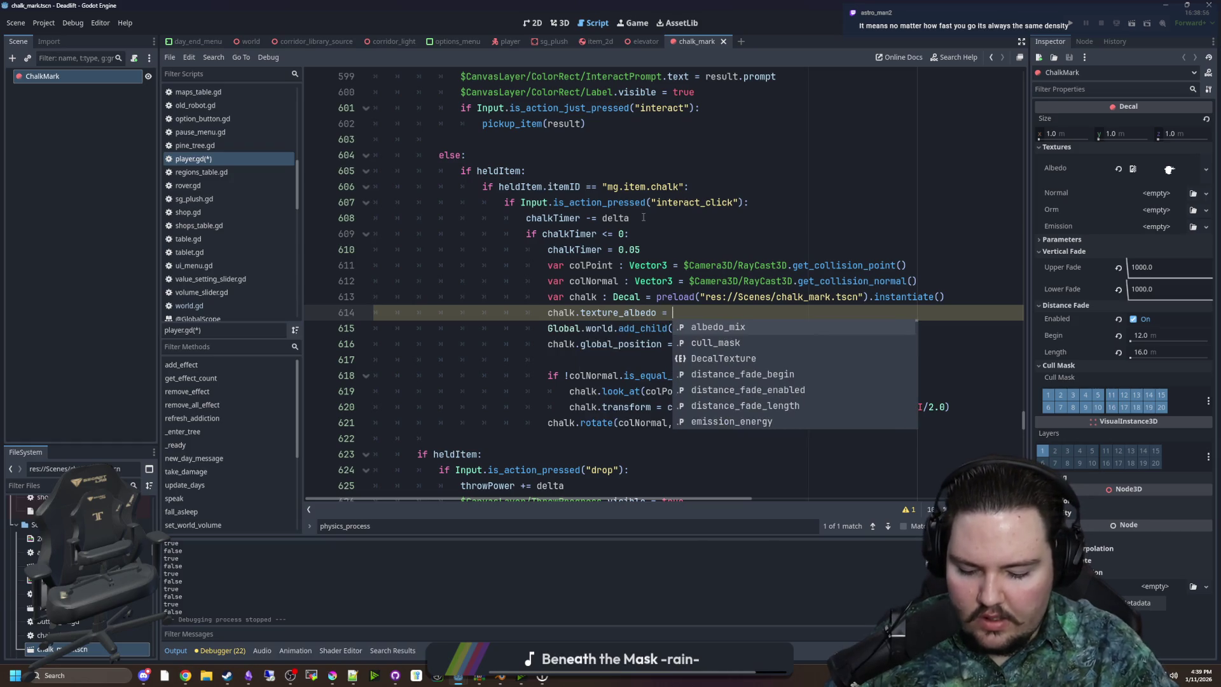
{"action": "type", "text": "decals.pioc"}
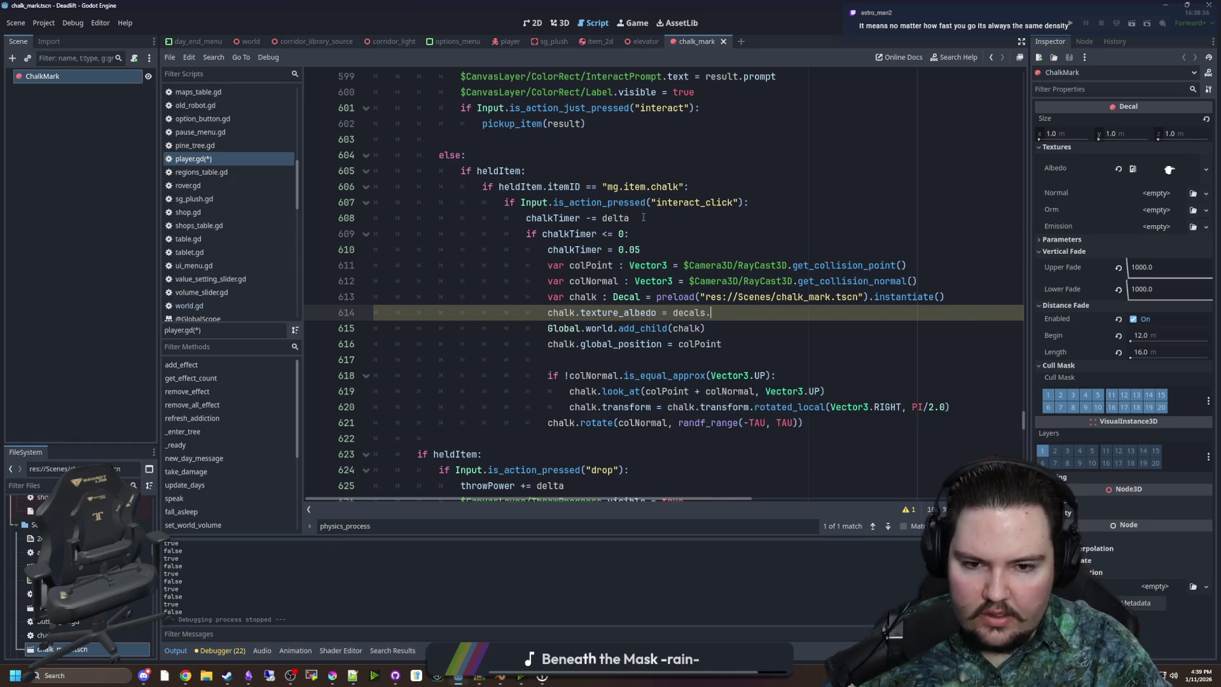
{"action": "key", "text": "BackSpace"}
{"action": "key", "text": "BackSpace"}
{"action": "key", "text": "BackSpace"}
{"action": "type", "text": "chalk"}
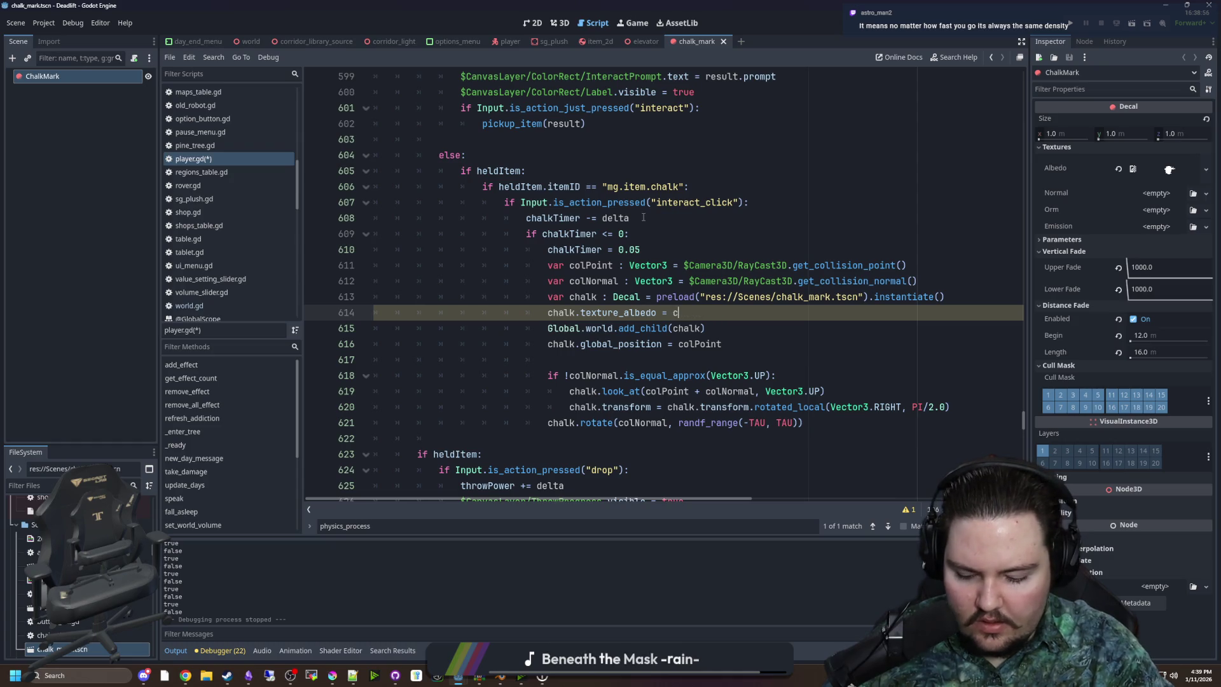
{"action": "type", "text": ".pick_random()"}
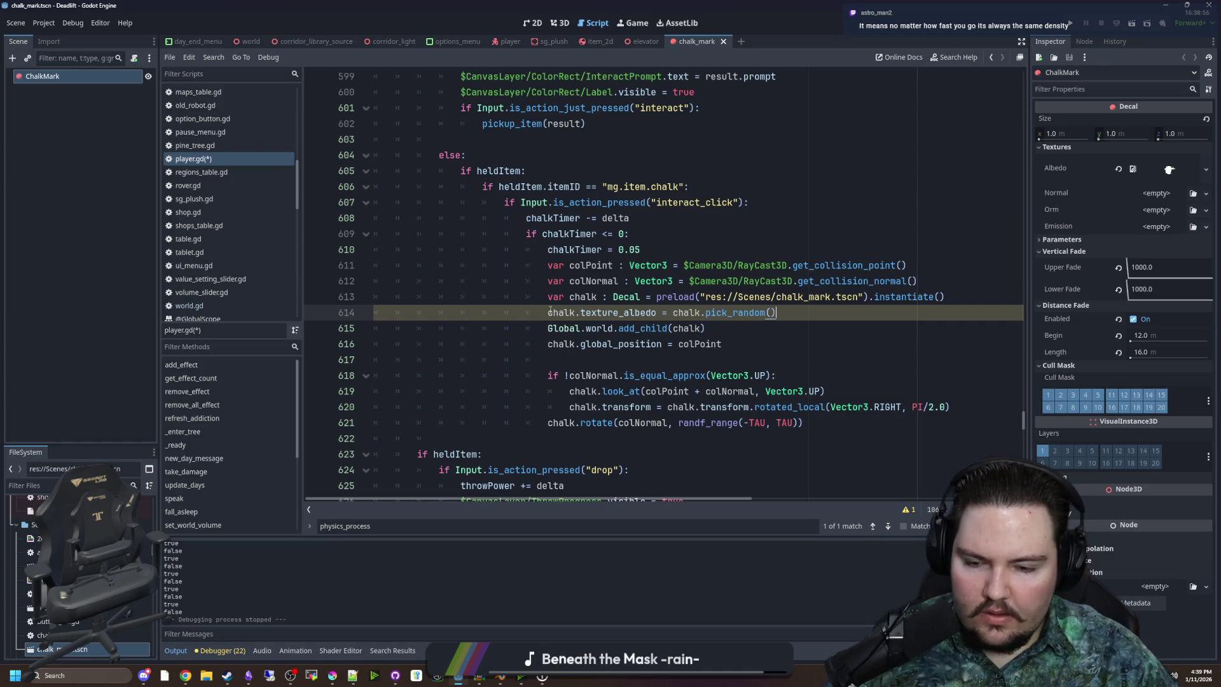
{"action": "scroll", "coordinate": [551, 310], "scroll_direction": "up", "scroll_amount": 20}
Above _physics_process, start a chalk array with a preload of chalk_blob.png
{"action": "left_click", "coordinate": [421, 166]}
{"action": "key", "text": "Return"}
{"action": "key", "text": "Return"}
{"action": "key", "text": "Up"}
{"action": "type", "text": "var ch"}
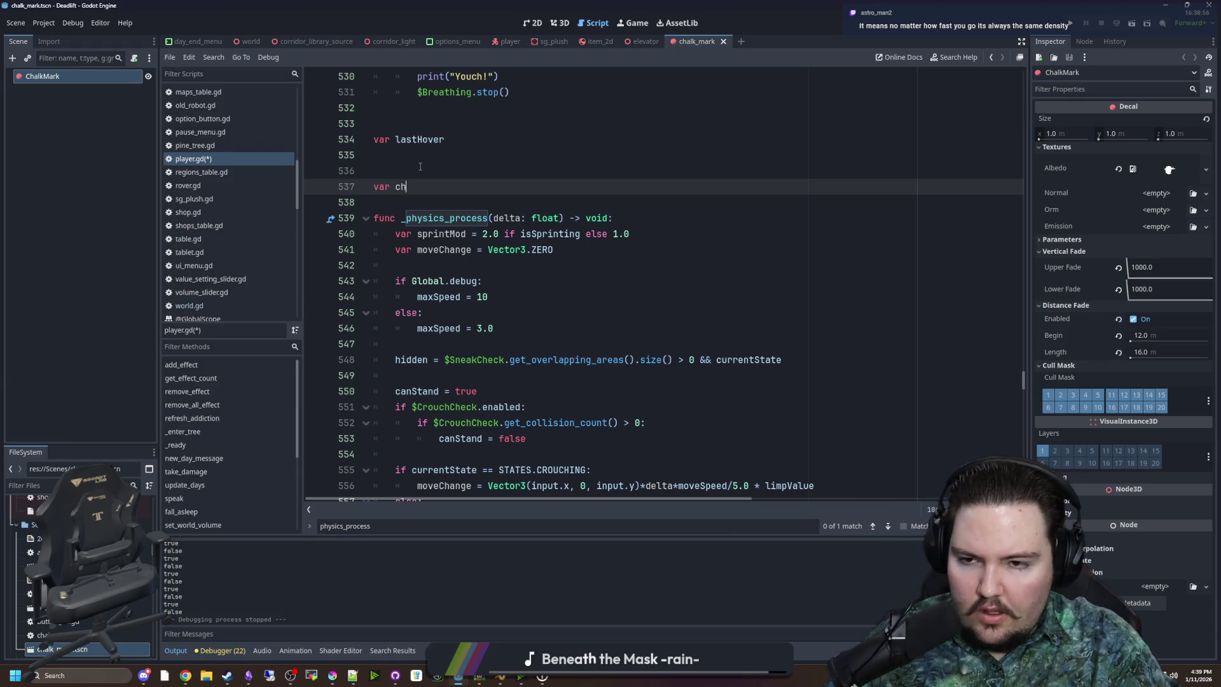
{"action": "type", "text": "halk = ["}
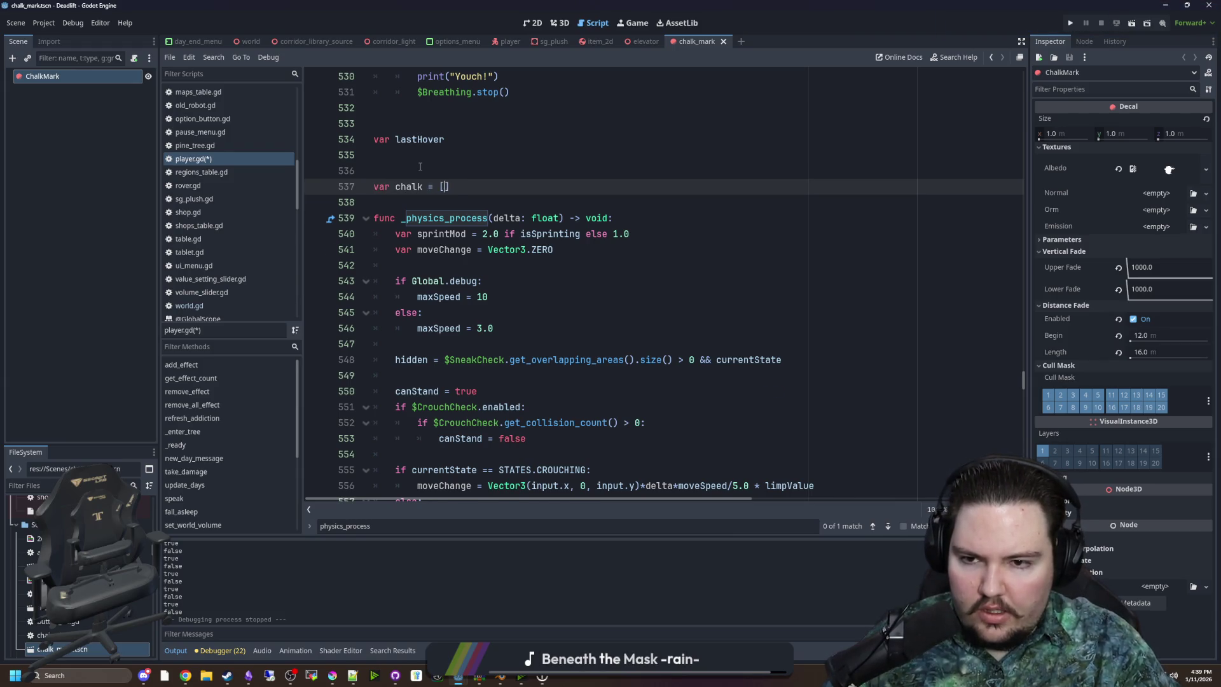
{"action": "key", "text": "Return"}
{"action": "type", "text": "preload(\""}
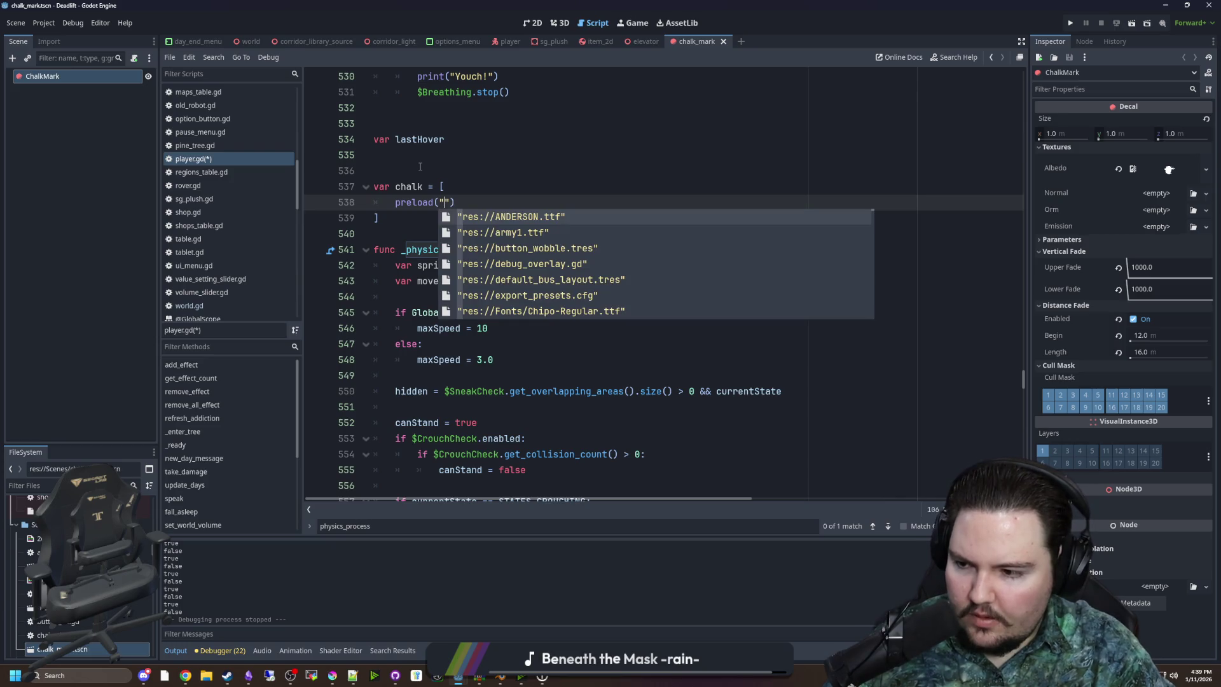
{"action": "type", "text": "cha"}
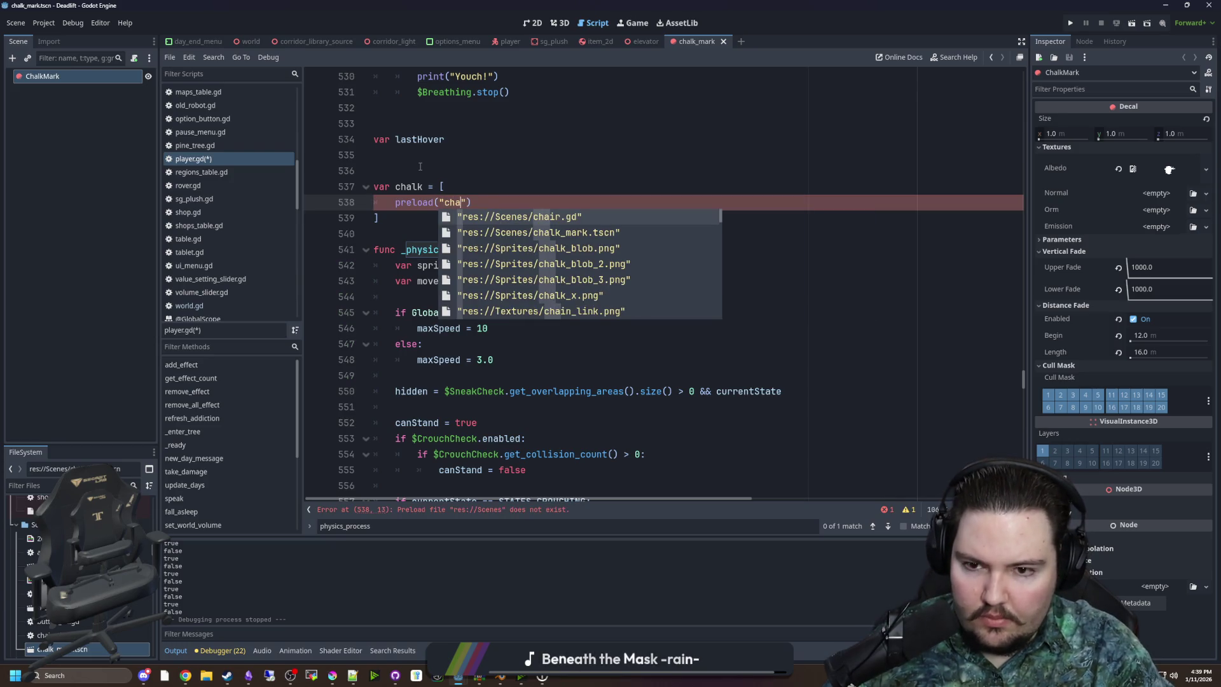
{"action": "key", "text": "Down"}
{"action": "key", "text": "Return"}
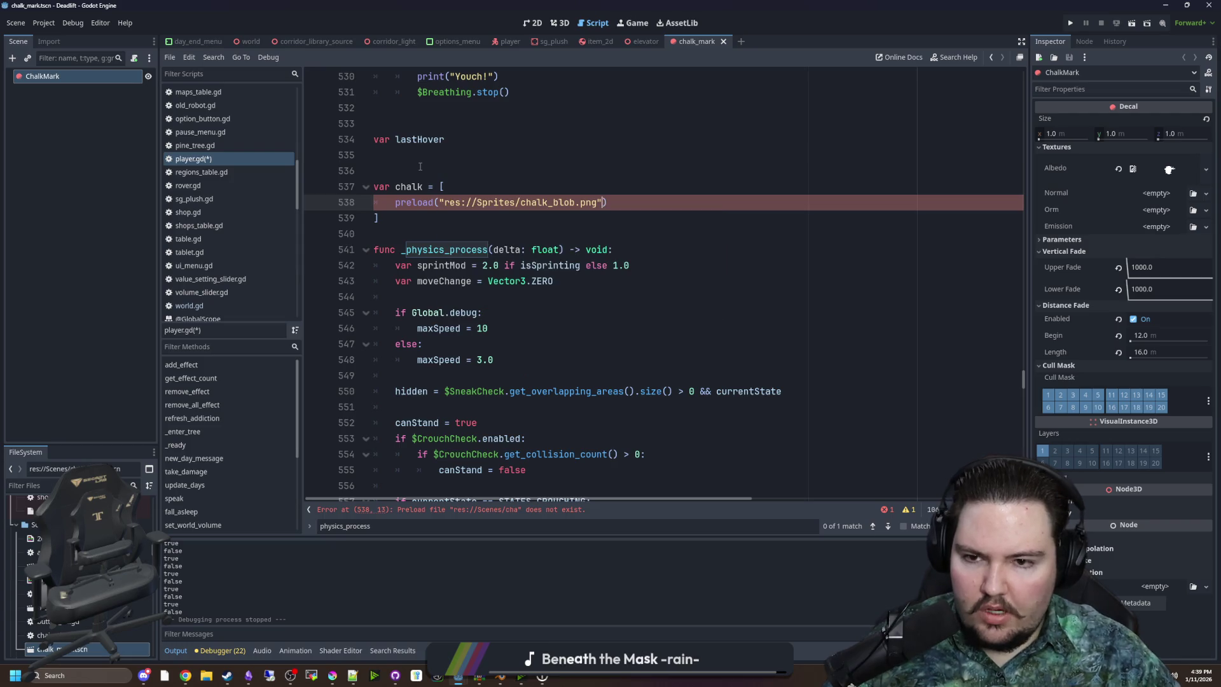
{"action": "type", "text": ","}
Duplicate the preload entry twice and change the copies to chalk_blob_2.png and chalk_blob_3.png
{"action": "left_click_drag", "start_coordinate": [613, 202], "coordinate": [395, 202]}
{"action": "left_click", "coordinate": [671, 203]}
{"action": "key", "text": "ctrl+shift+d"}
{"action": "key", "text": "ctrl+shift+d"}
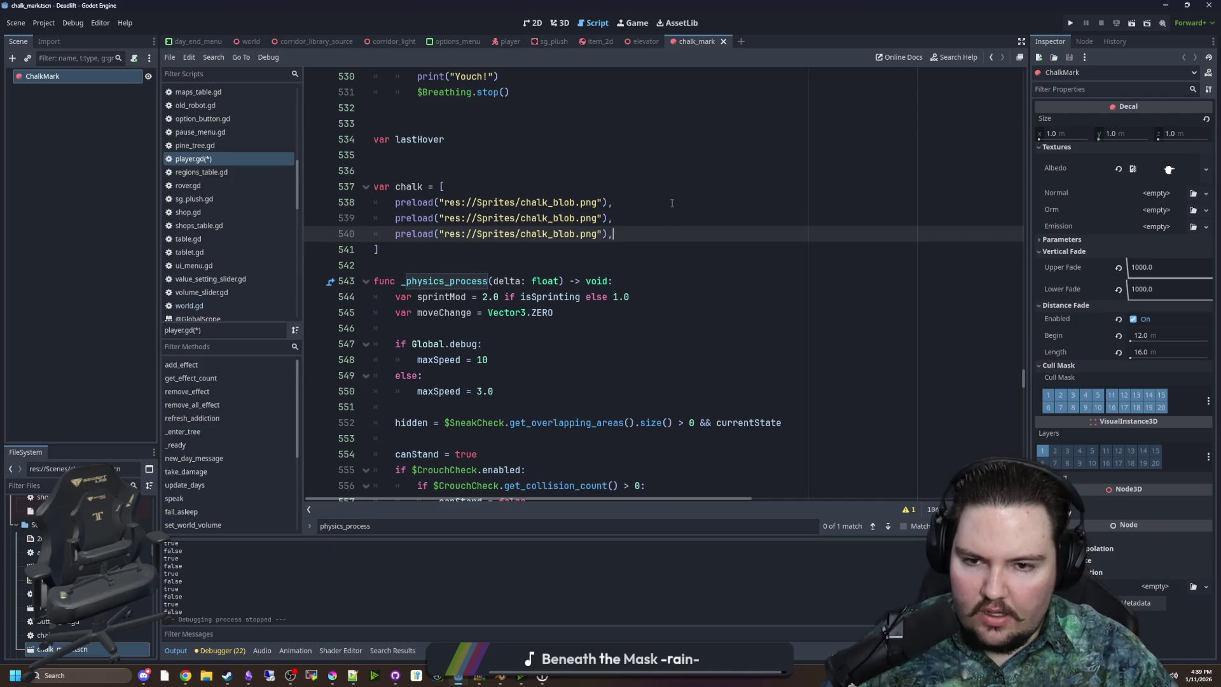
{"action": "key", "text": "Left"}
{"action": "key", "text": "Left"}
{"action": "key", "text": "Left"}
{"action": "type", "text": "_3"}
{"action": "key", "text": "Up"}
{"action": "key", "text": "Down"}
{"action": "key", "text": "Up"}
{"action": "type", "text": "_2"}
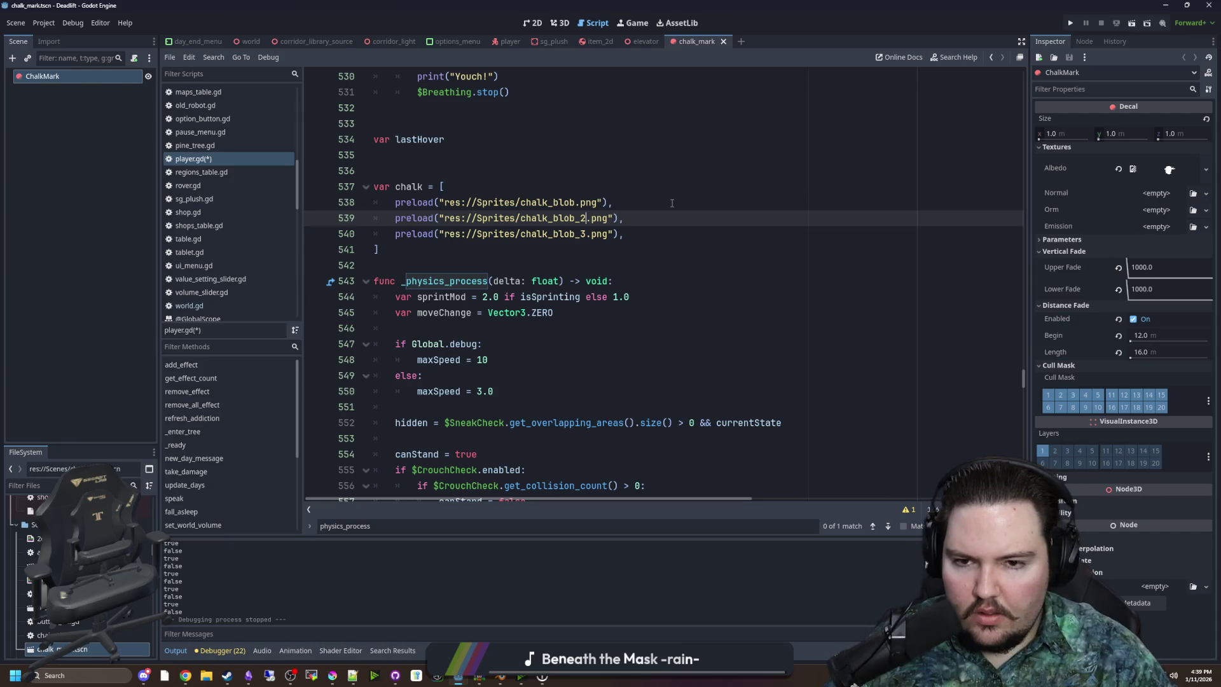
{"action": "scroll", "coordinate": [546, 292], "scroll_direction": "down", "scroll_amount": 5}
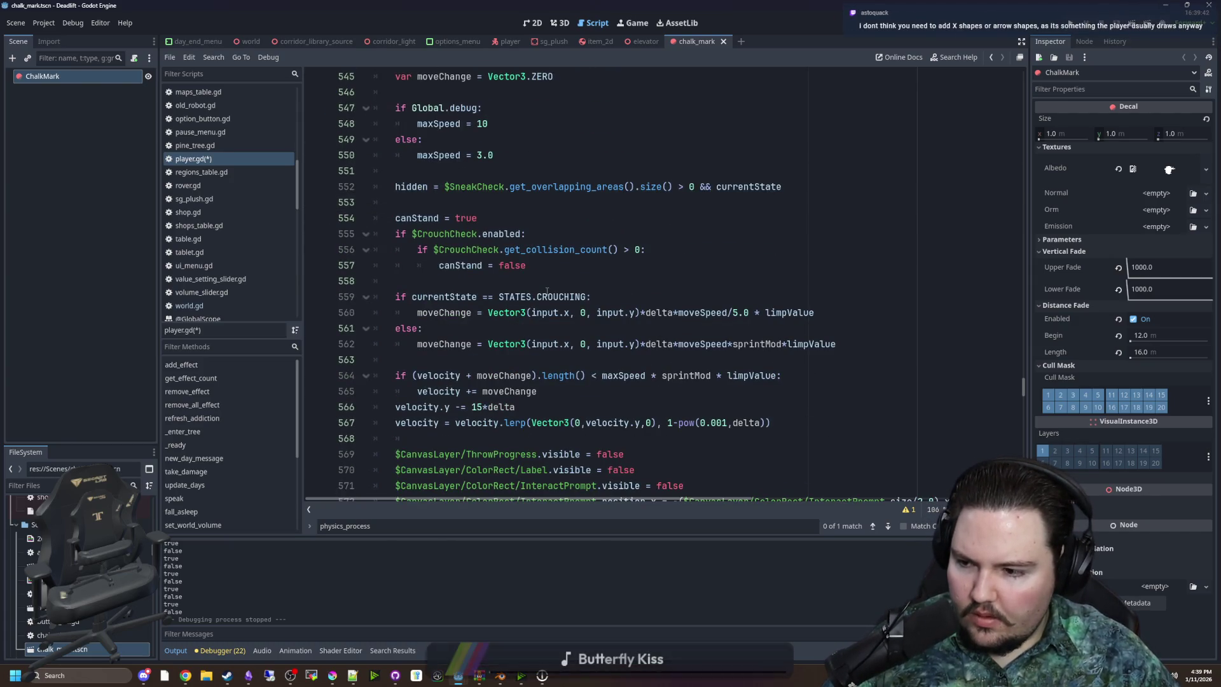
{"action": "scroll", "coordinate": [547, 292], "scroll_direction": "up", "scroll_amount": 4}
{"action": "key", "text": "Up"}
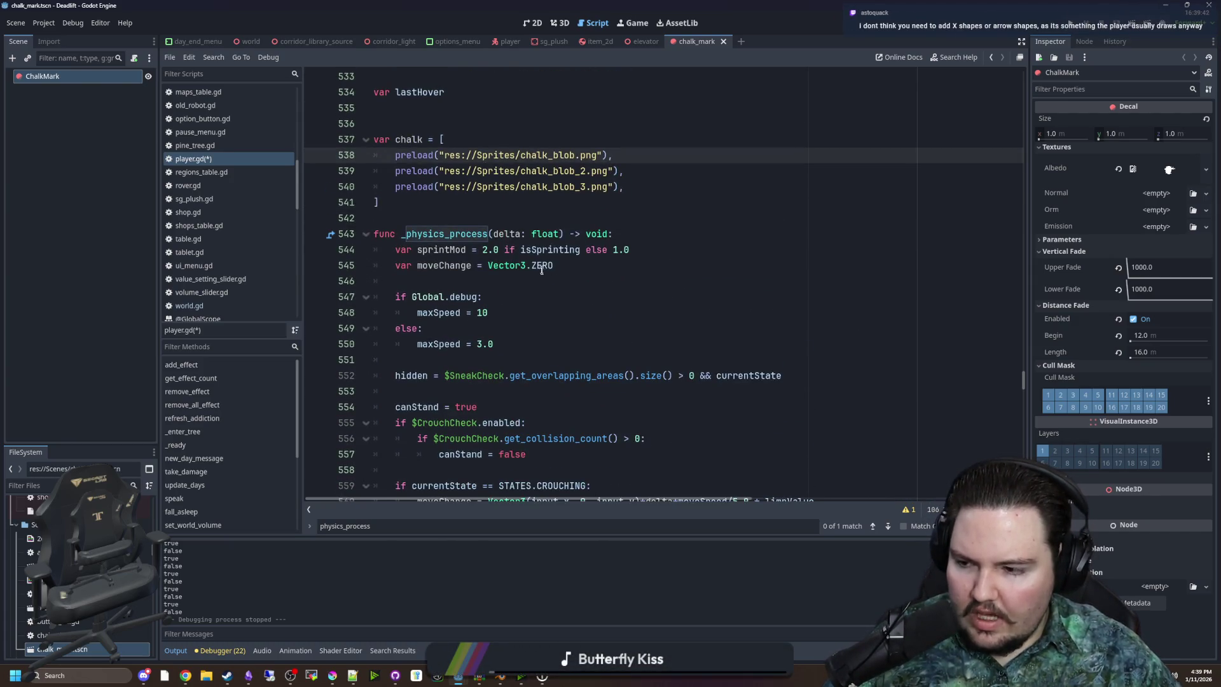
{"action": "key", "text": "Down"}
{"action": "key", "text": "Down"}
{"action": "key", "text": "Down"}
Save player.gd and the current scene
{"action": "scroll", "coordinate": [534, 261], "scroll_direction": "down", "scroll_amount": 8}
{"action": "left_click", "coordinate": [526, 248]}
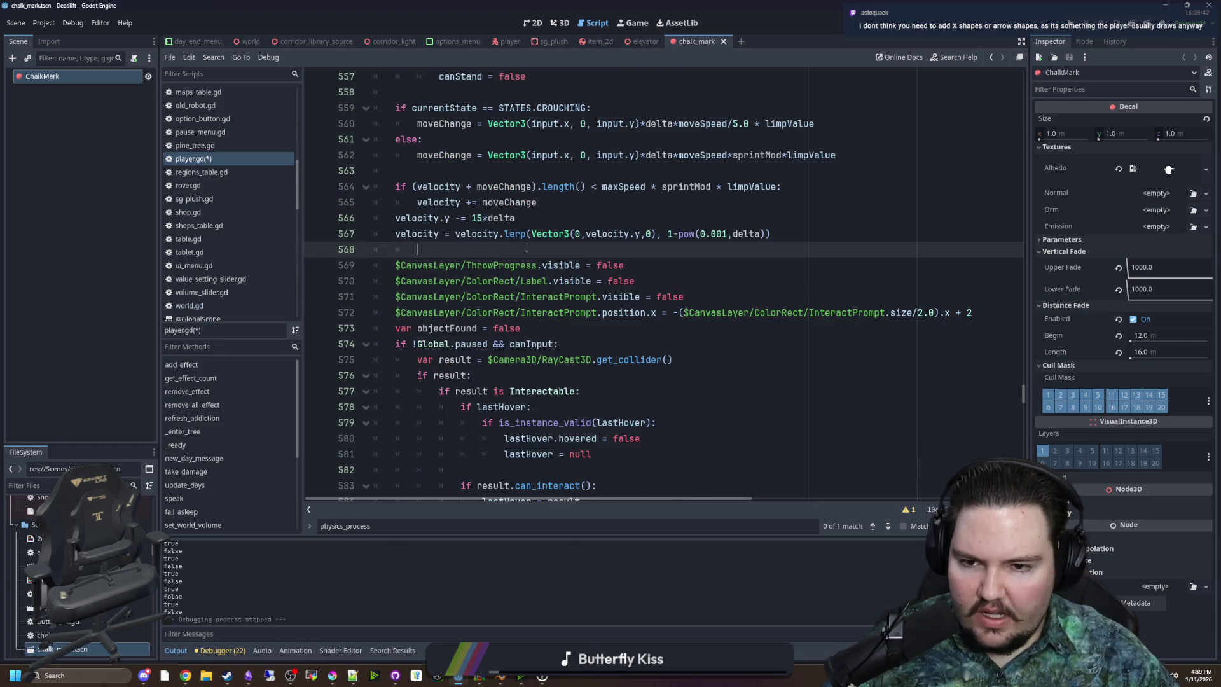
{"action": "scroll", "coordinate": [528, 249], "scroll_direction": "down", "scroll_amount": 9}
{"action": "left_click", "coordinate": [560, 296]}
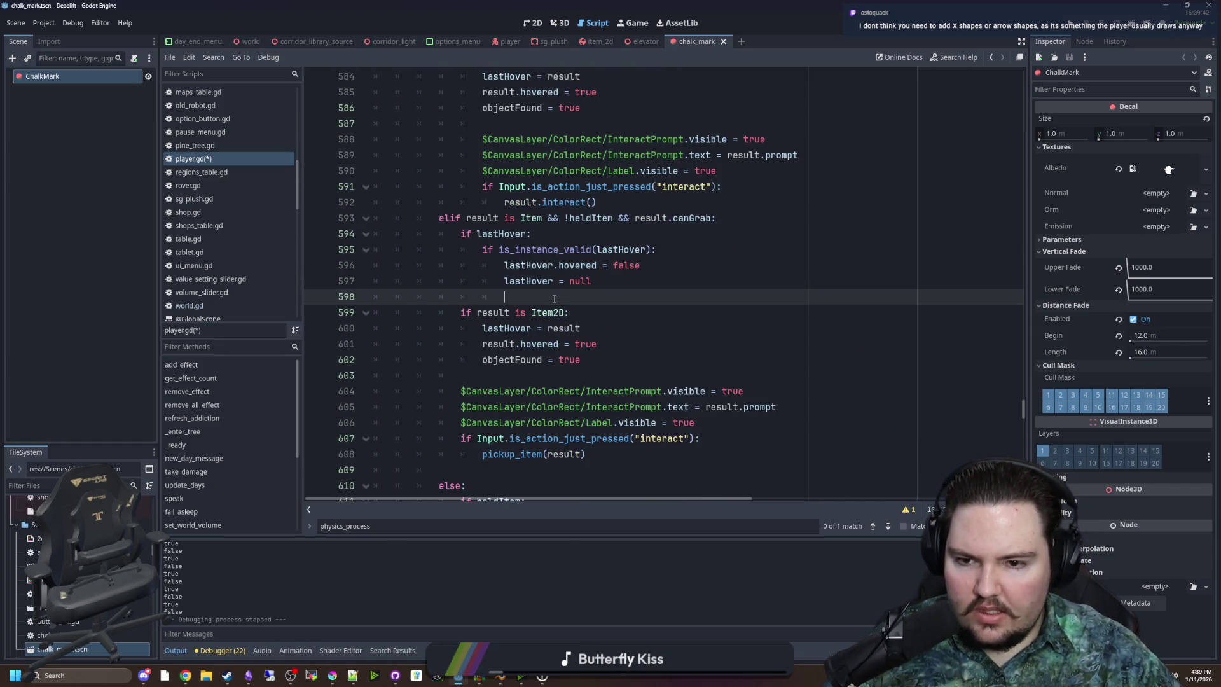
{"action": "key", "text": "ctrl+s"}
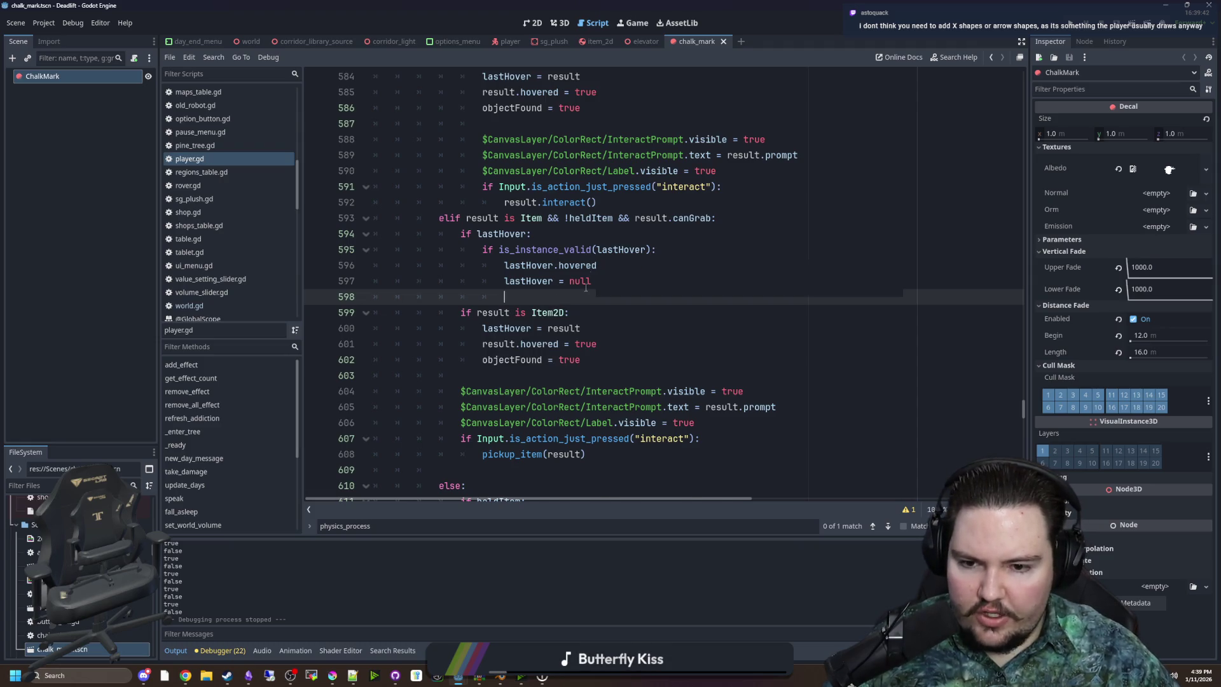
{"action": "scroll", "coordinate": [558, 267], "scroll_direction": "down", "scroll_amount": 2}
{"action": "left_click", "coordinate": [556, 281]}
{"action": "key", "text": "ctrl+s"}
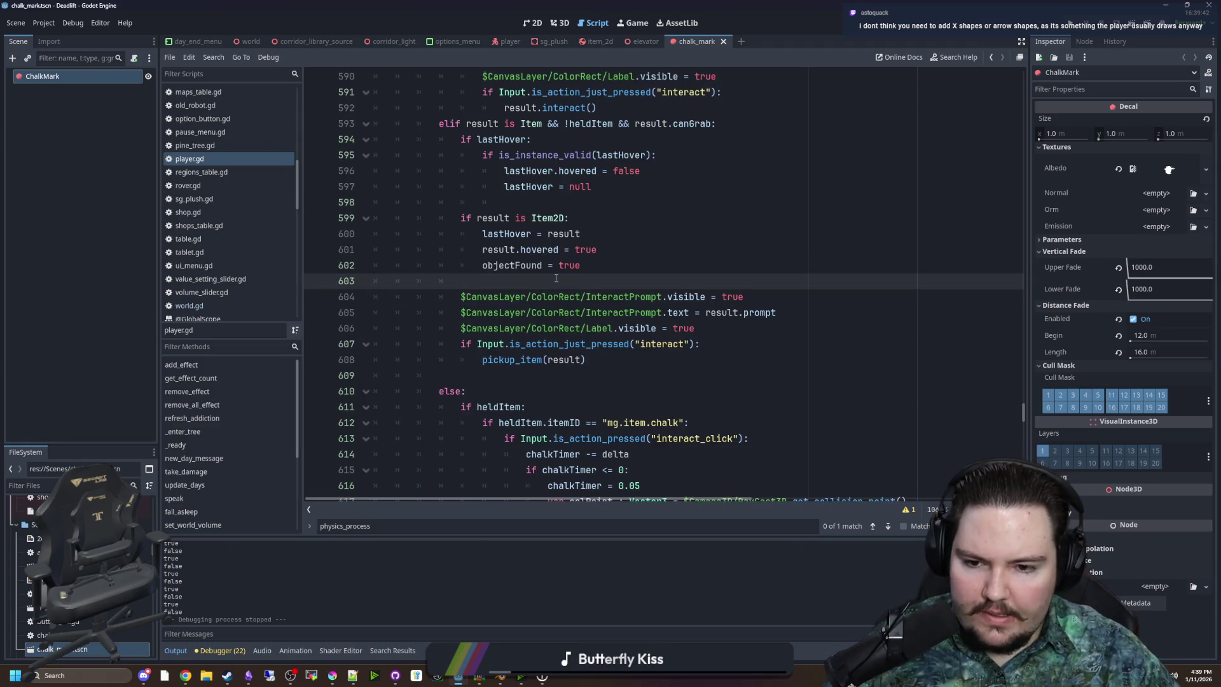
{"action": "scroll", "coordinate": [553, 279], "scroll_direction": "down", "scroll_amount": 2}
{"action": "left_click", "coordinate": [523, 281]}
{"action": "key", "text": "ctrl+s"}
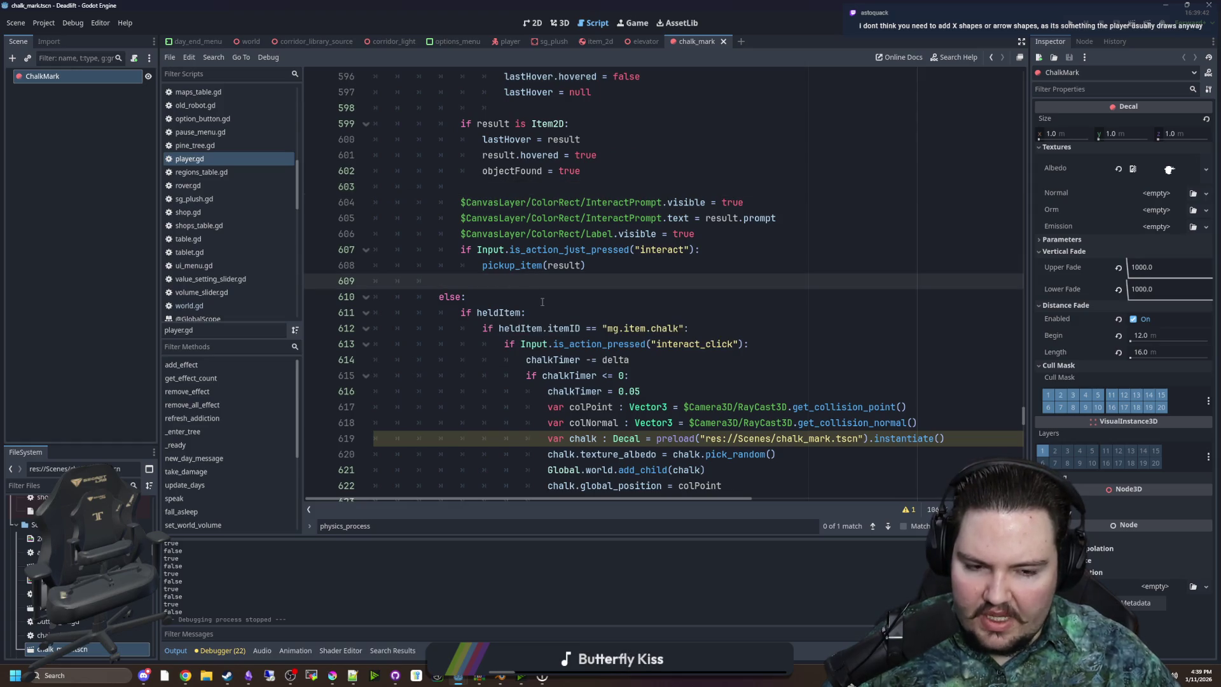
{"action": "key", "text": "ctrl+s"}
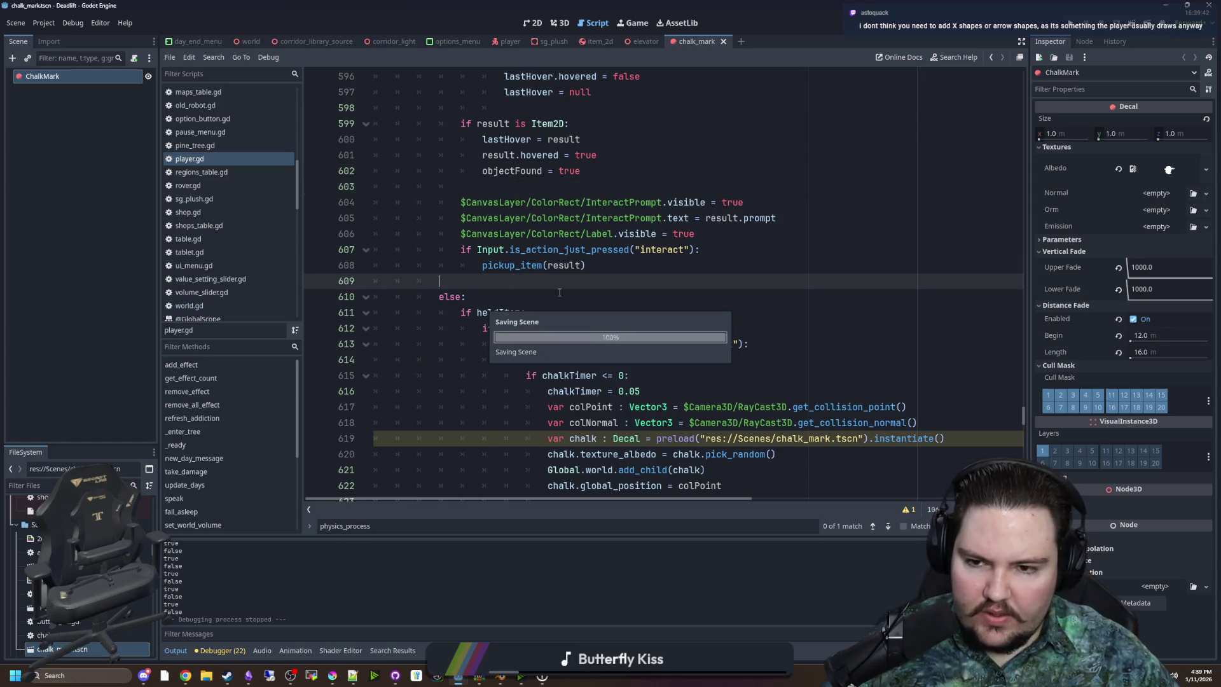
Review player.gd from _physics_process to the heldItem chalk block, highlighting colPoint usages
{"action": "scroll", "coordinate": [559, 293], "scroll_direction": "down", "scroll_amount": 4}
{"action": "scroll", "coordinate": [560, 292], "scroll_direction": "up", "scroll_amount": 13}
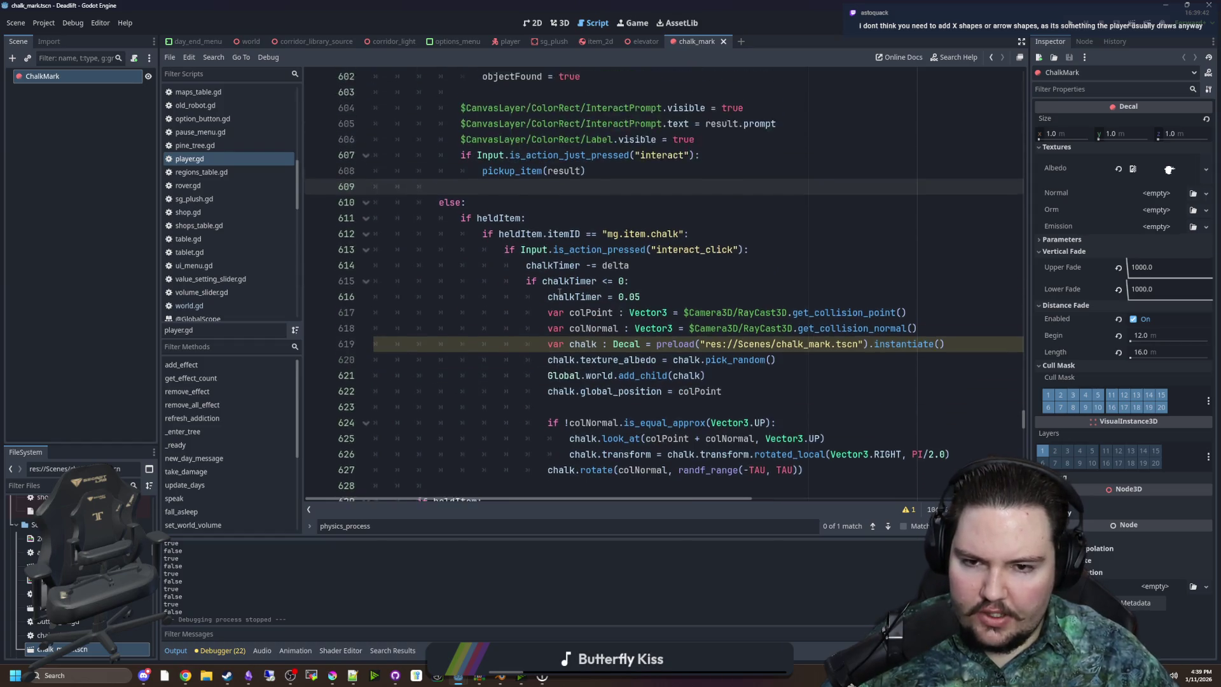
{"action": "scroll", "coordinate": [560, 292], "scroll_direction": "up", "scroll_amount": 10}
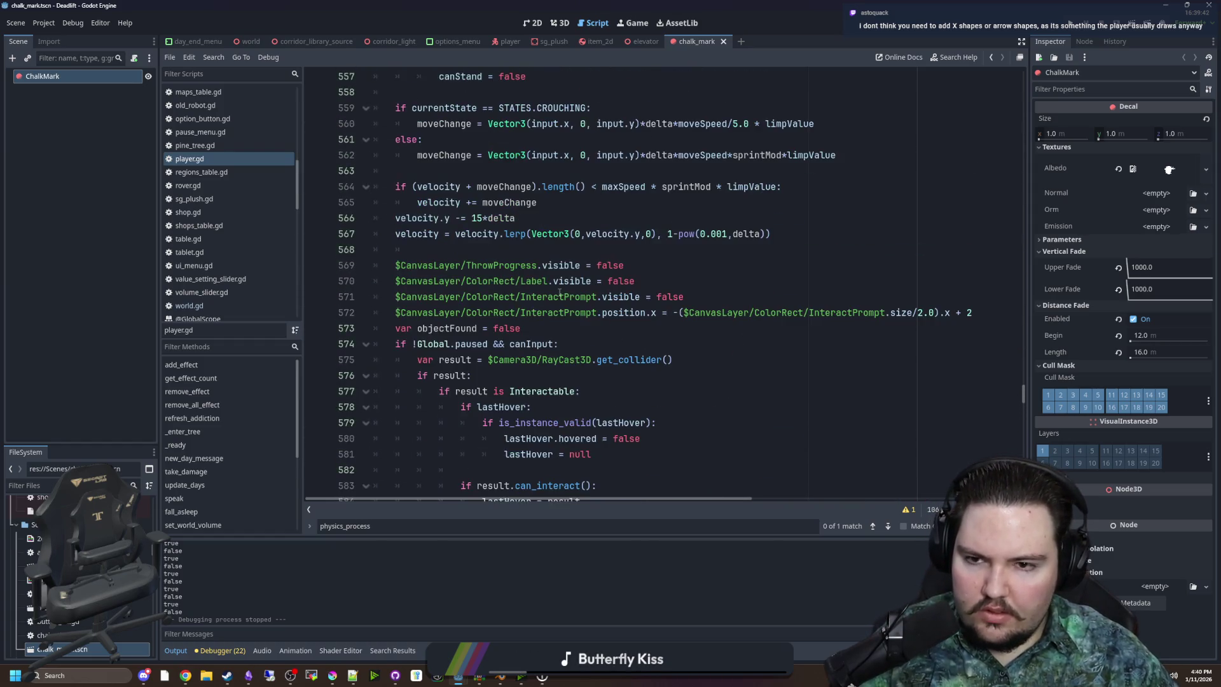
{"action": "scroll", "coordinate": [559, 293], "scroll_direction": "up", "scroll_amount": 1}
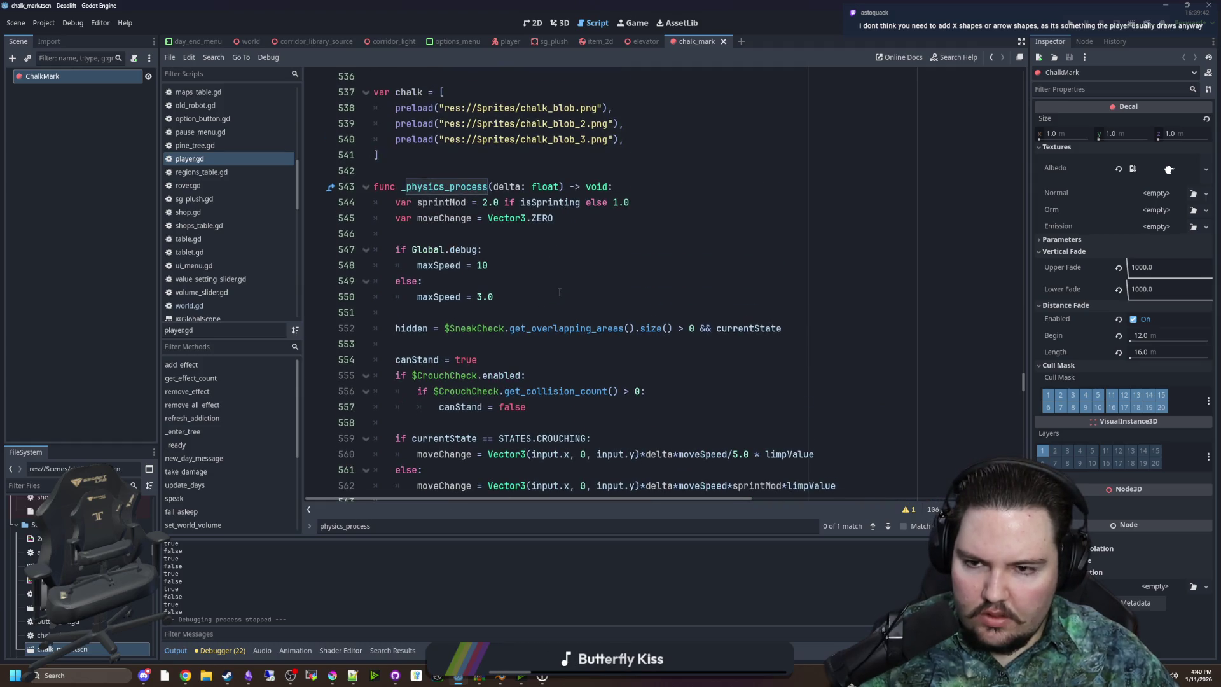
{"action": "scroll", "coordinate": [560, 292], "scroll_direction": "down", "scroll_amount": 10}
{"action": "scroll", "coordinate": [559, 293], "scroll_direction": "down", "scroll_amount": 11}
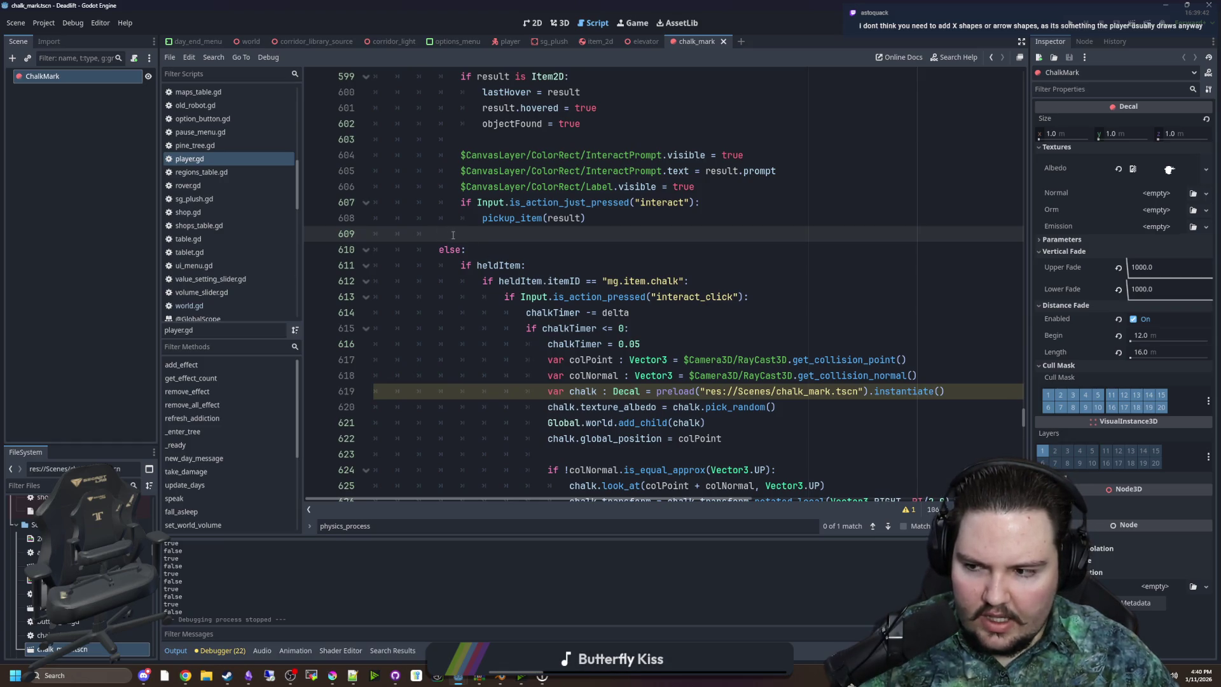
{"action": "double_click", "coordinate": [584, 359]}
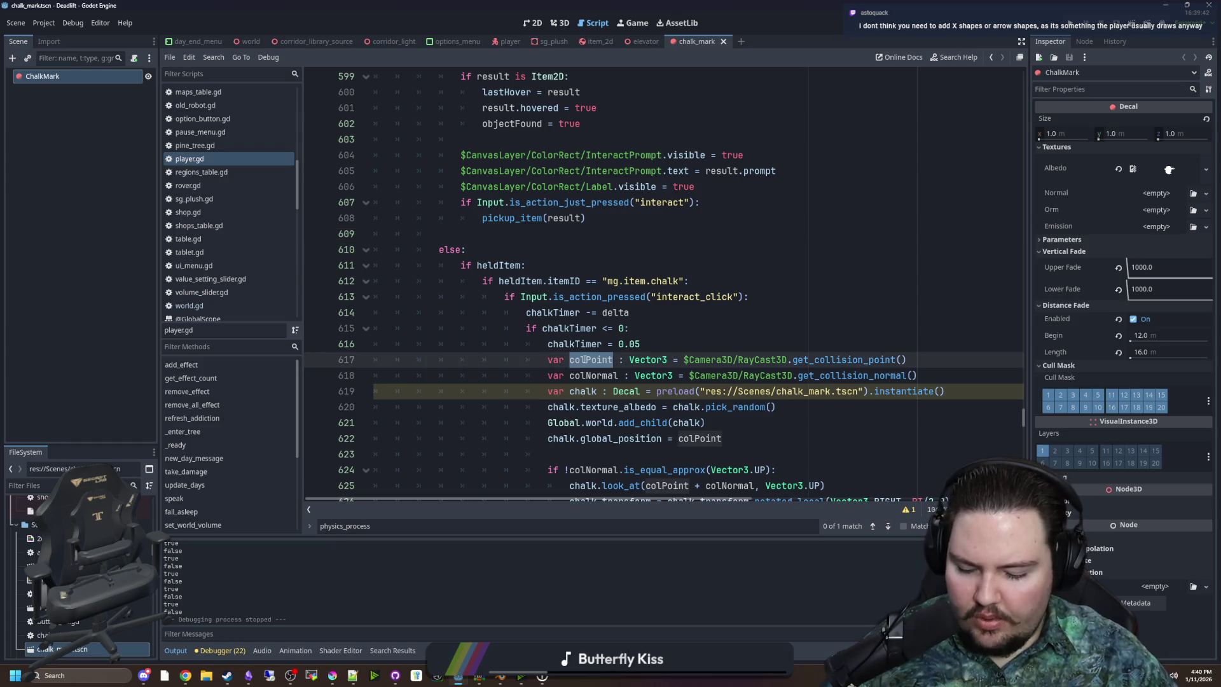
{"action": "scroll", "coordinate": [481, 262], "scroll_direction": "up", "scroll_amount": 12}
{"action": "scroll", "coordinate": [481, 262], "scroll_direction": "up", "scroll_amount": 9}
{"action": "left_click", "coordinate": [403, 170]}
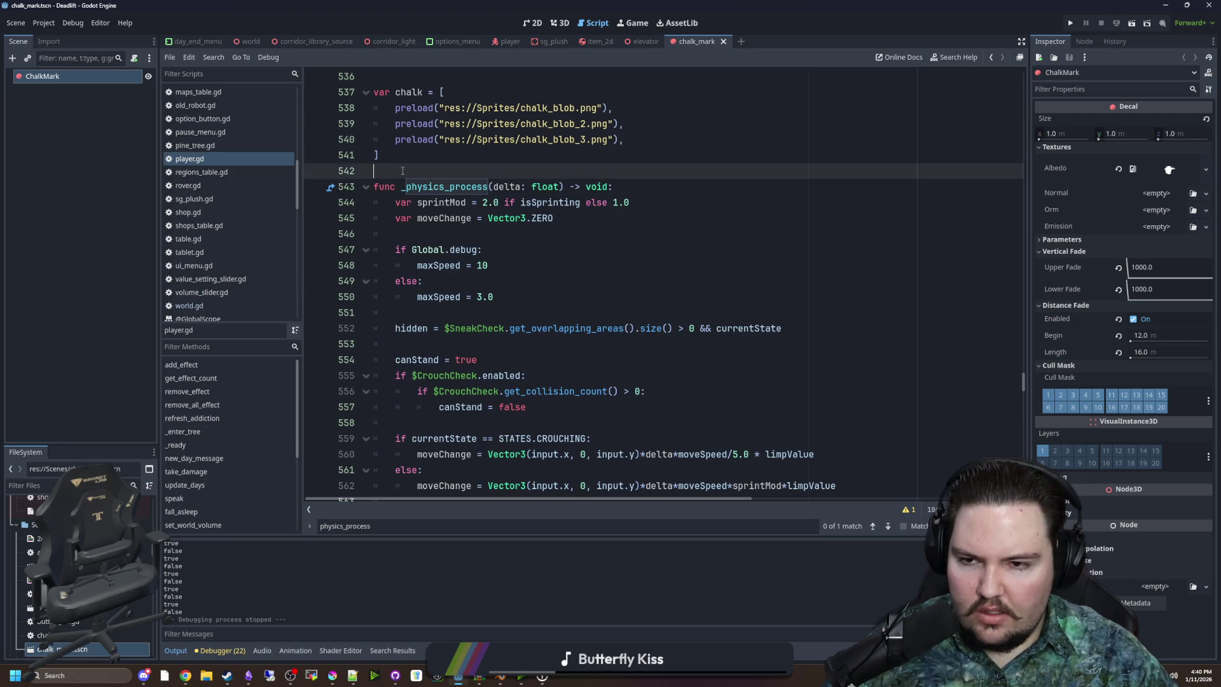
Declare 'var lastChalkCollision : Vector3 = Vector3.ZERO' above _physics_process
{"action": "mouse_move", "coordinate": [424, 190]}
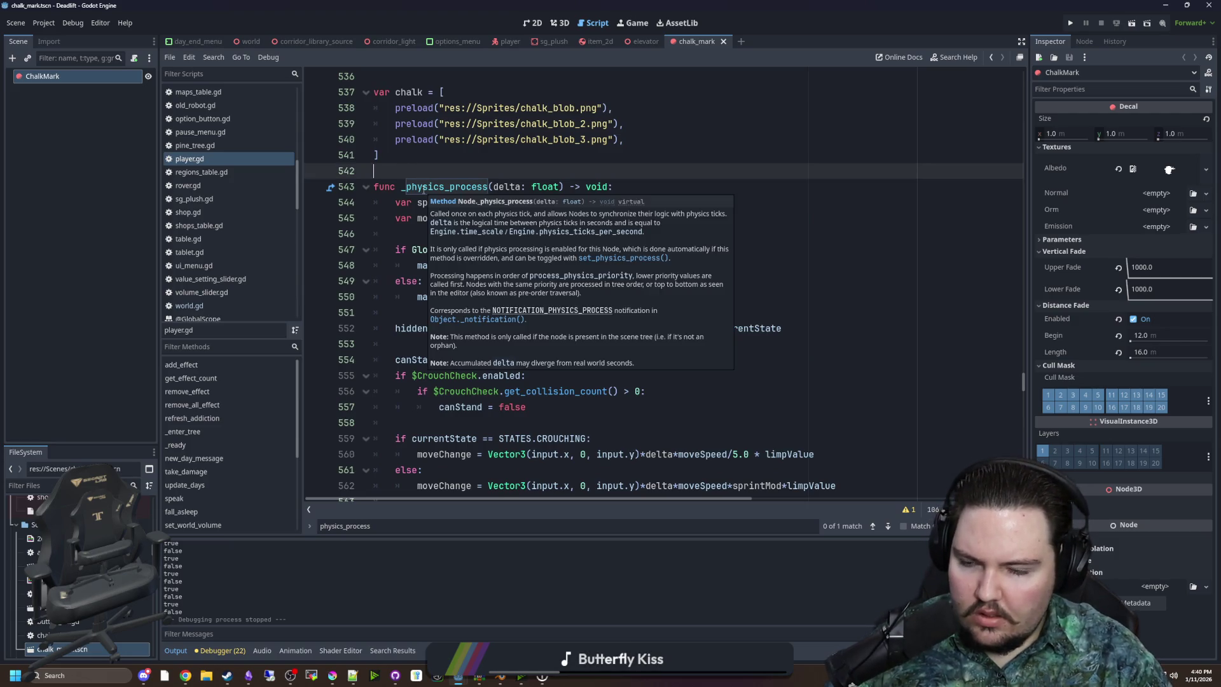
{"action": "key", "text": "Return"}
{"action": "key", "text": "Return"}
{"action": "left_click", "coordinate": [424, 189]}
{"action": "type", "text": "last"}
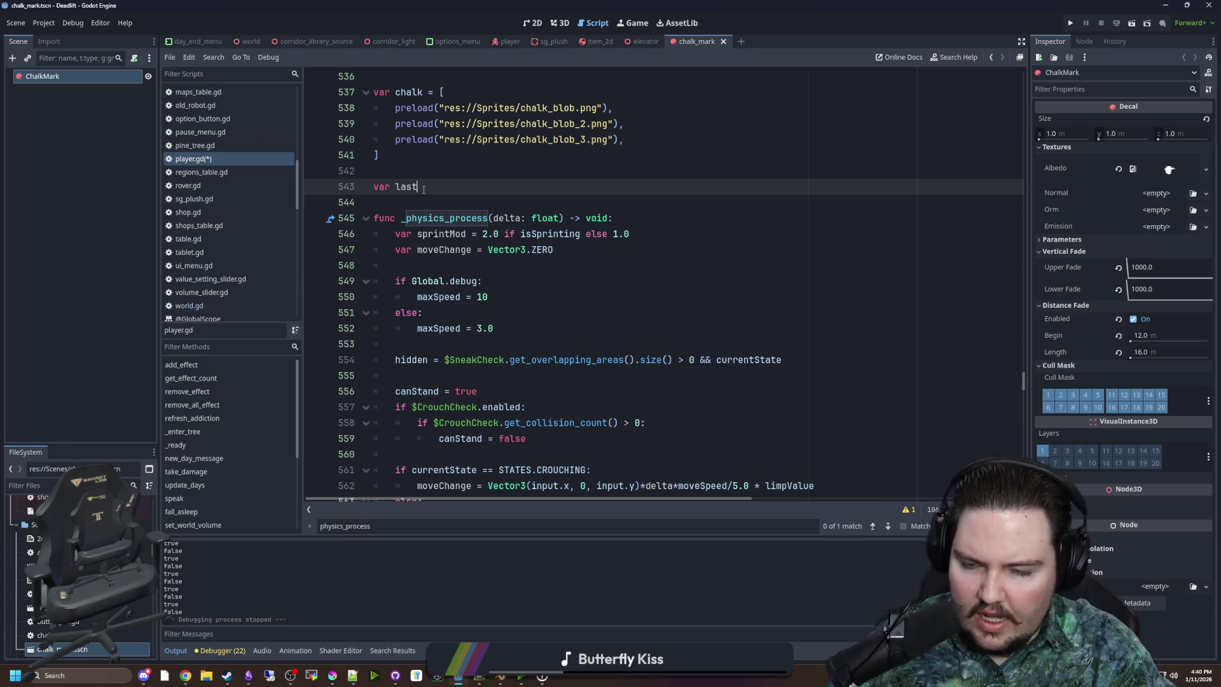
{"action": "type", "text": "ChalkCollision"}
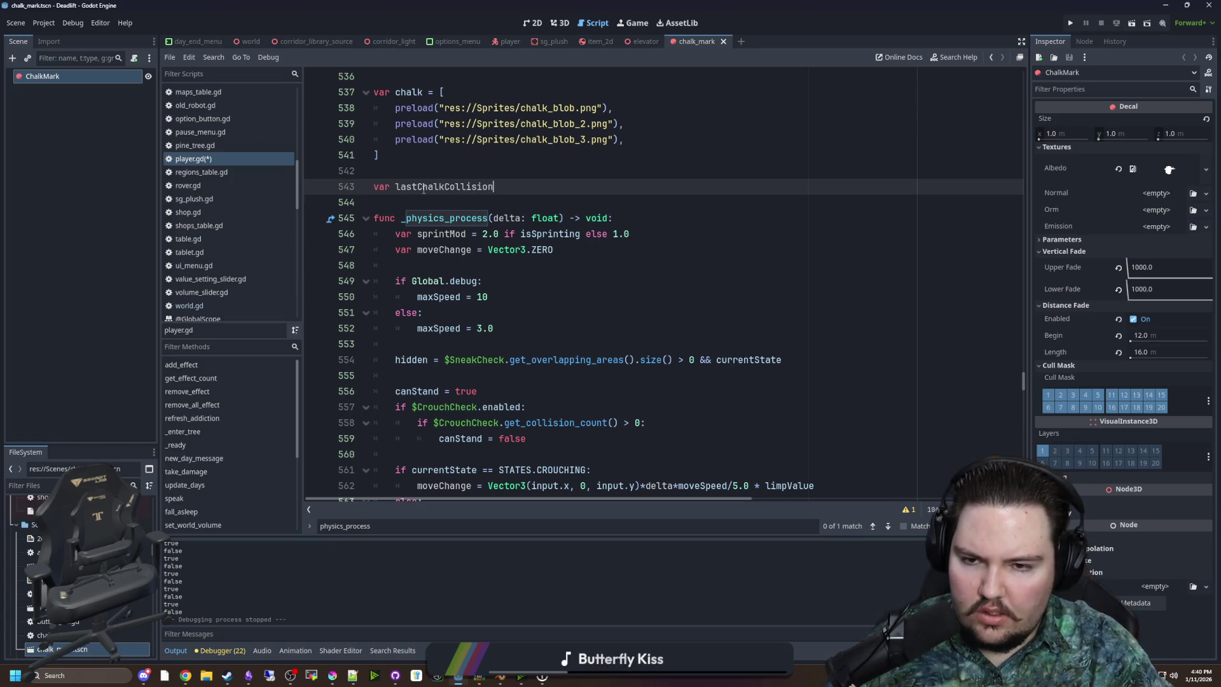
{"action": "type", "text": " : Vector3"}
{"action": "key", "text": "Return"}
{"action": "left_click", "coordinate": [601, 197]}
{"action": "left_click", "coordinate": [659, 185]}
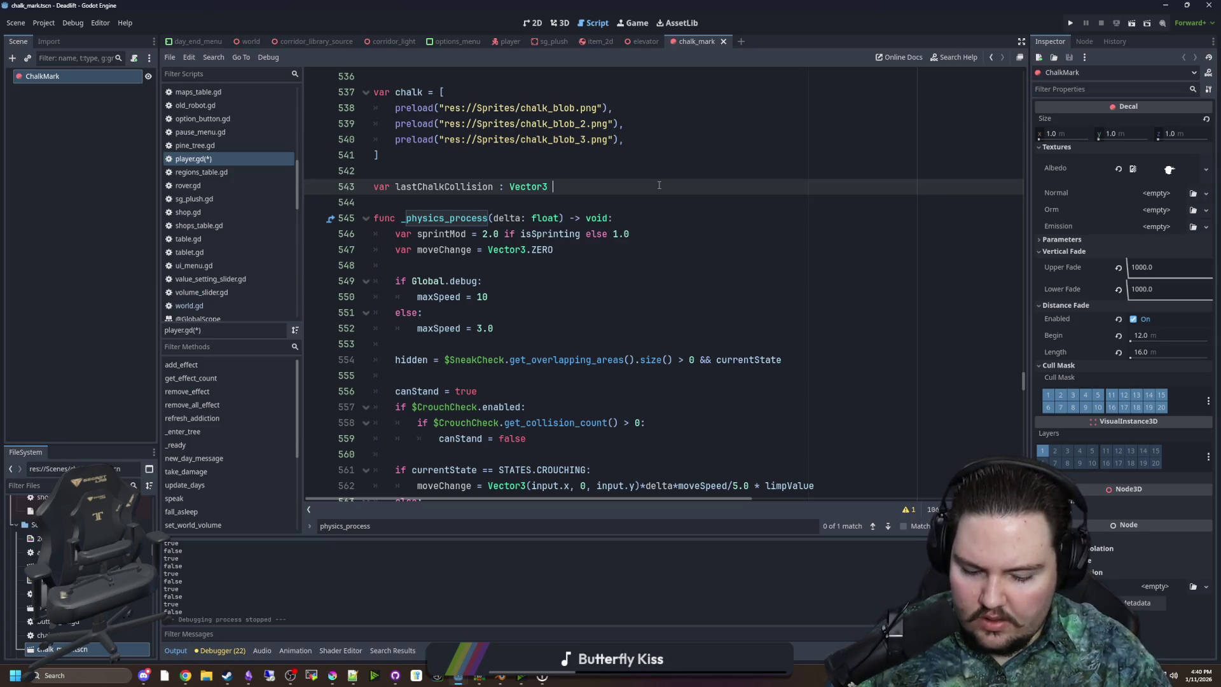
{"action": "type", "text": "= Vector3.ZERO"}
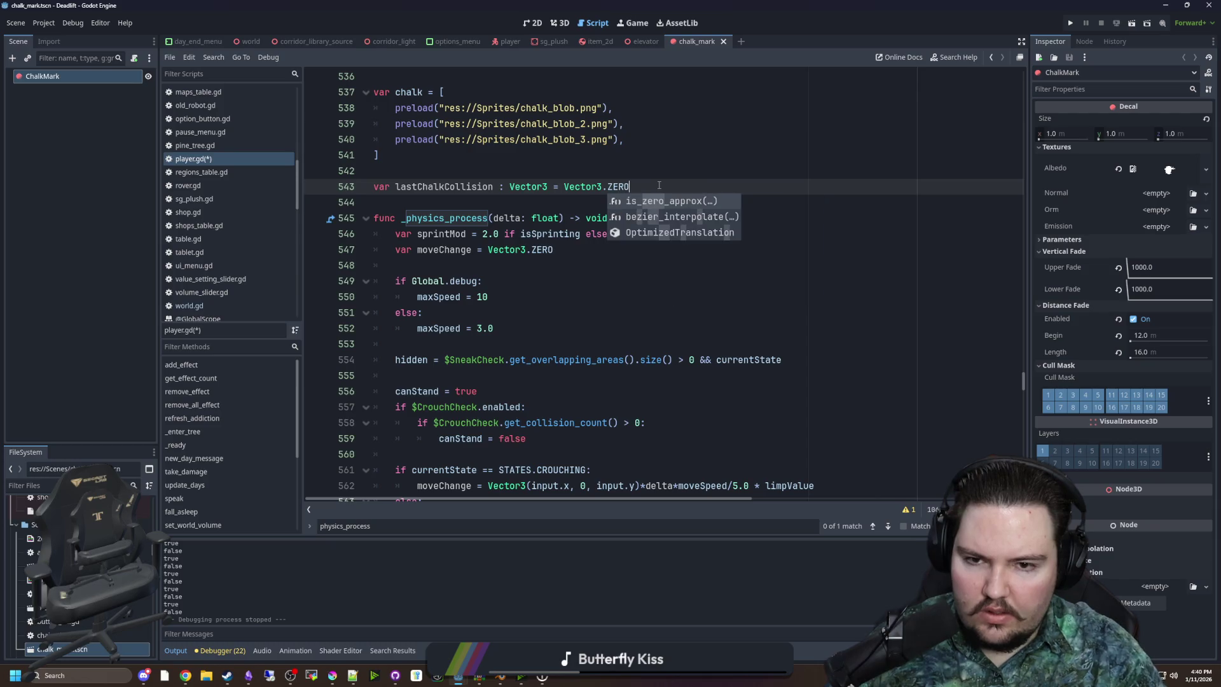
Select the lastChalkCollision name and scroll through the script to check where it fits
{"action": "double_click", "coordinate": [443, 249]}
{"action": "double_click", "coordinate": [444, 186]}
{"action": "scroll", "coordinate": [683, 324], "scroll_direction": "down", "scroll_amount": 5}
{"action": "scroll", "coordinate": [683, 324], "scroll_direction": "up", "scroll_amount": 3}
{"action": "scroll", "coordinate": [683, 324], "scroll_direction": "up", "scroll_amount": 2}
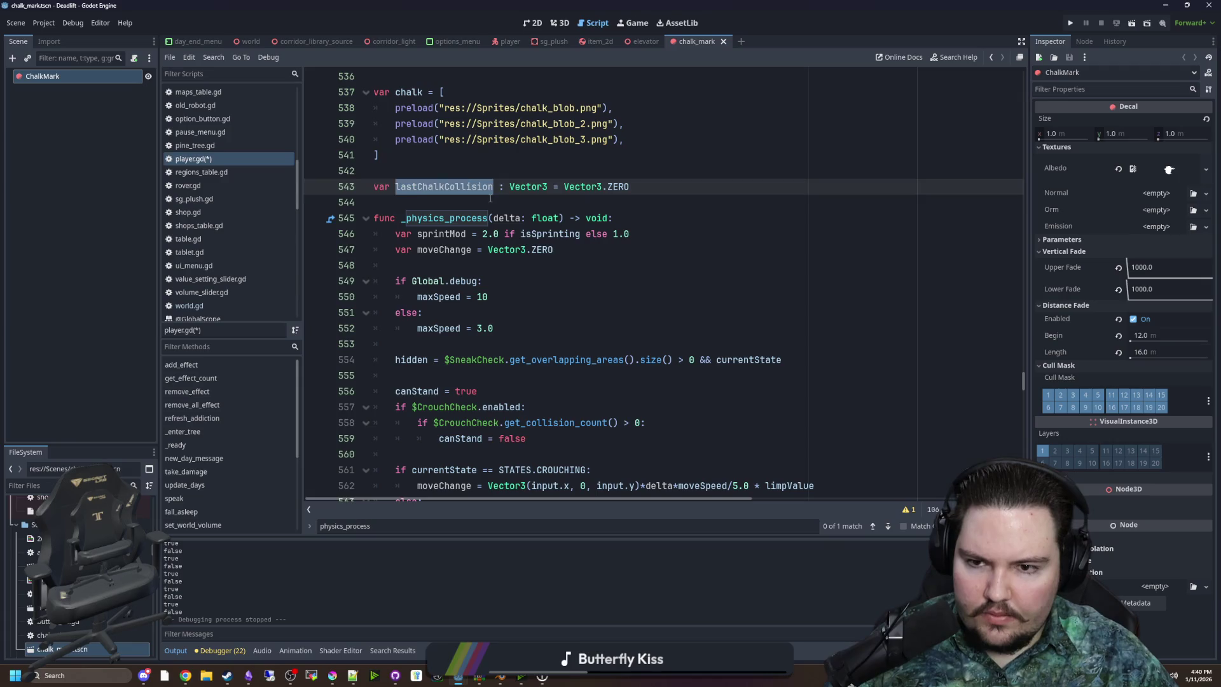
{"action": "scroll", "coordinate": [608, 319], "scroll_direction": "down", "scroll_amount": 10}
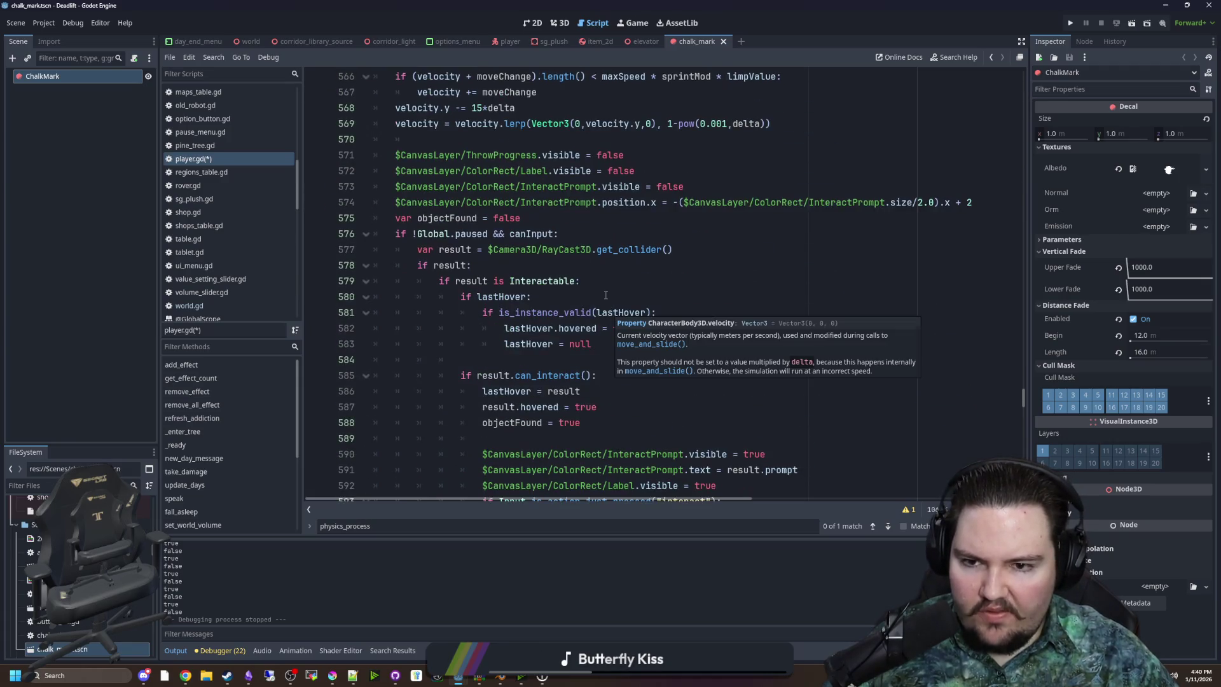
{"action": "scroll", "coordinate": [570, 268], "scroll_direction": "down", "scroll_amount": 14}
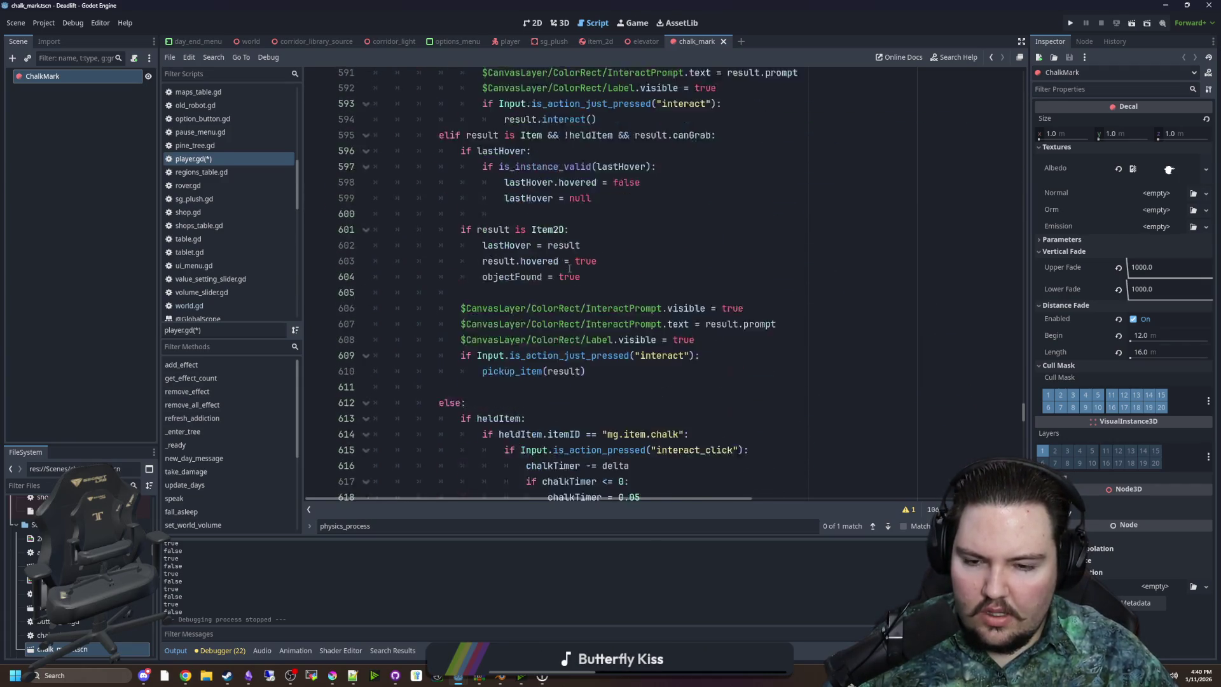
Under the chalk check, reset lastChalkCollision to Vector3.ZERO when interact_click is just pressed
{"action": "left_click", "coordinate": [729, 169]}
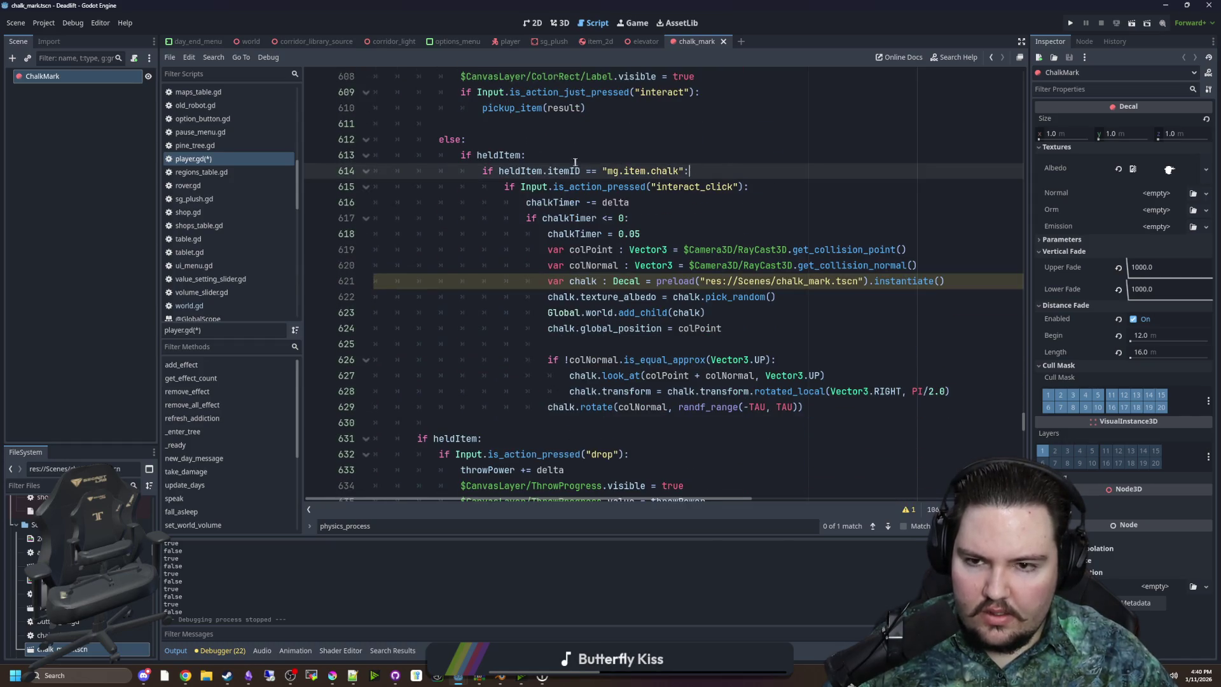
{"action": "key", "text": "Return"}
{"action": "key", "text": "Return"}
{"action": "key", "text": "Up"}
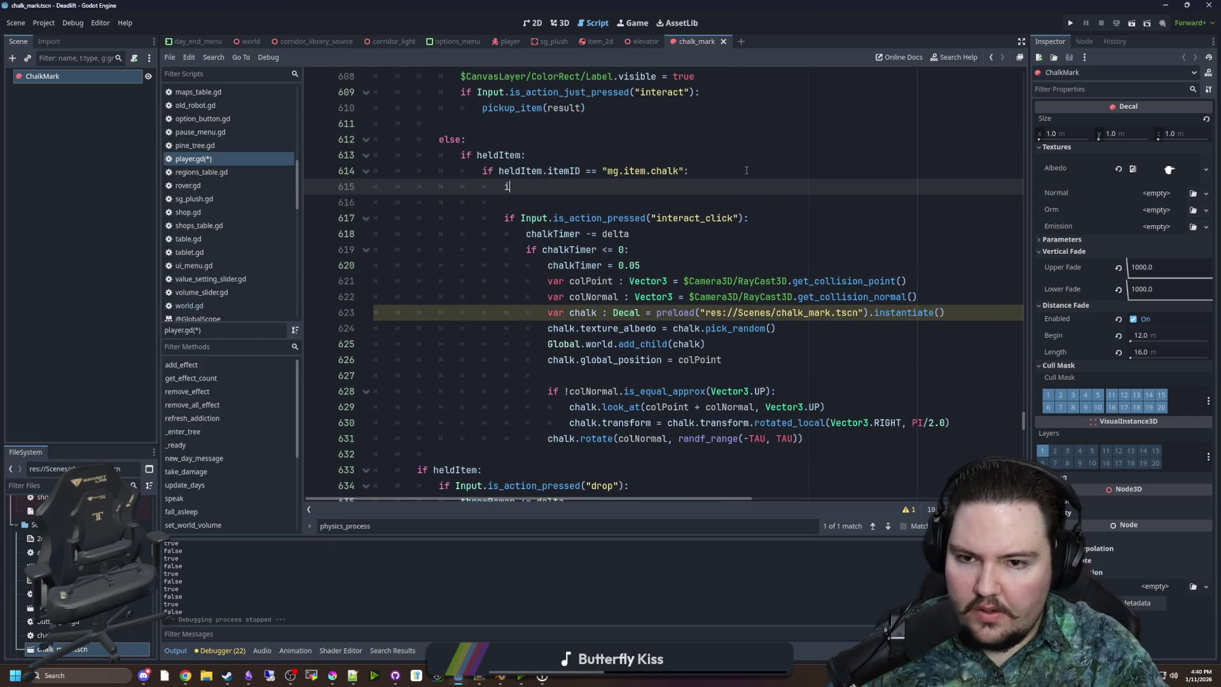
{"action": "type", "text": "f Input.is_"}
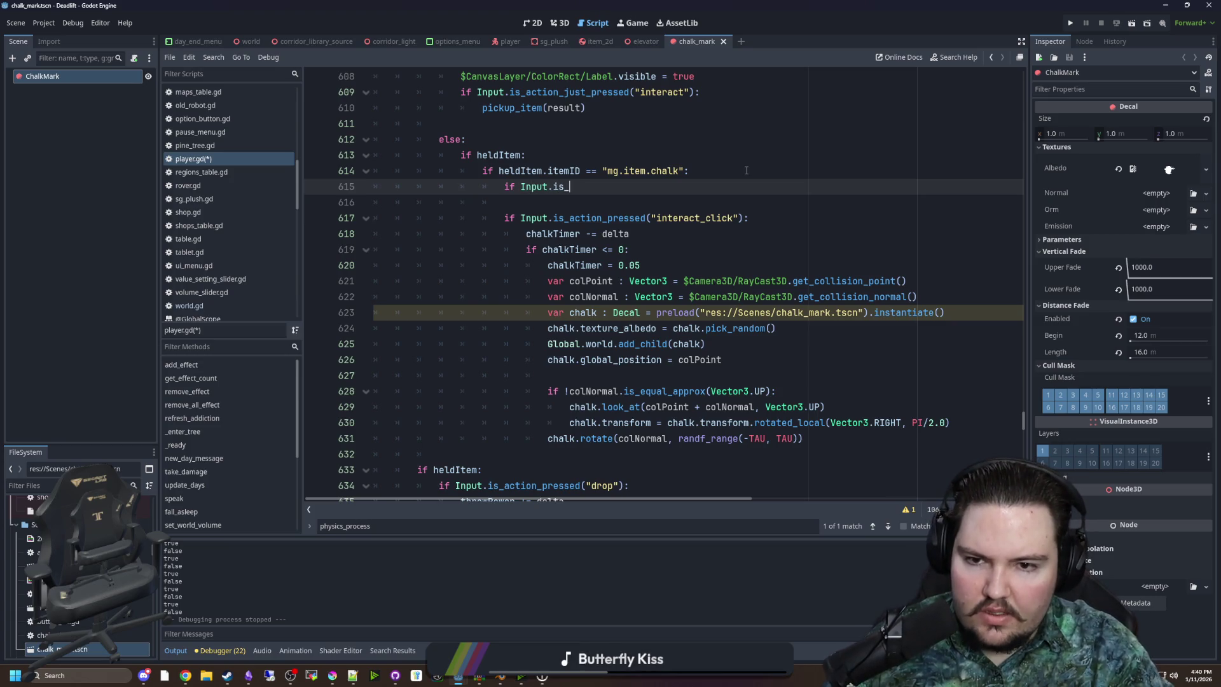
{"action": "type", "text": "action_just"}
{"action": "key", "text": "Return"}
{"action": "type", "text": "\"int"}
{"action": "key", "text": "Down"}
{"action": "key", "text": "Return"}
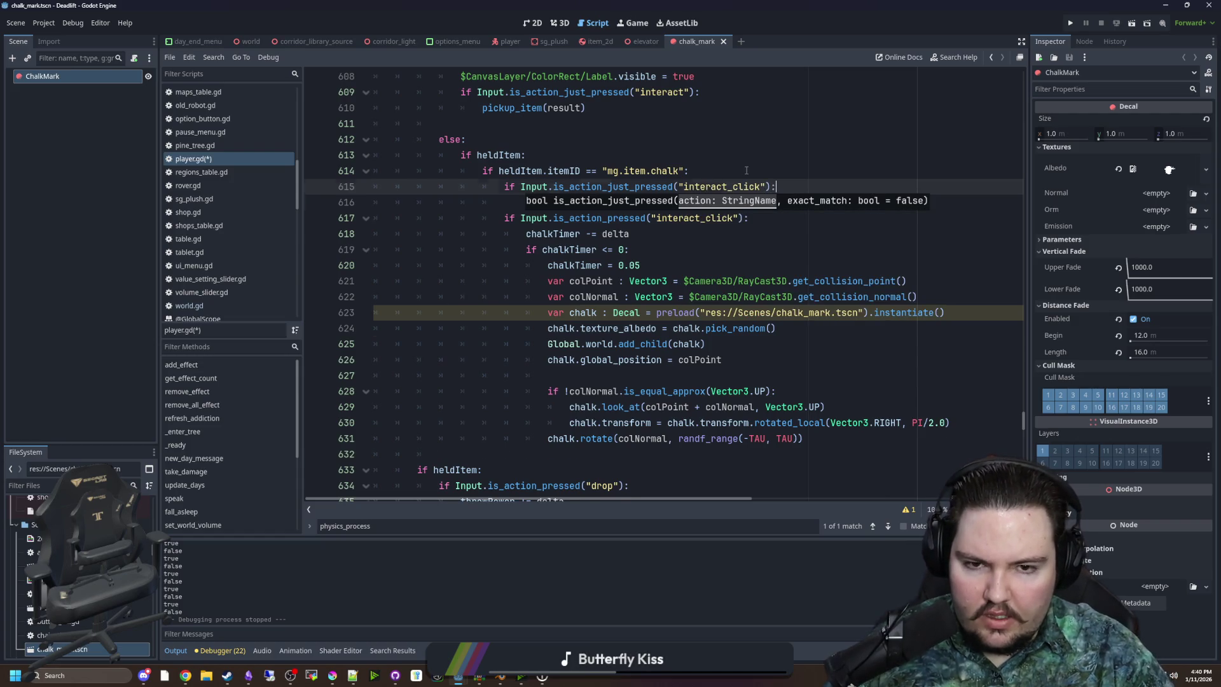
{"action": "key", "text": "Return"}
{"action": "type", "text": "lastChal"}
{"action": "key", "text": "Return"}
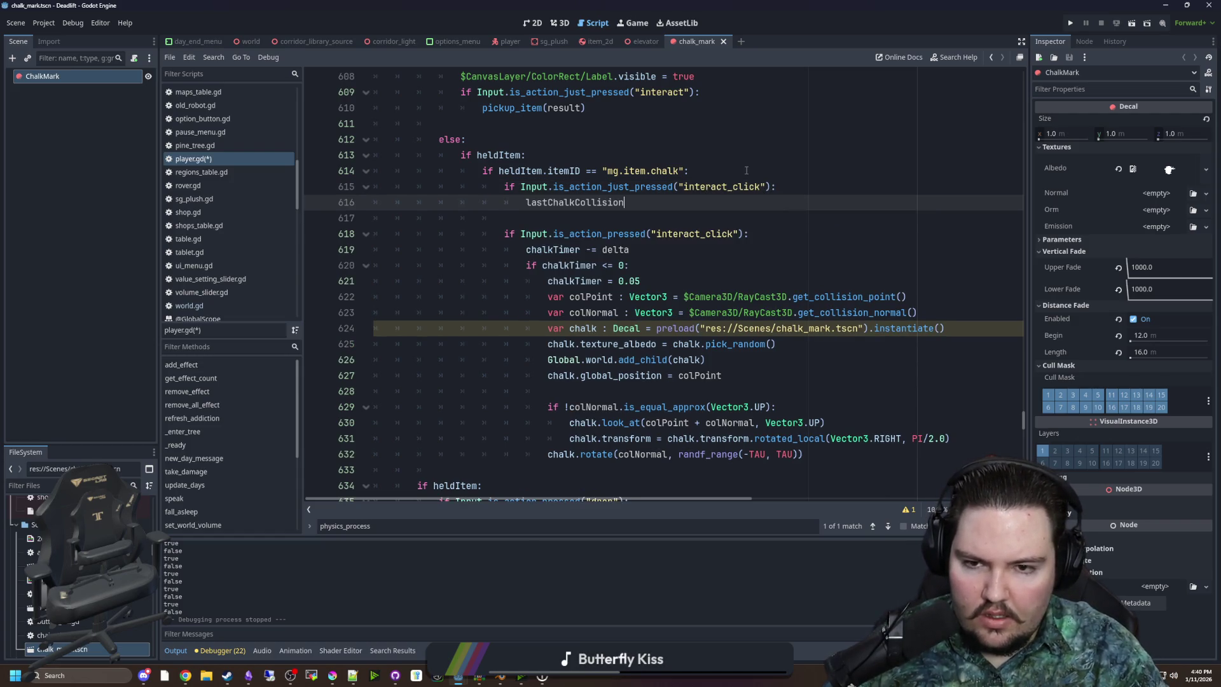
{"action": "type", "text": "Vector3.Z"}
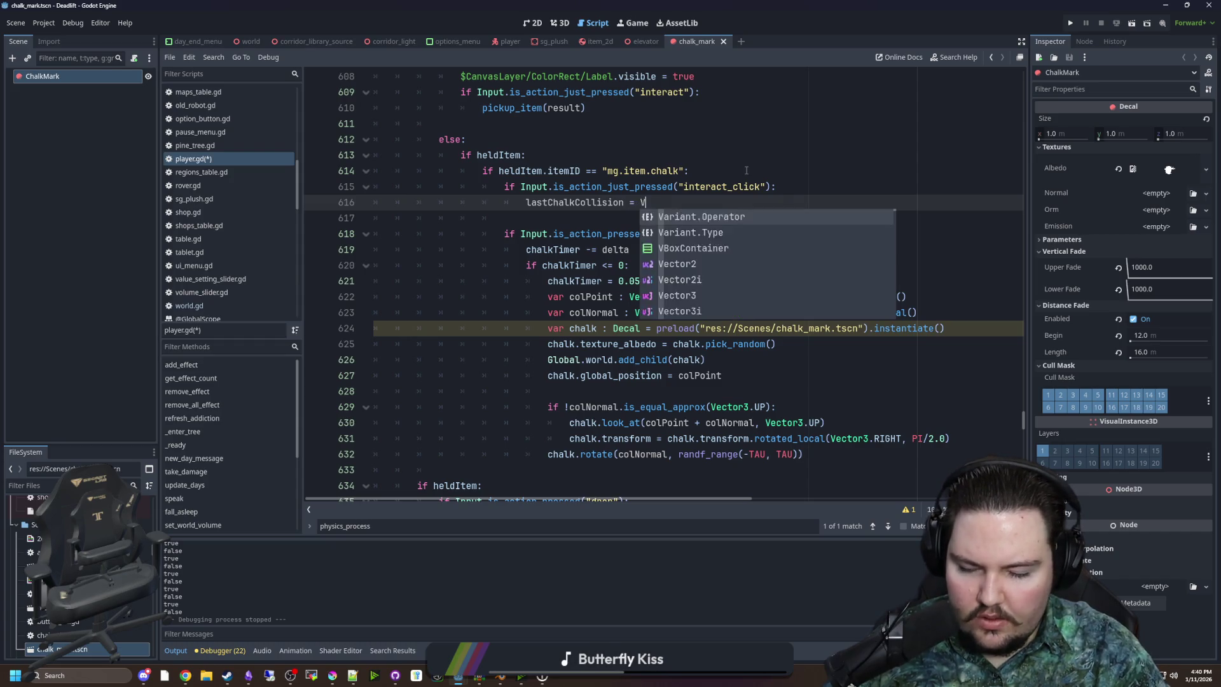
{"action": "key", "text": "Return"}
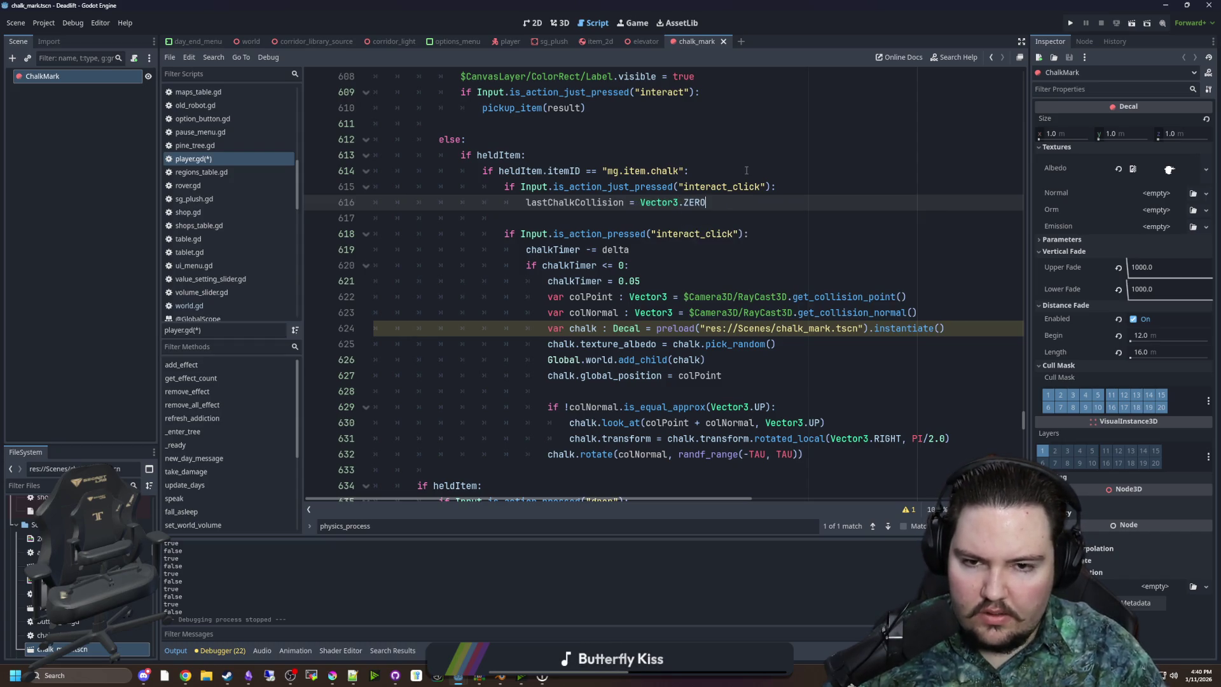
{"action": "left_click", "coordinate": [747, 171]}
{"action": "scroll", "coordinate": [716, 178], "scroll_direction": "down", "scroll_amount": 1}
Comment out the chalkTimer countdown lines
{"action": "left_click", "coordinate": [713, 174]}
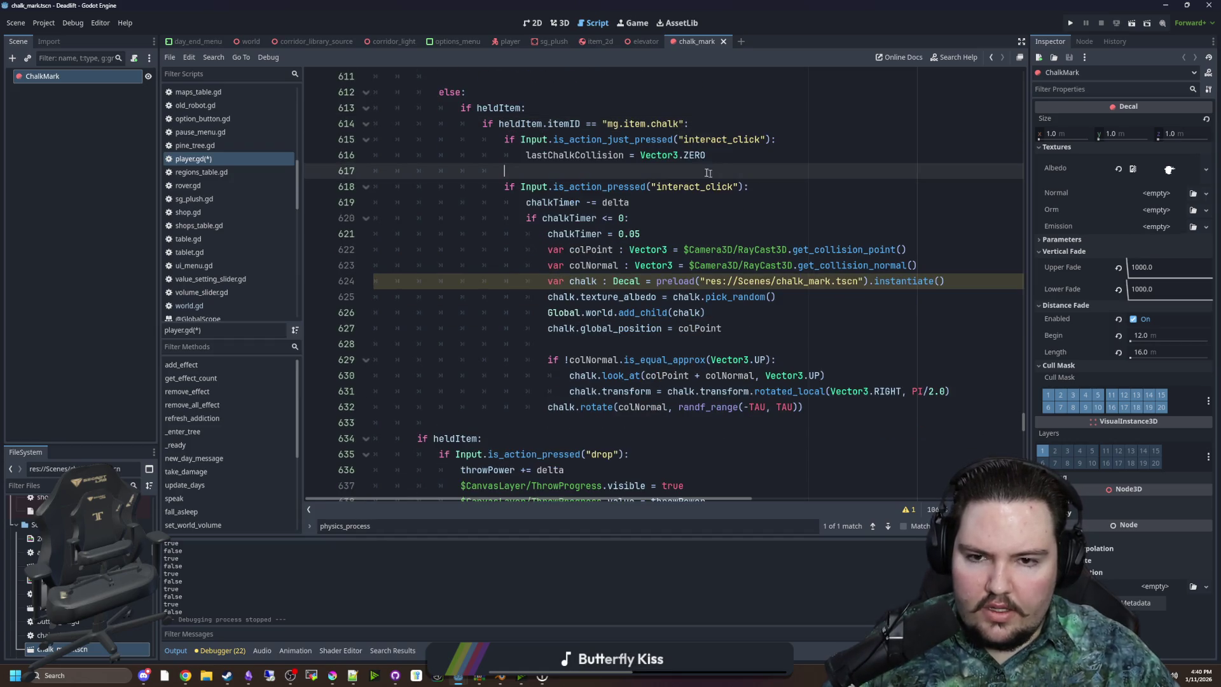
{"action": "left_click", "coordinate": [580, 186]}
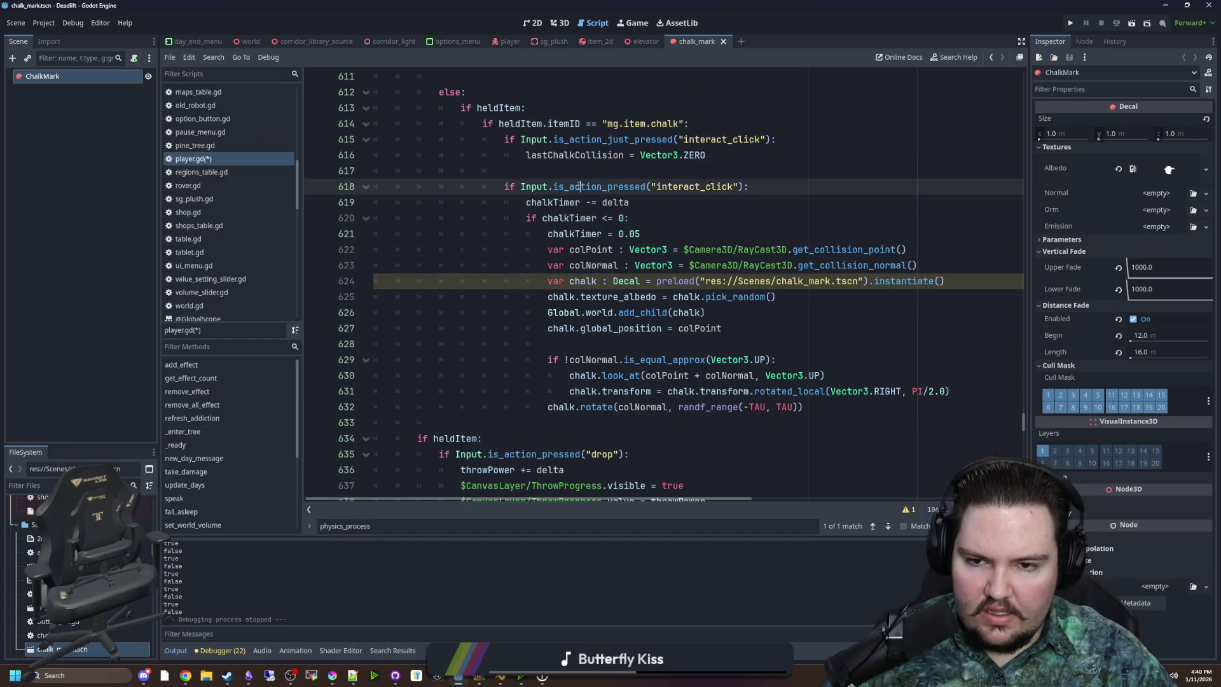
{"action": "left_click", "coordinate": [518, 222]}
{"action": "key", "text": "shift+Up"}
{"action": "key", "text": "ctrl+k"}
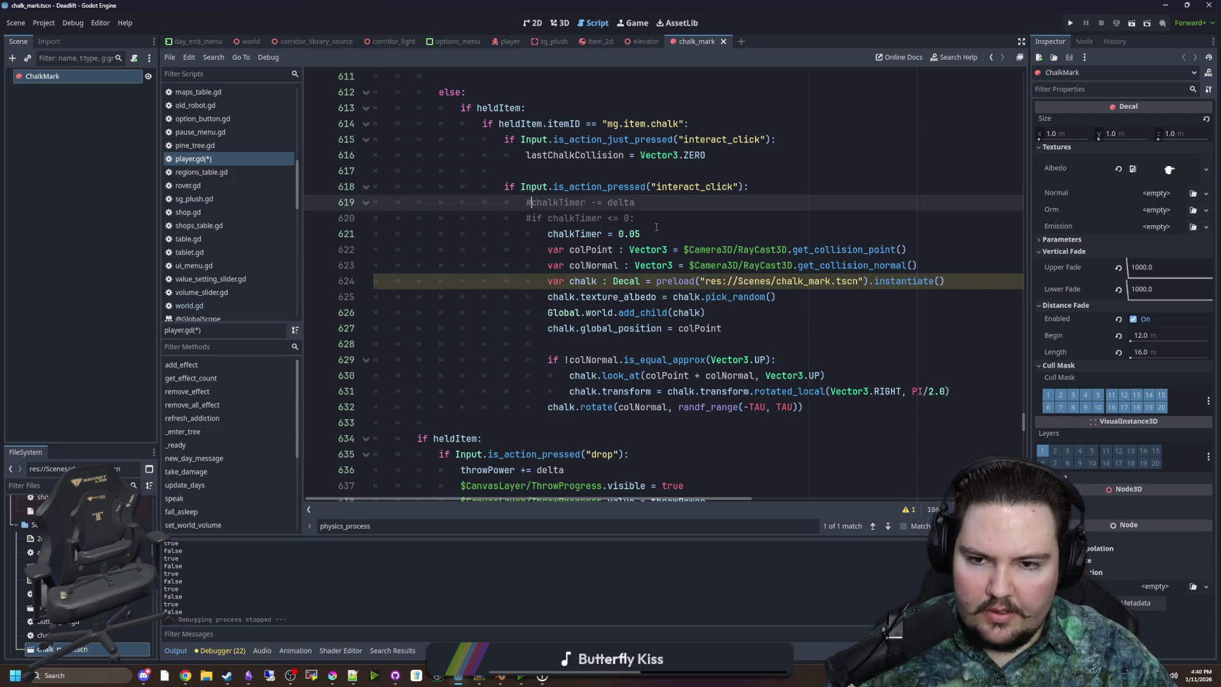
Comment out the chalk timer reset line and unindent the chalk-placing code block
{"action": "key", "text": "Down"}
{"action": "key", "text": "Down"}
{"action": "key", "text": "ctrl+k"}
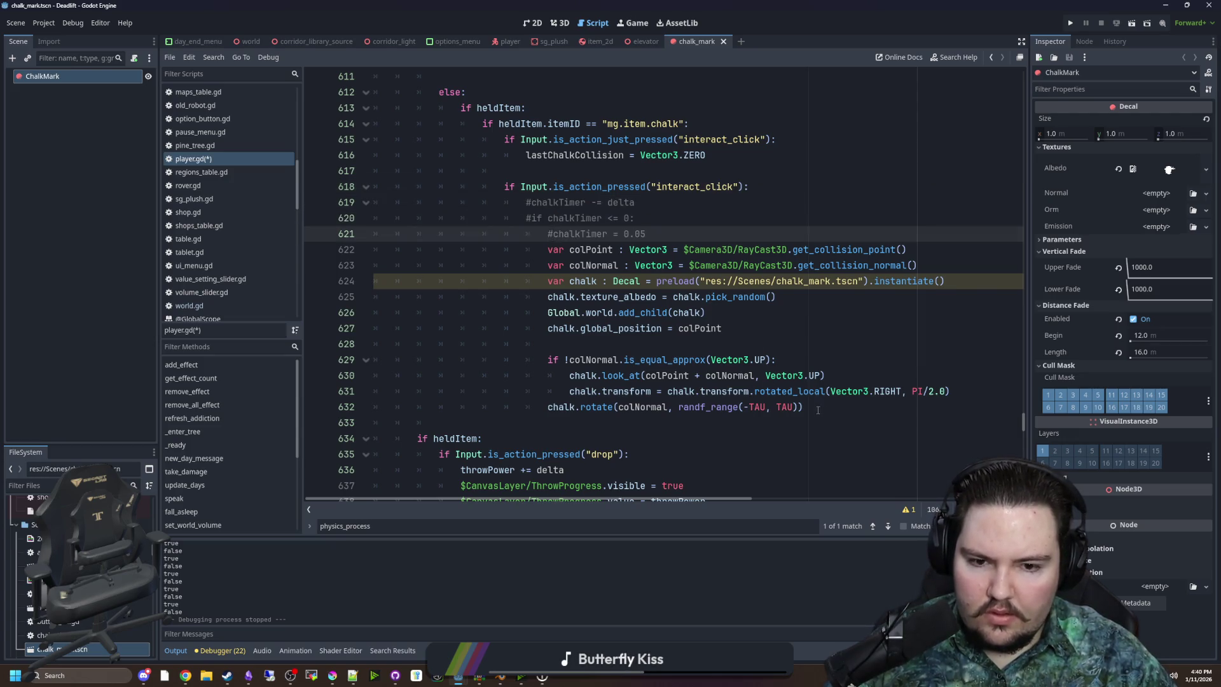
{"action": "left_click_drag", "start_coordinate": [807, 410], "coordinate": [522, 245]}
{"action": "key", "text": "shift+Tab"}
{"action": "left_click", "coordinate": [684, 240]}
{"action": "key", "text": "Return"}
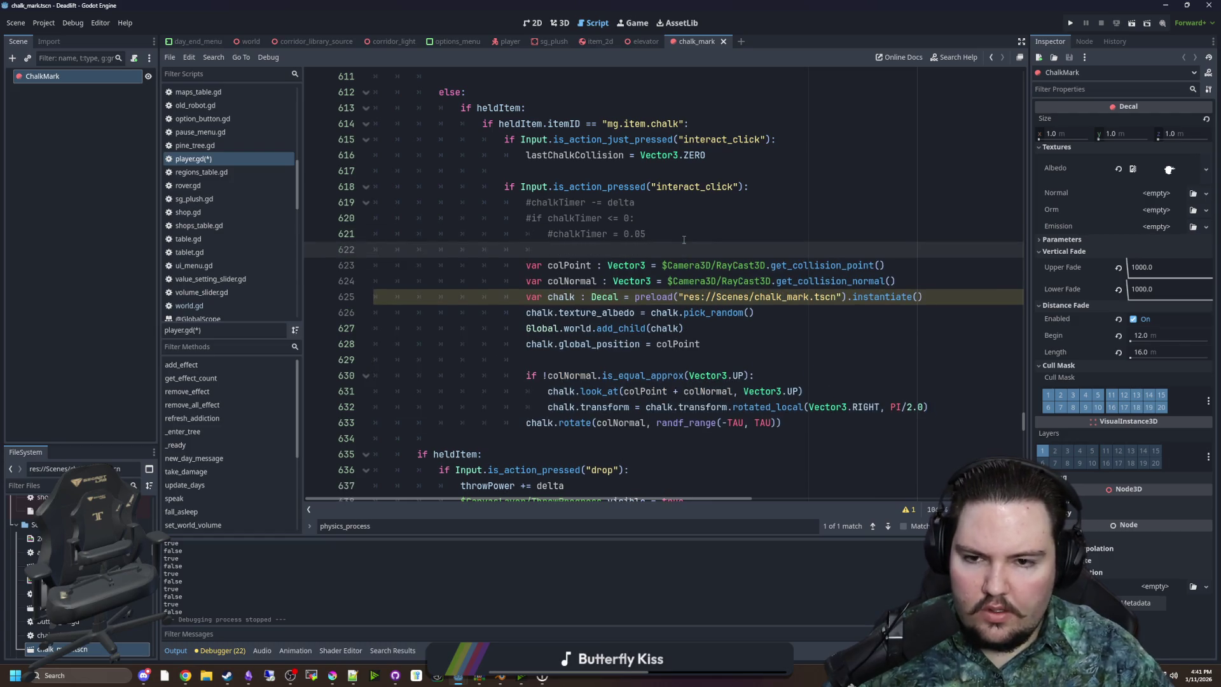
Add 'if colPoint.distance_squared_to(lastChalkCollision) < 4:' before the chalk decal creation
{"action": "left_click", "coordinate": [932, 280]}
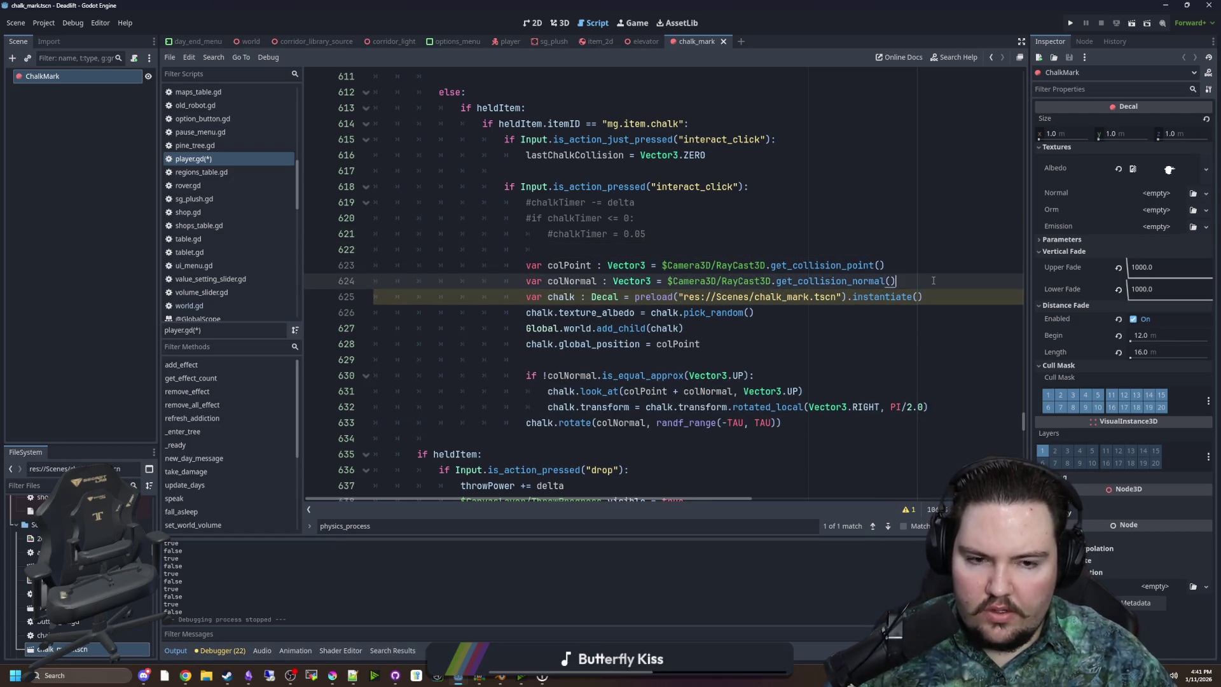
{"action": "key", "text": "Return"}
{"action": "key", "text": "Return"}
{"action": "key", "text": "Return"}
{"action": "key", "text": "Up"}
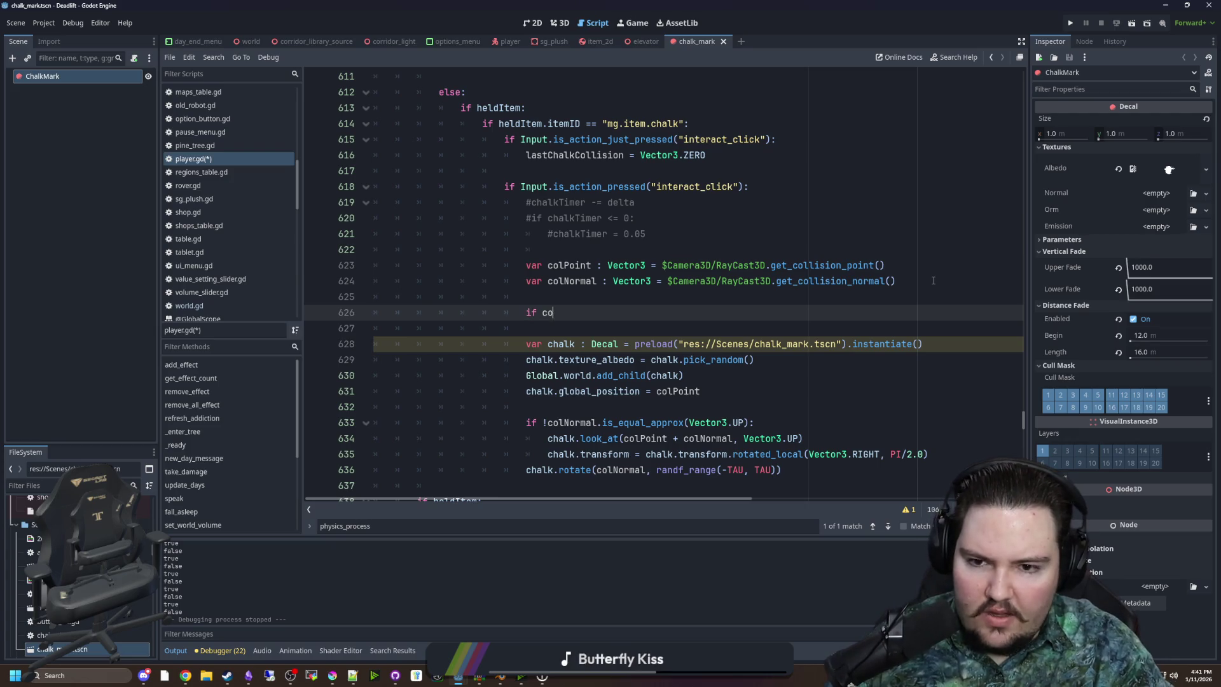
{"action": "type", "text": "l.dis"}
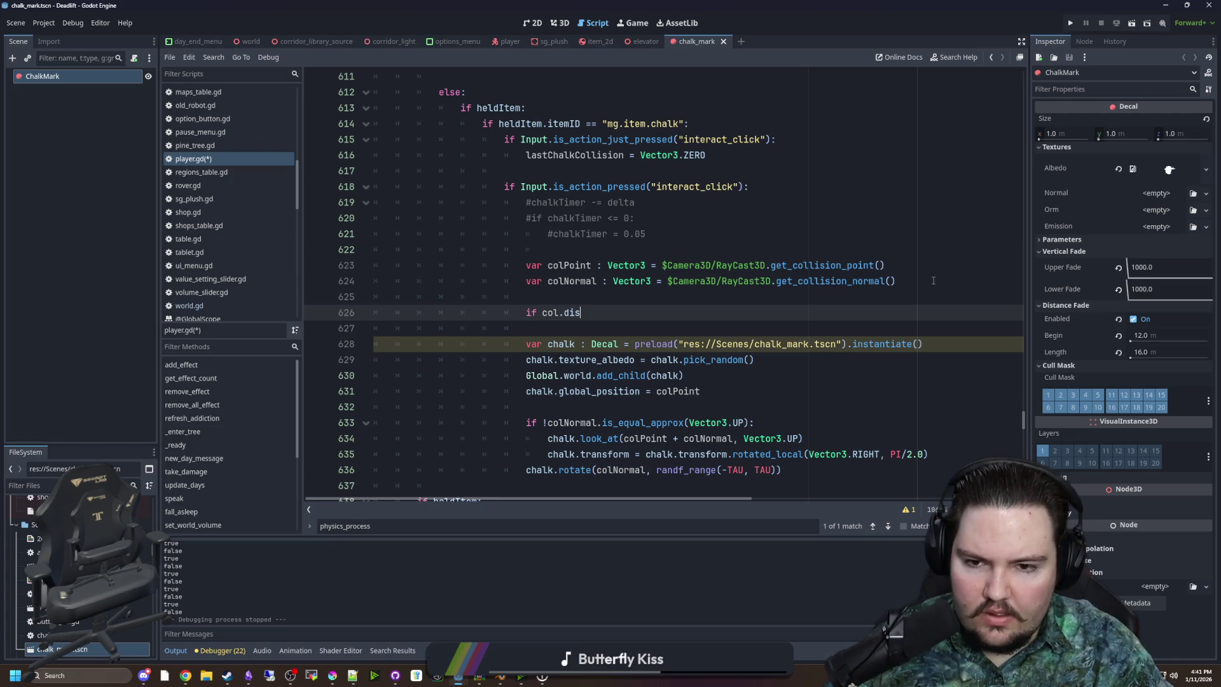
{"action": "key", "text": "BackSpace"}
{"action": "key", "text": "BackSpace"}
{"action": "key", "text": "BackSpace"}
{"action": "key", "text": "BackSpace"}
{"action": "type", "text": "Point."}
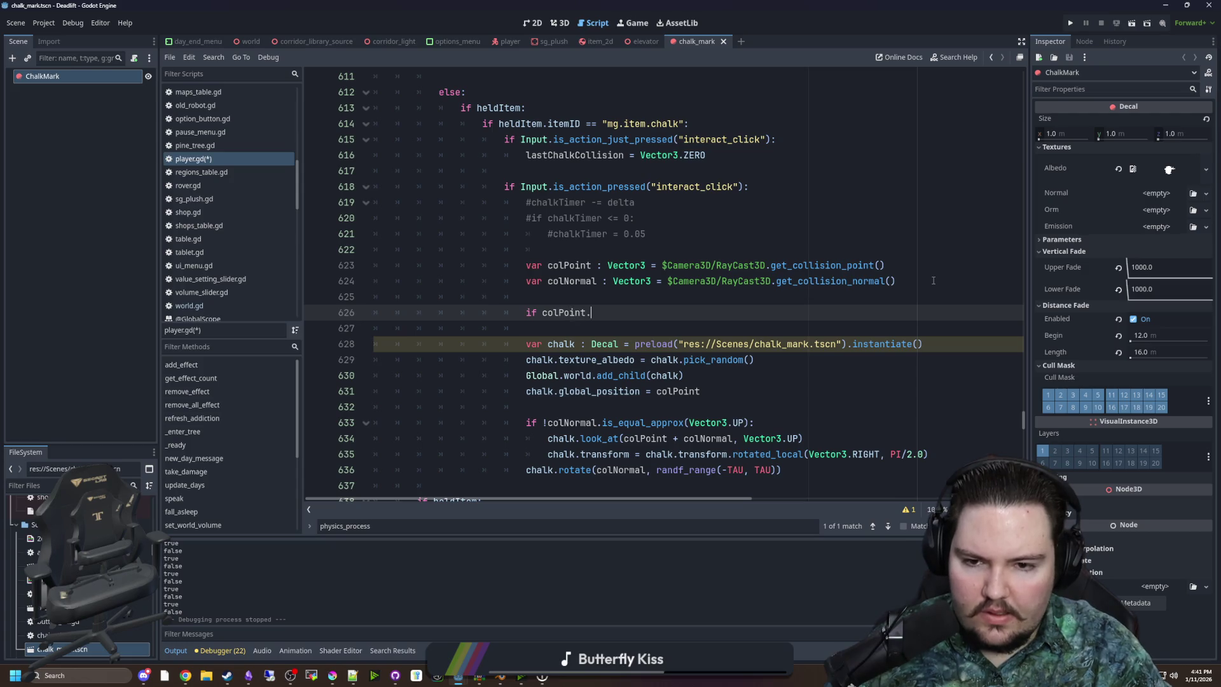
{"action": "type", "text": "distan"}
{"action": "key", "text": "Return"}
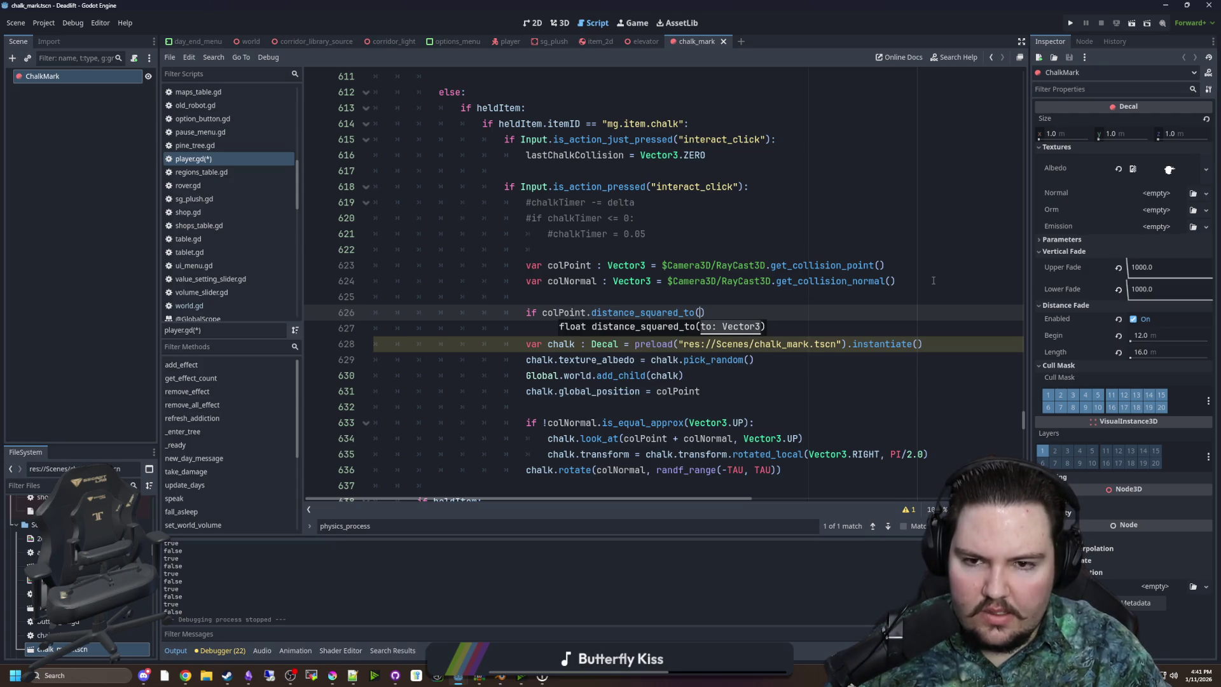
{"action": "type", "text": "lastCh"}
{"action": "key", "text": "Return"}
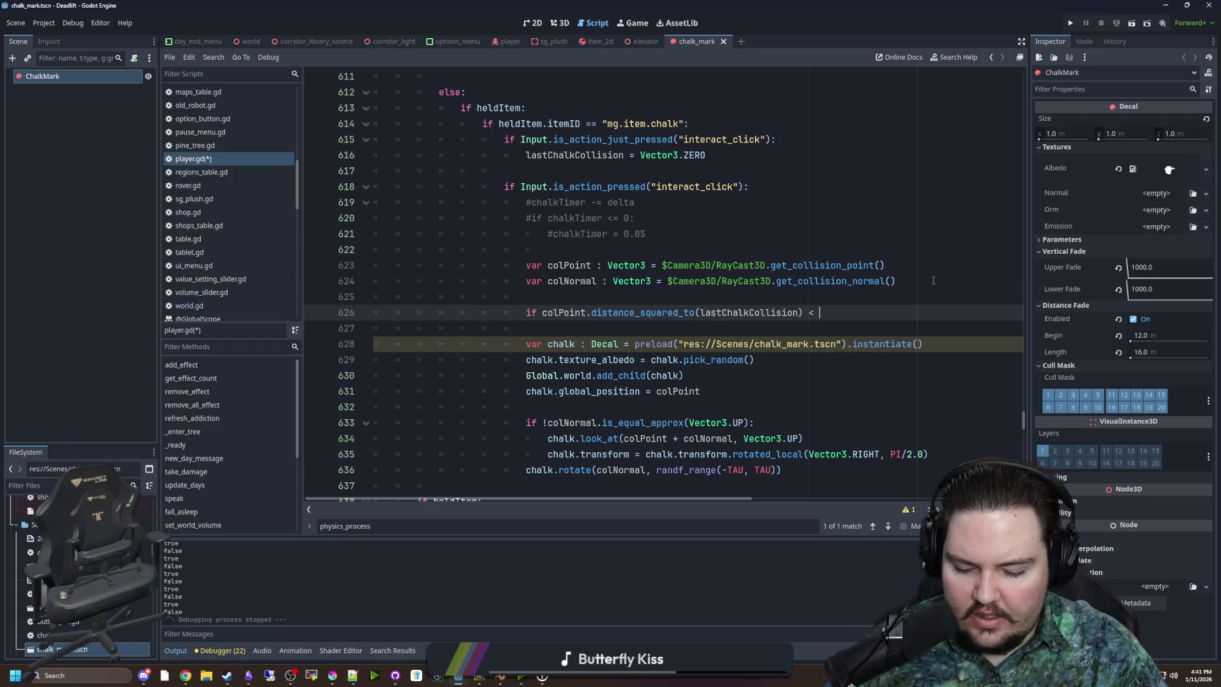
{"action": "type", "text": "4:"}
Inside the distance check, set lastChalkCollision = colPoint
{"action": "key", "text": "Return"}
{"action": "type", "text": "lastCh"}
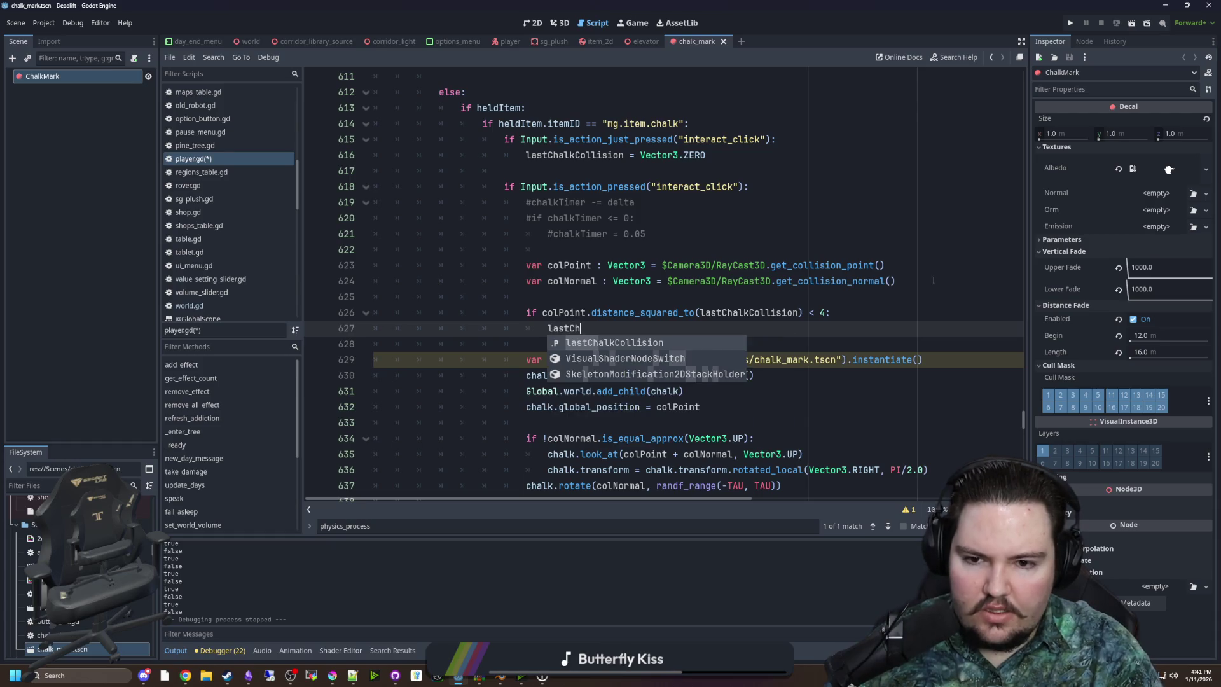
{"action": "key", "text": "Return"}
{"action": "type", "text": "colPo"}
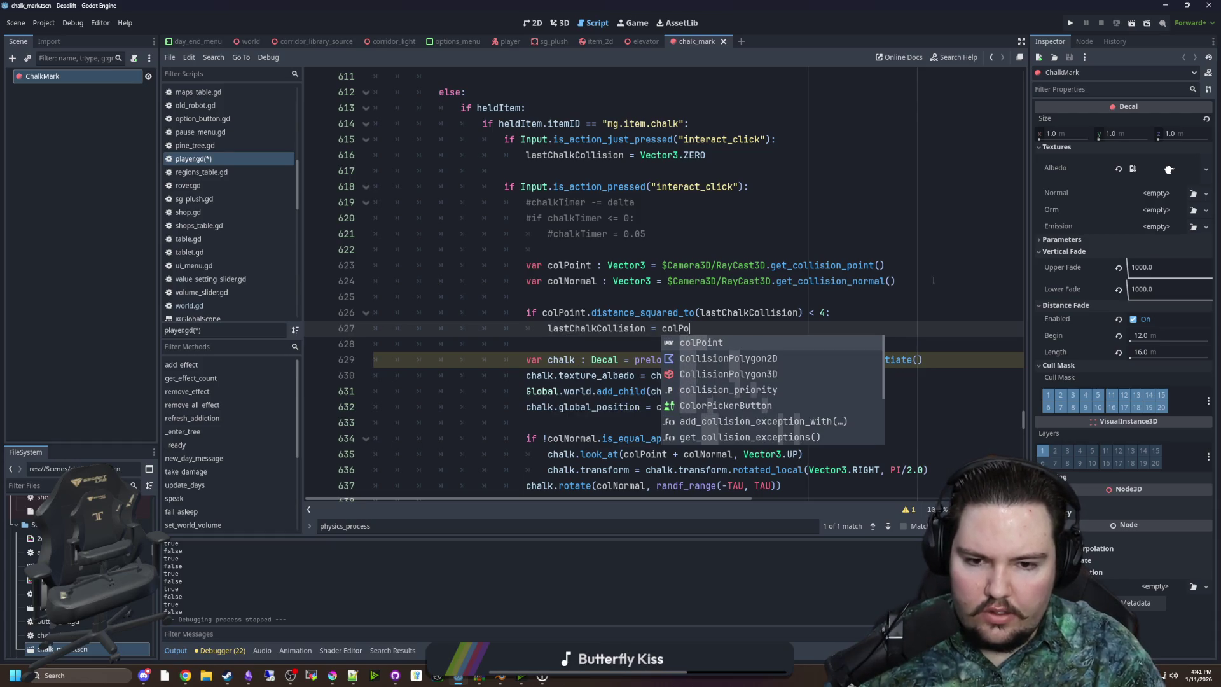
{"action": "key", "text": "Return"}
Indent the chalk placement code under the distance check
{"action": "scroll", "coordinate": [933, 281], "scroll_direction": "down", "scroll_amount": 1}
{"action": "mouse_move", "coordinate": [790, 438]}
{"action": "left_mouse_down"}
{"action": "mouse_move", "coordinate": [674, 392]}
{"action": "mouse_move", "coordinate": [375, 312]}
{"action": "left_mouse_up"}
{"action": "key", "text": "Tab"}
{"action": "left_click", "coordinate": [609, 296]}
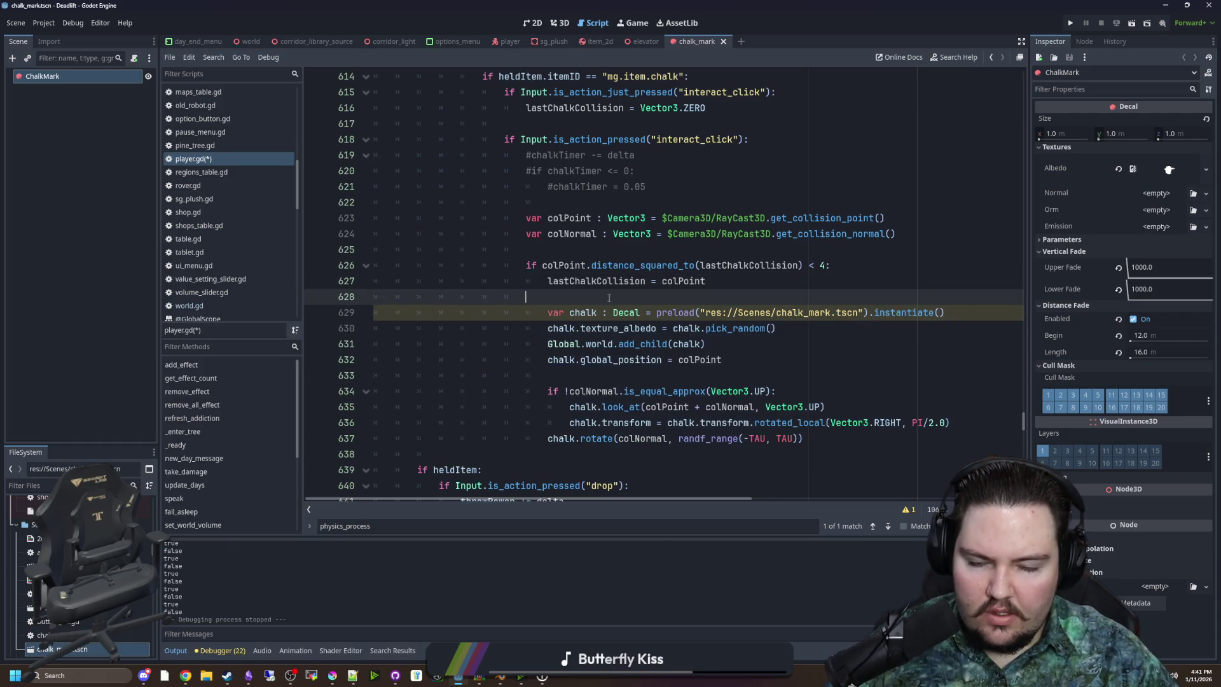
Rename the chalk array to chalkTextures, including in pick_random, save, and run the game
{"action": "scroll", "coordinate": [583, 312], "scroll_direction": "up", "scroll_amount": 20}
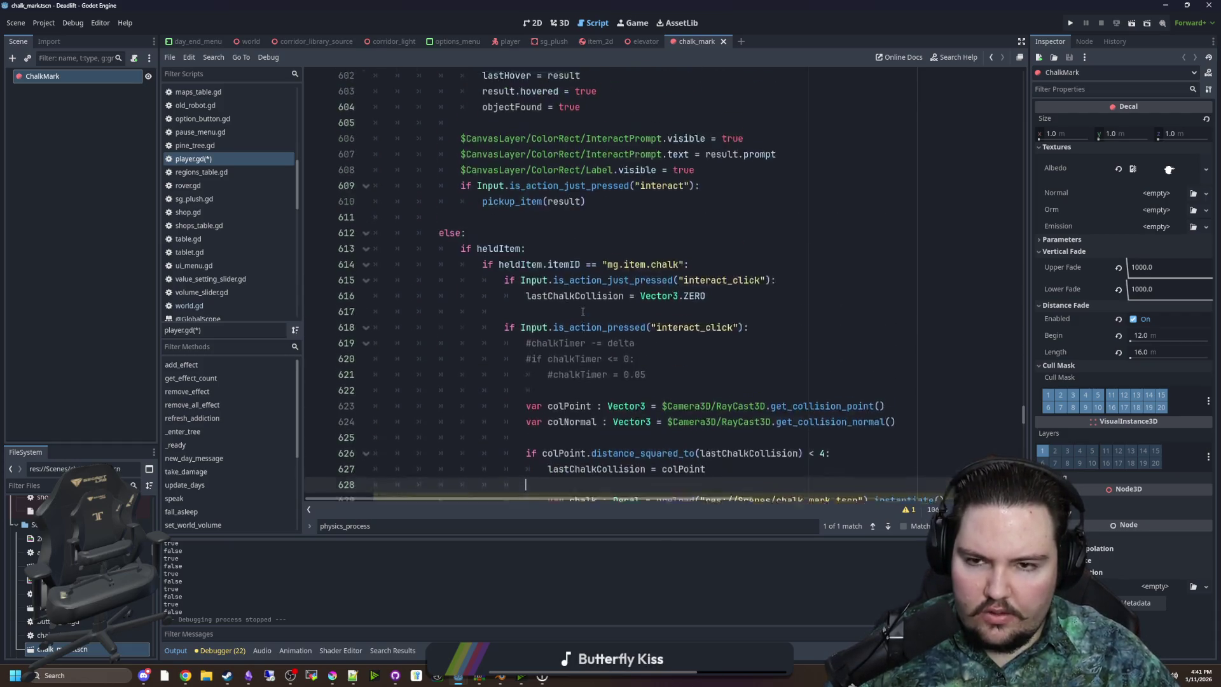
{"action": "scroll", "coordinate": [489, 240], "scroll_direction": "up", "scroll_amount": 3}
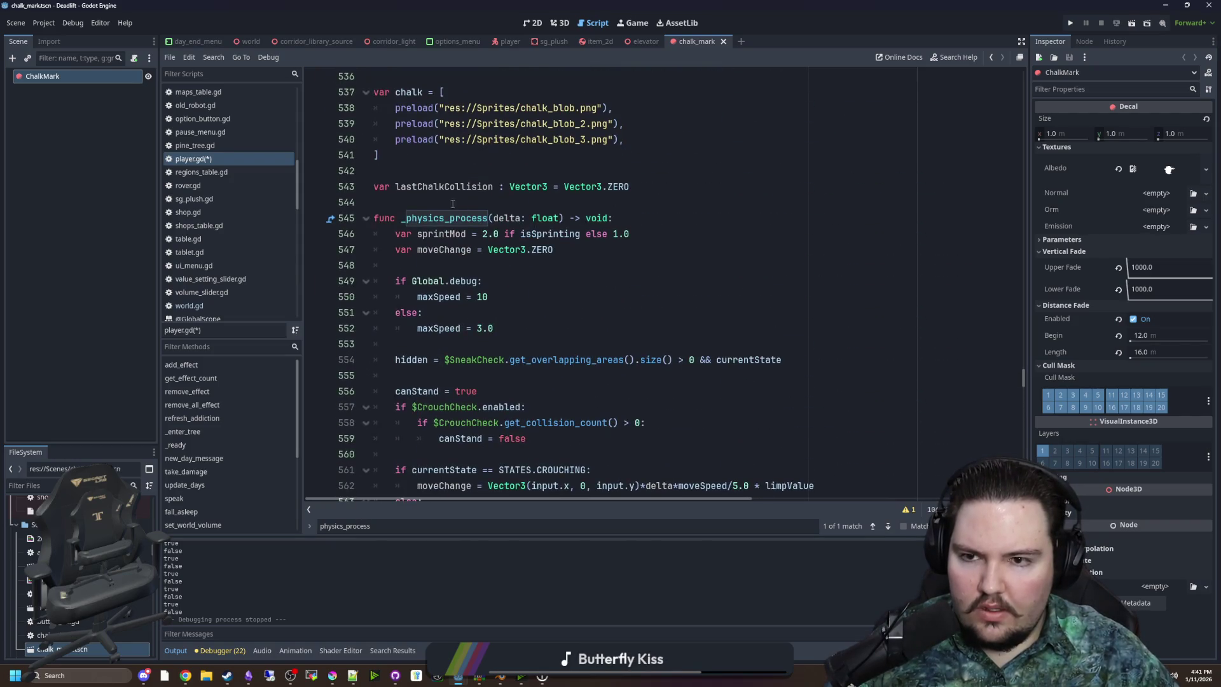
{"action": "left_click", "coordinate": [420, 92]}
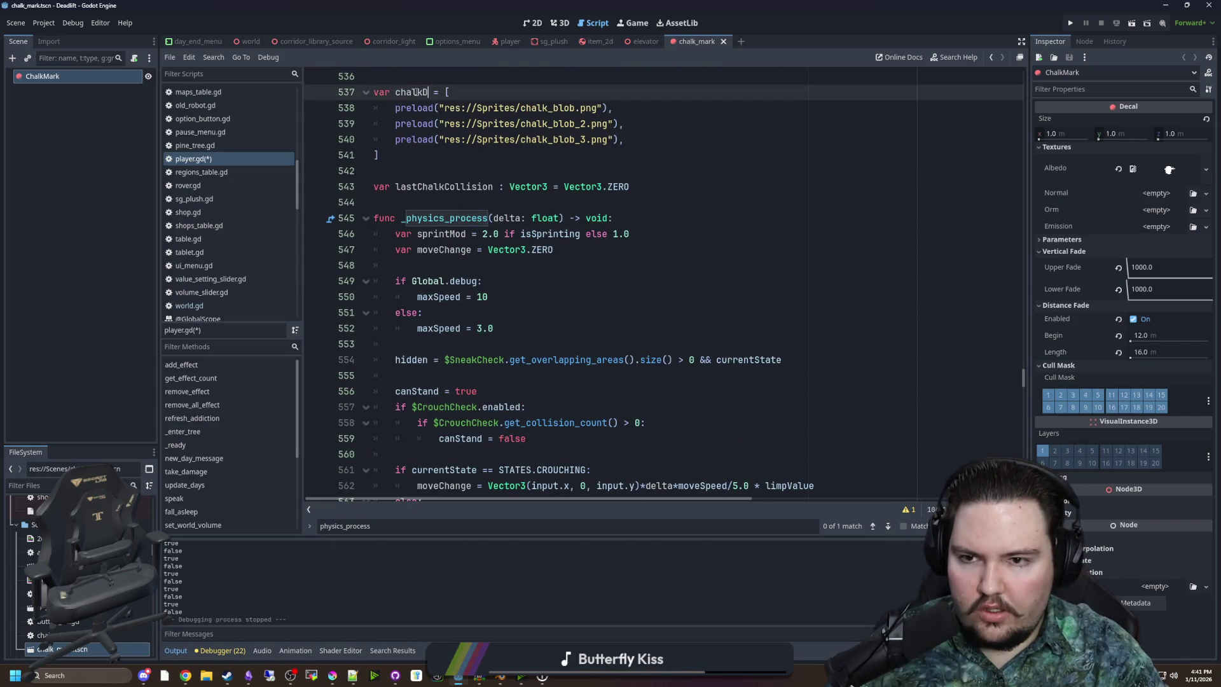
{"action": "type", "text": "Textures"}
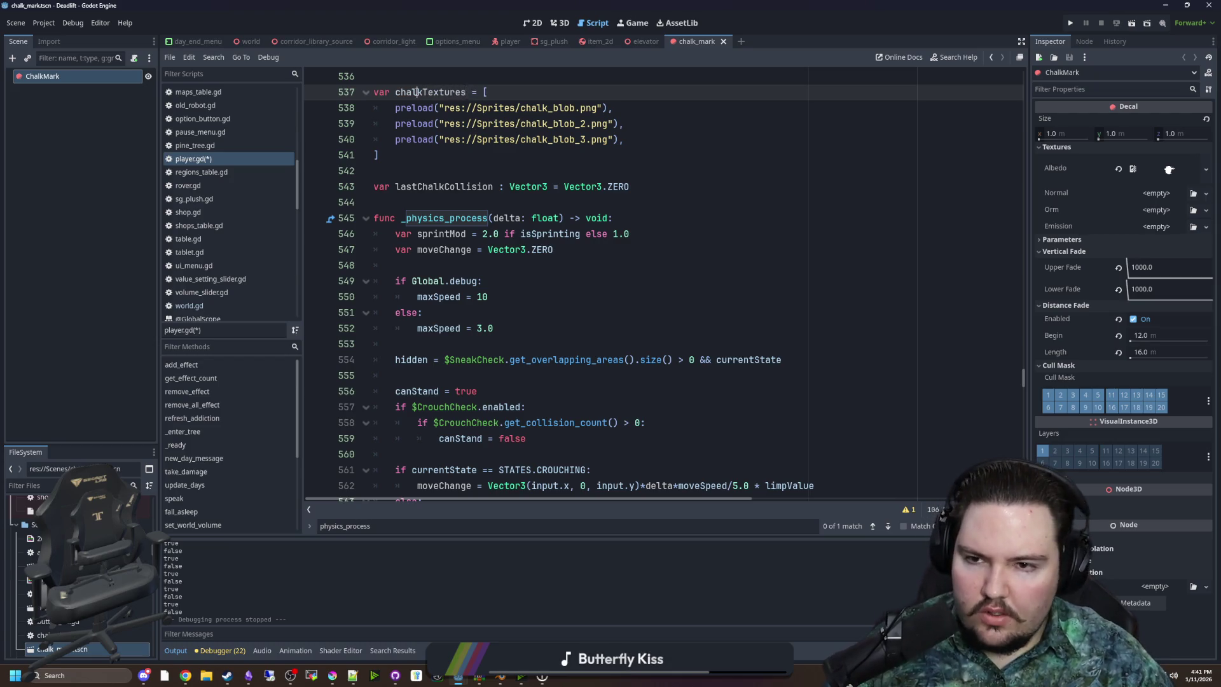
{"action": "scroll", "coordinate": [659, 271], "scroll_direction": "down", "scroll_amount": 1}
{"action": "scroll", "coordinate": [660, 272], "scroll_direction": "down", "scroll_amount": 20}
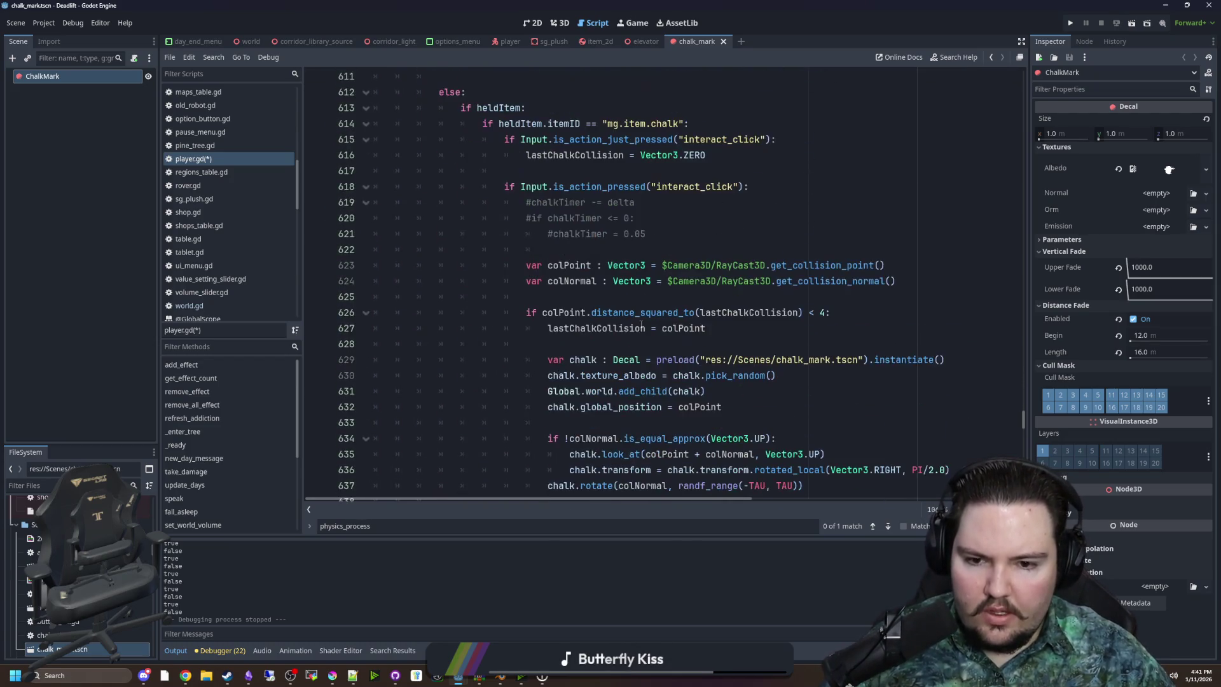
{"action": "left_click", "coordinate": [613, 376]}
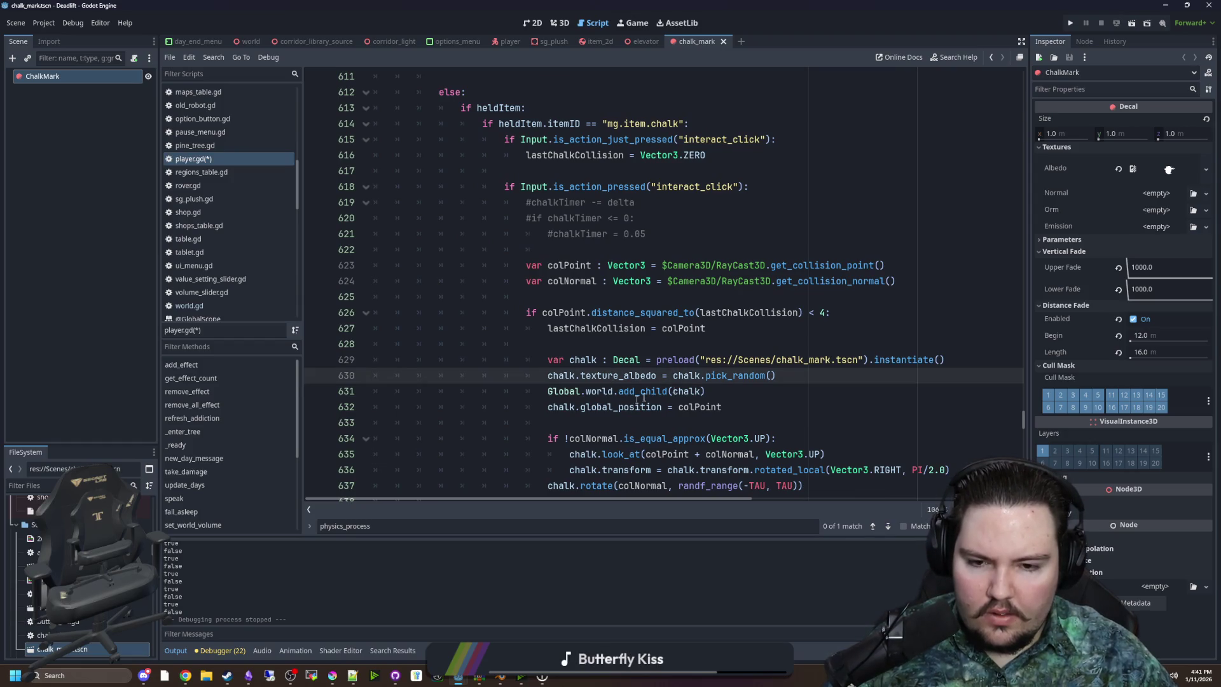
{"action": "left_click", "coordinate": [694, 375]}
{"action": "type", "text": "Textures"}
{"action": "left_click", "coordinate": [623, 343]}
{"action": "scroll", "coordinate": [623, 344], "scroll_direction": "down", "scroll_amount": 2}
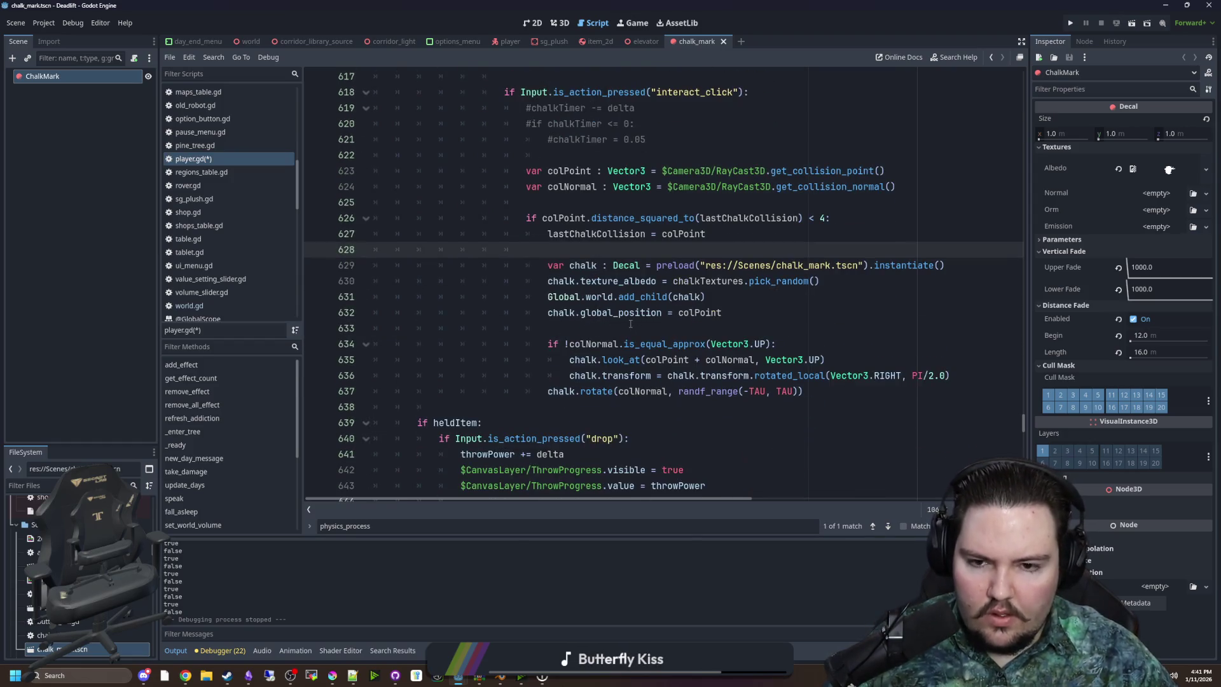
{"action": "left_click", "coordinate": [623, 328]}
{"action": "key", "text": "ctrl+s"}
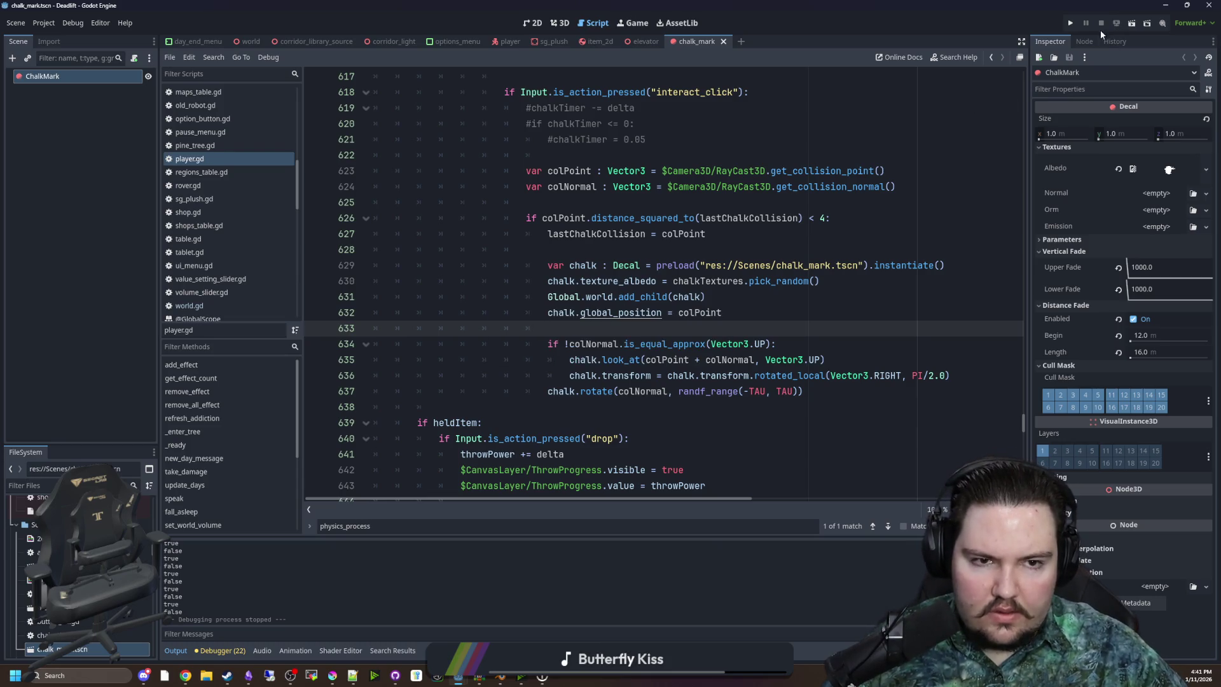
{"action": "left_click", "coordinate": [1071, 24]}
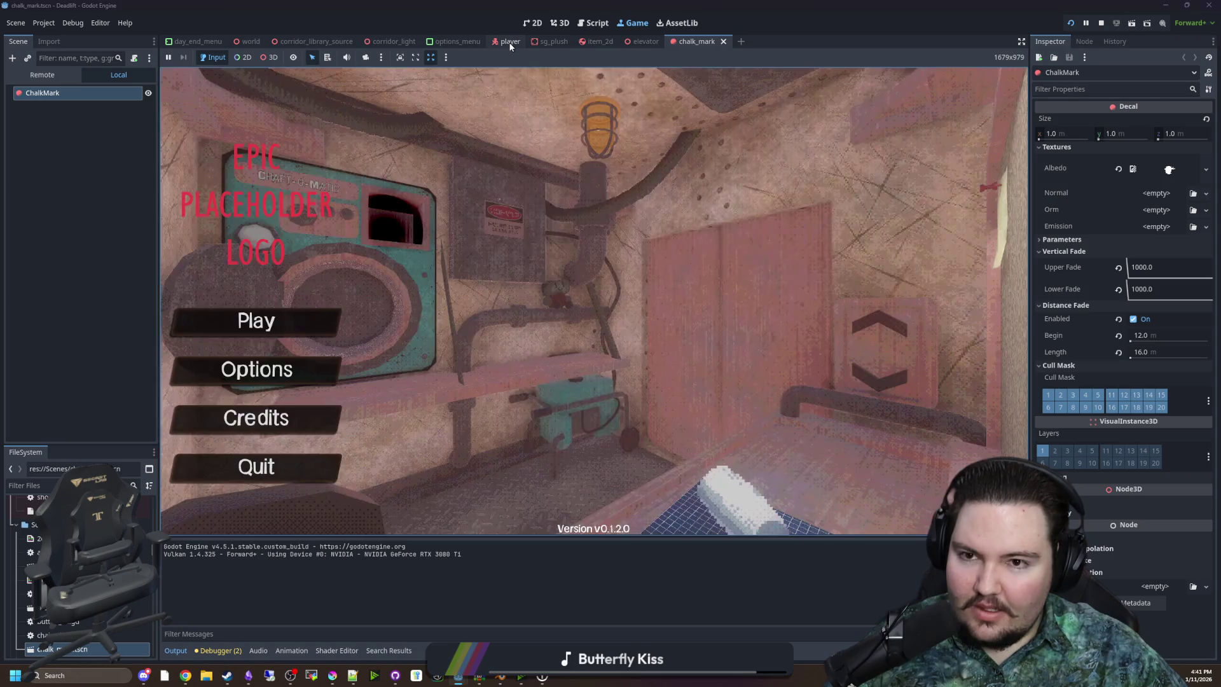
Change the chalk distance check on line 626 from '< 4' to '> 4' and resume playing
{"action": "left_click", "coordinate": [510, 41]}
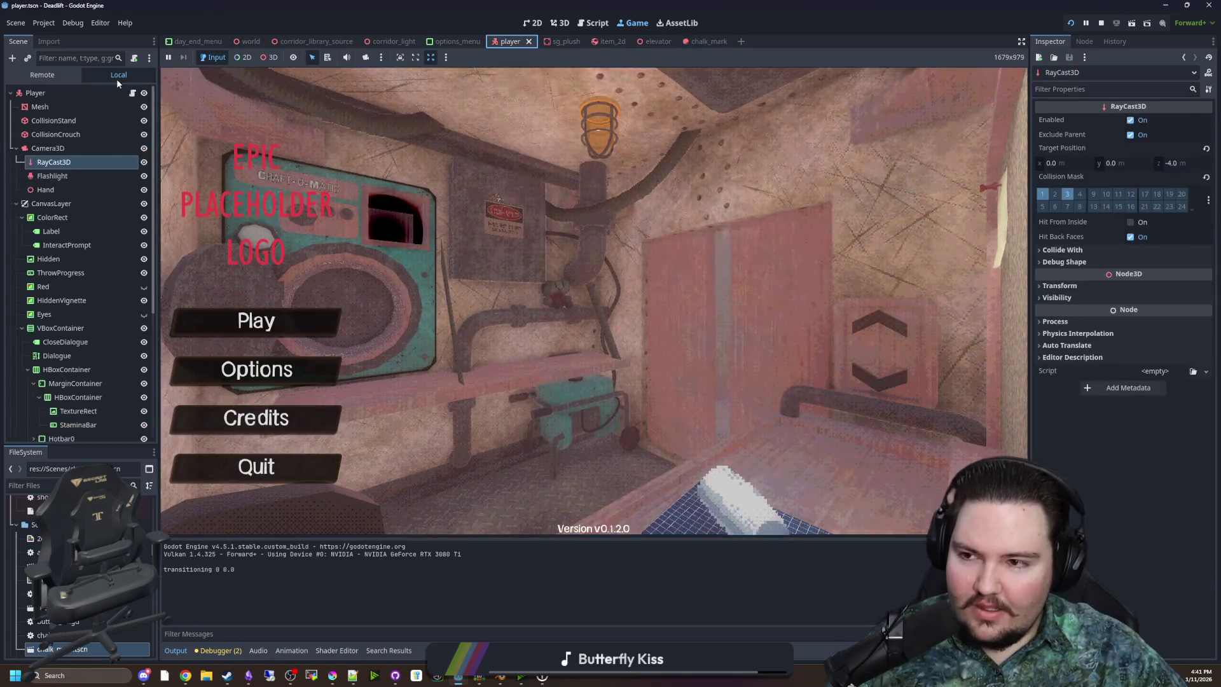
{"action": "left_click", "coordinate": [133, 93]}
{"action": "scroll", "coordinate": [699, 271], "scroll_direction": "up", "scroll_amount": 4}
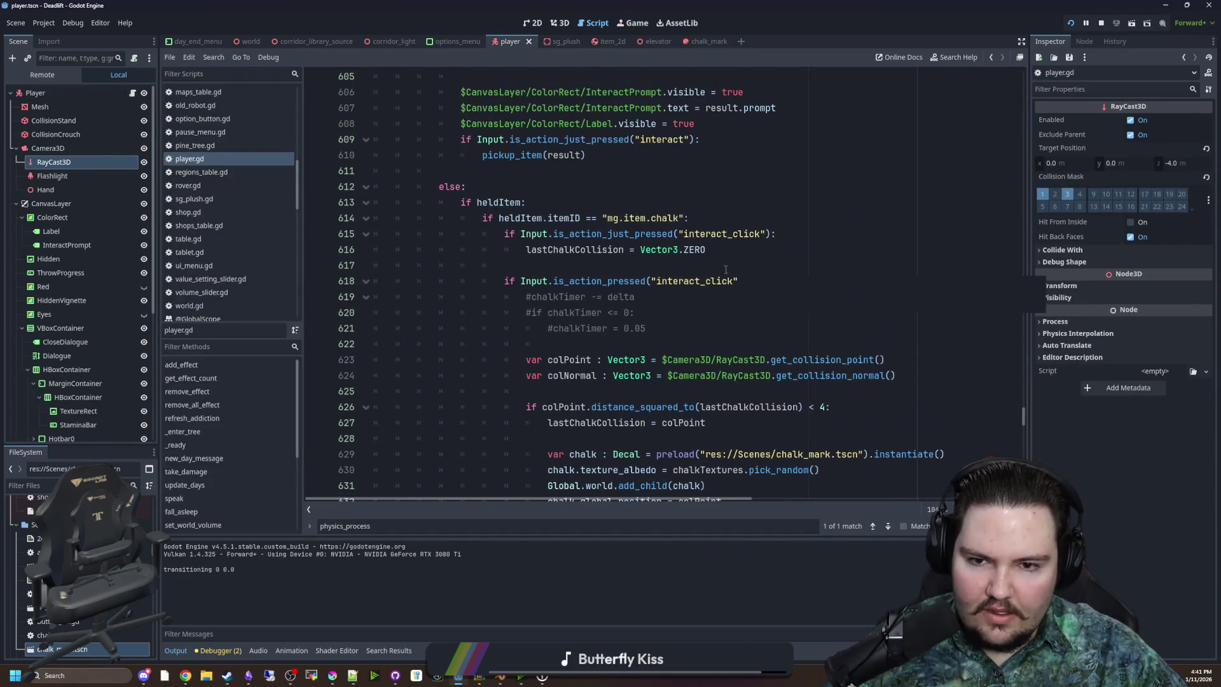
{"action": "type", "text": "):"}
{"action": "scroll", "coordinate": [788, 325], "scroll_direction": "down", "scroll_amount": 2}
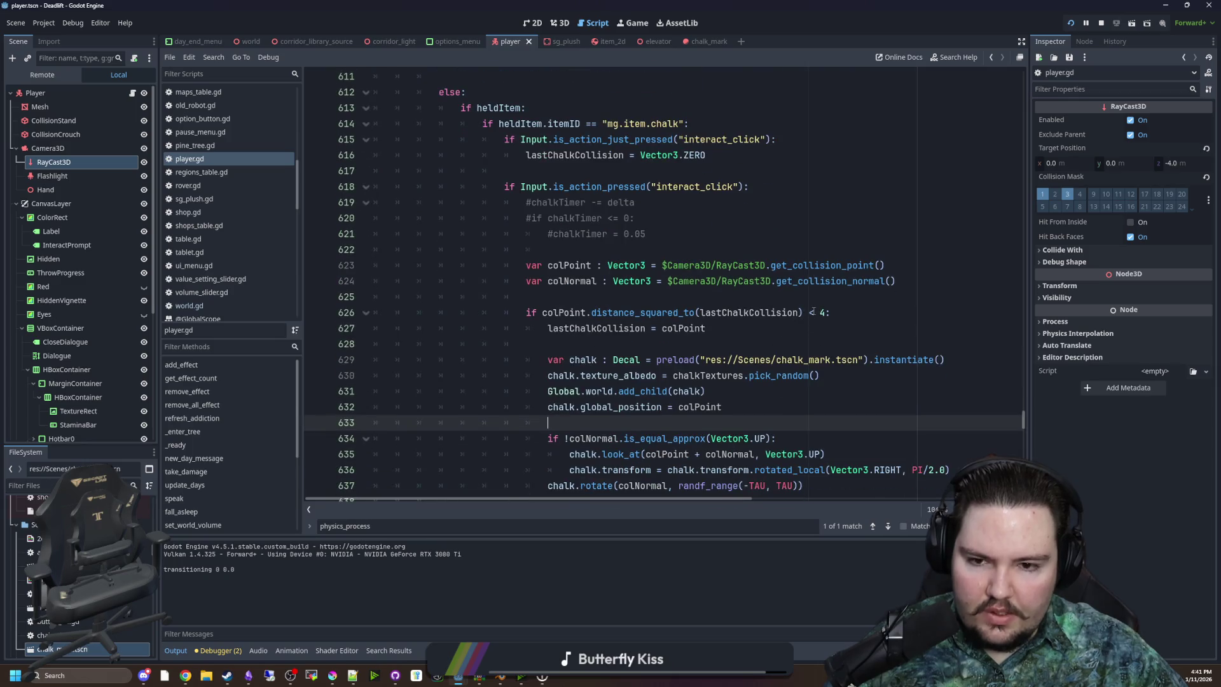
{"action": "left_click", "coordinate": [813, 312]}
{"action": "left_click", "coordinate": [848, 343]}
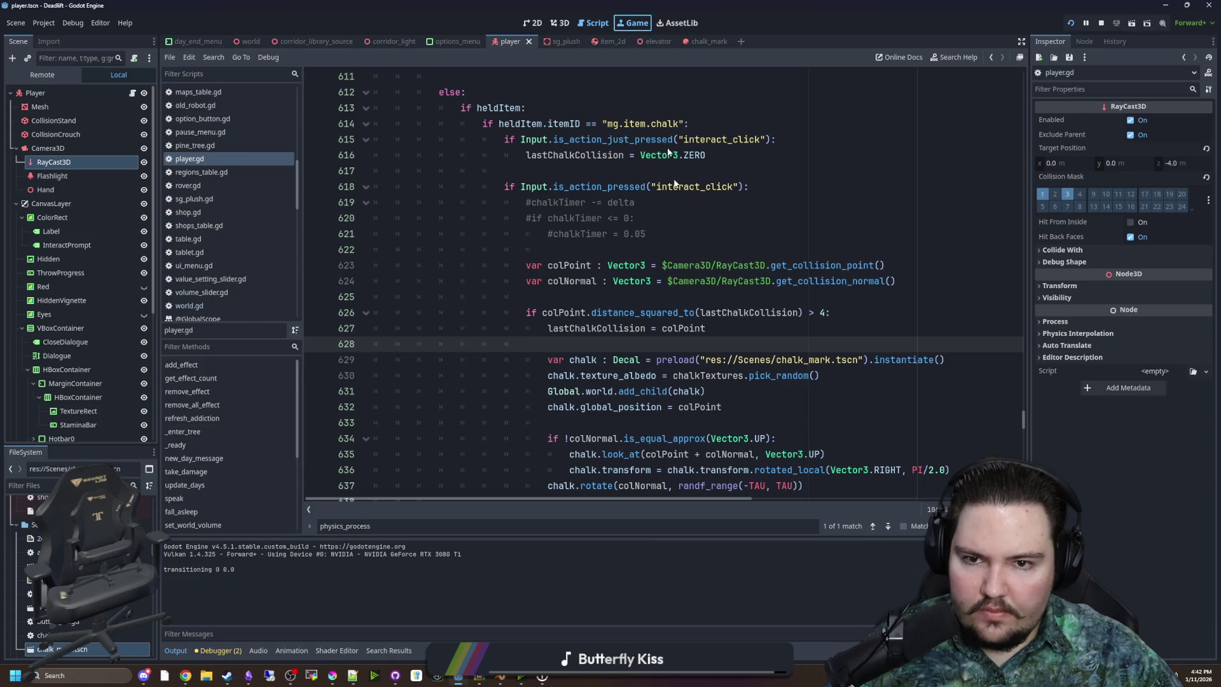
{"action": "left_click", "coordinate": [636, 25]}
{"action": "left_click", "coordinate": [248, 318]}
In the running game, walk into the room, pick up the chalk, draw marks on the wall, then pause
{"action": "key", "text": "w"}
{"action": "key", "text": "F3"}
{"action": "key", "text": "w"}
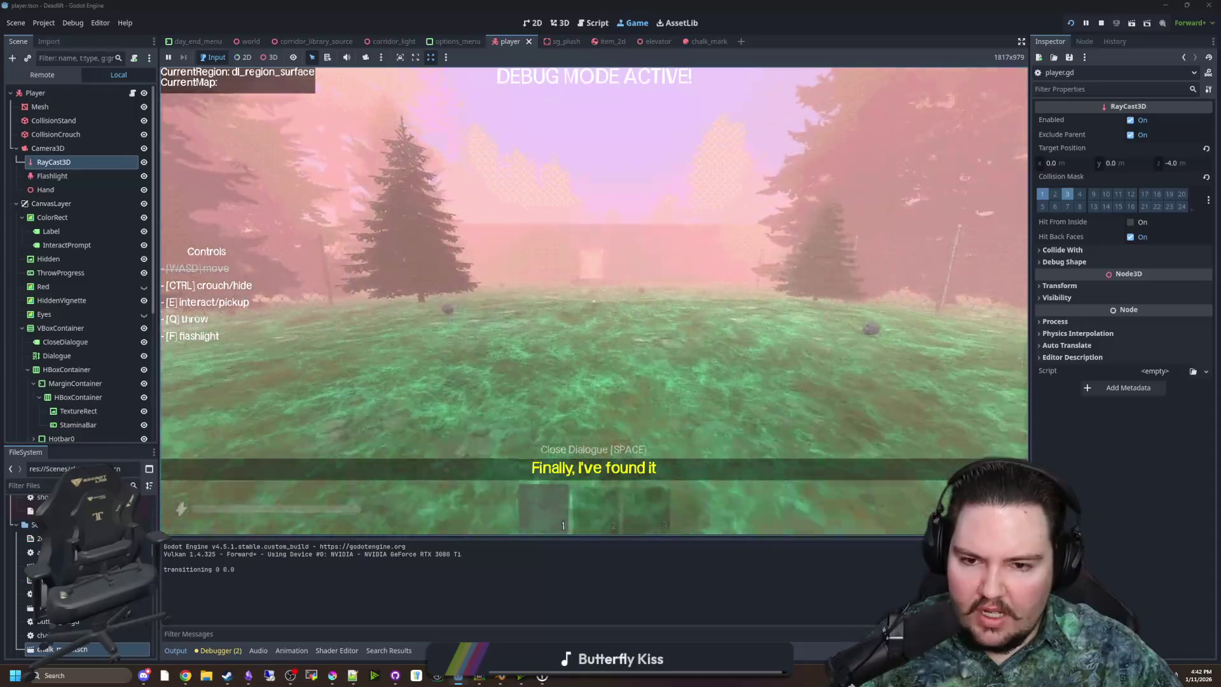
{"action": "key", "text": "w"}
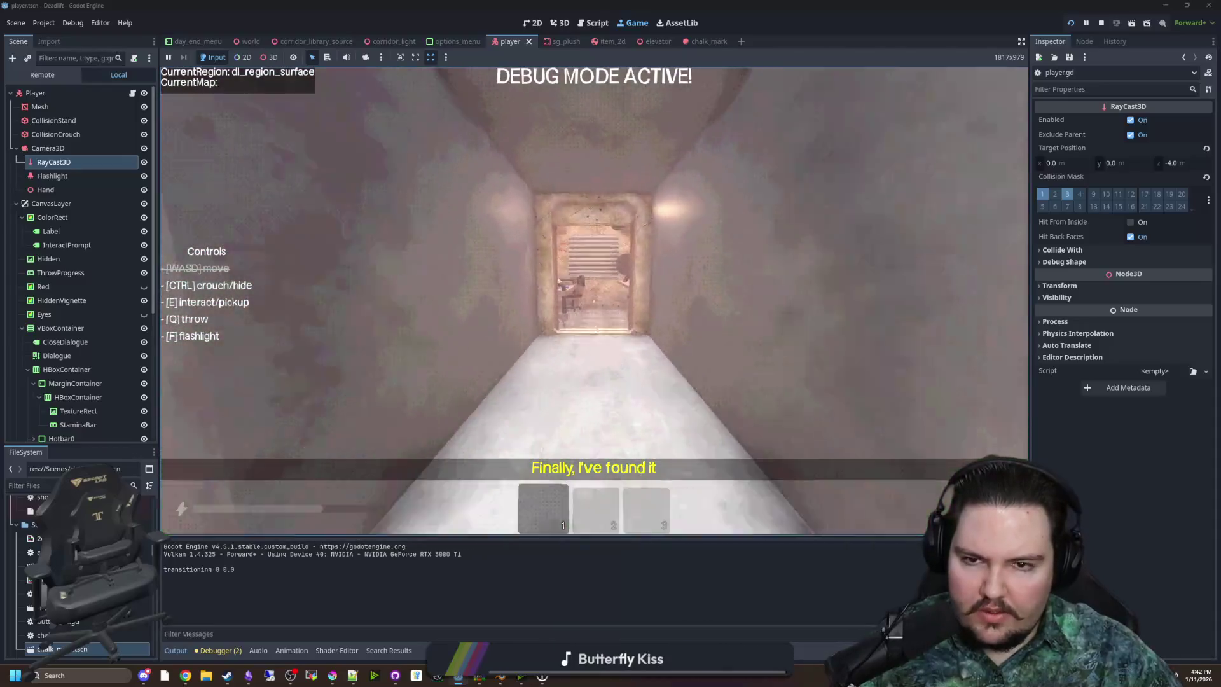
{"action": "key", "text": "e"}
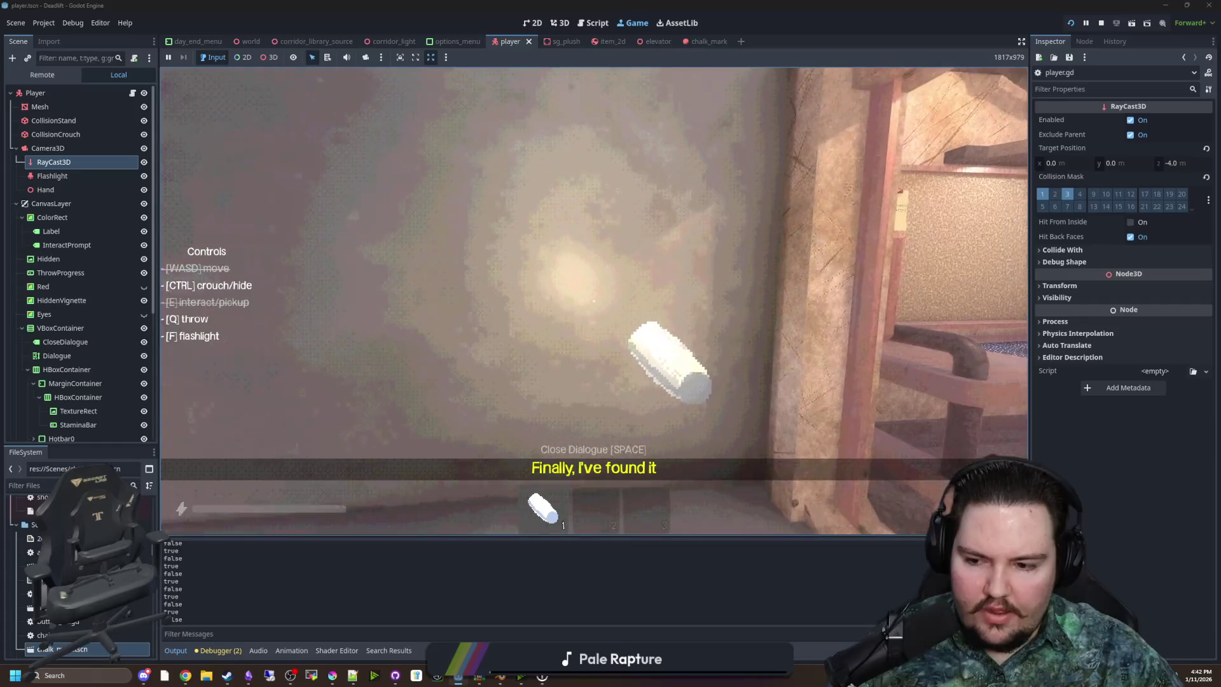
{"action": "left_click", "coordinate": [593, 301]}
{"action": "left_click", "coordinate": [593, 301]}
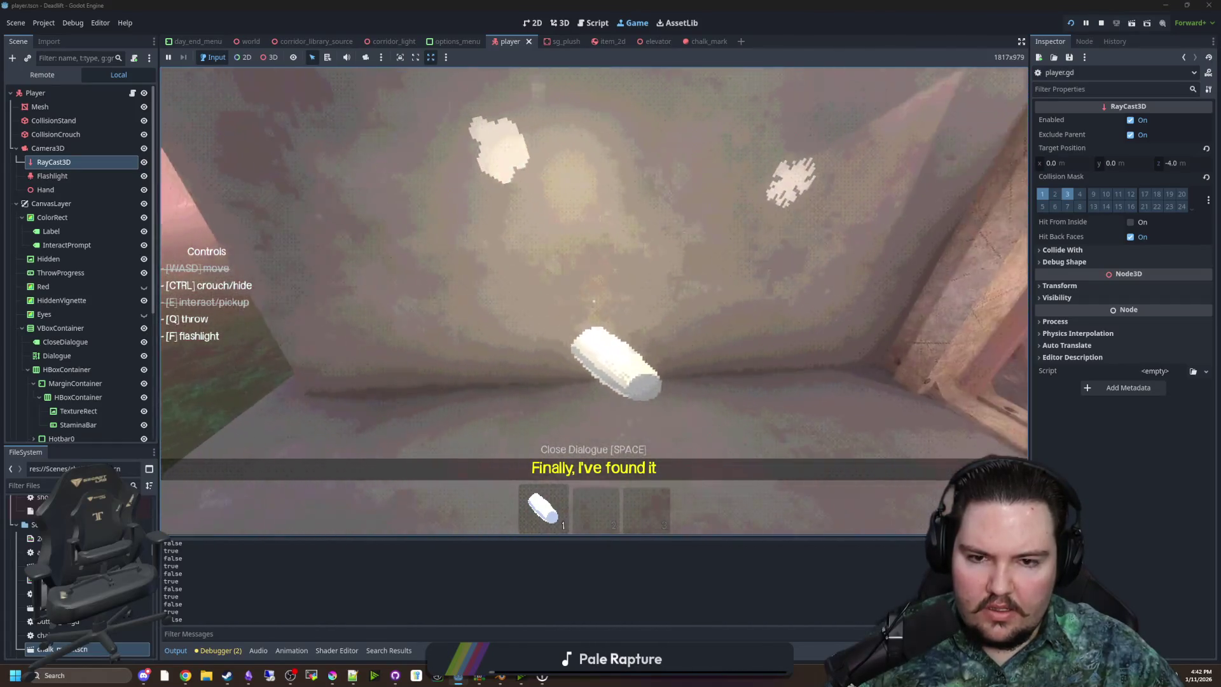
{"action": "left_click", "coordinate": [594, 301]}
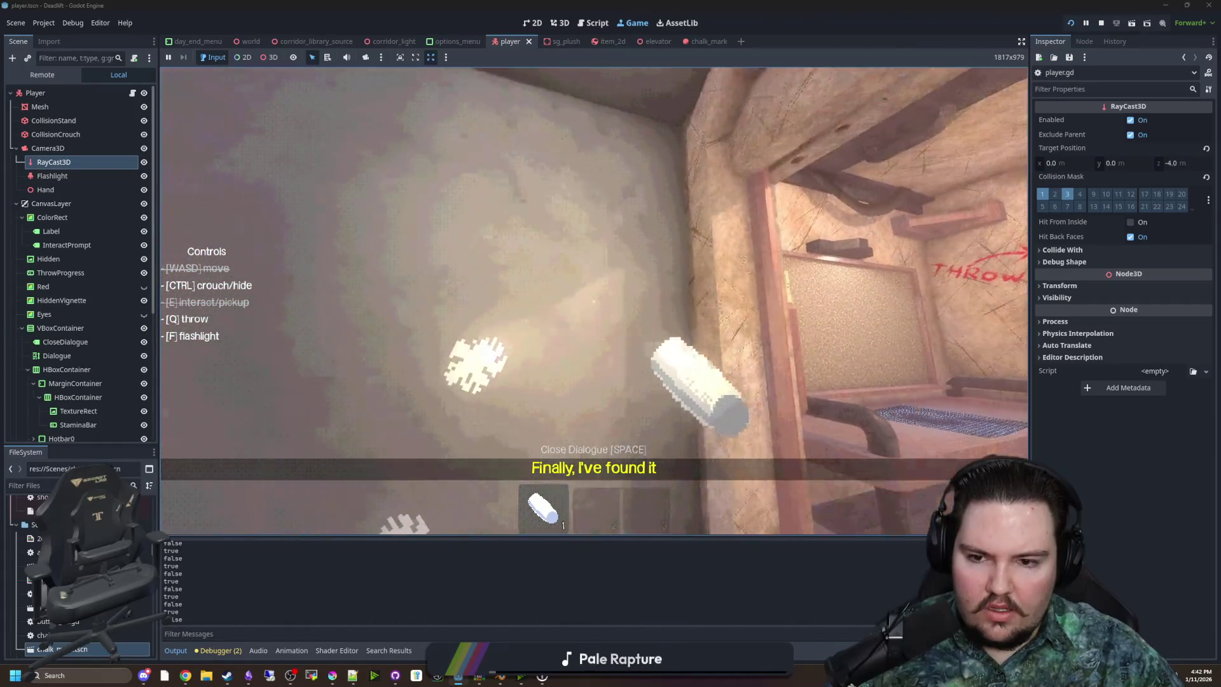
{"action": "key", "text": "Escape"}
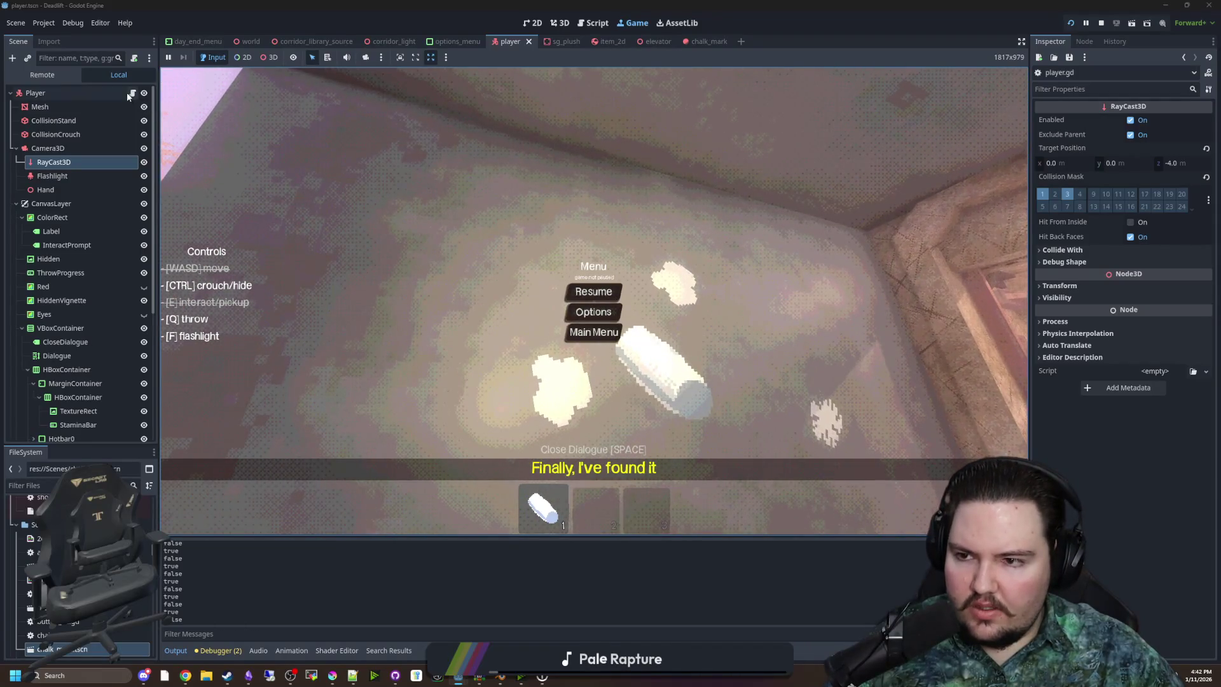
Change the chalk distance threshold on line 626 from 4 to 0.1 and save player.gd
{"action": "left_click", "coordinate": [132, 93]}
{"action": "key", "text": "BackSpace"}
{"action": "type", "text": "0.1:"}
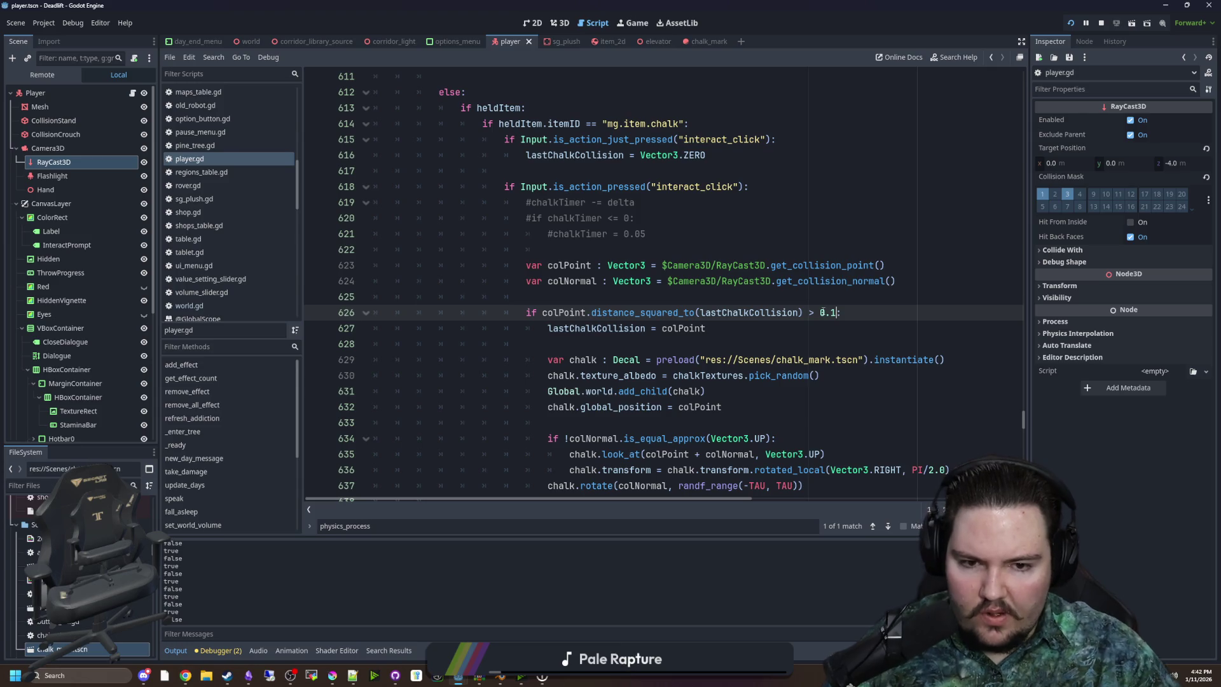
{"action": "key", "text": "Up"}
{"action": "key", "text": "ctrl+s"}
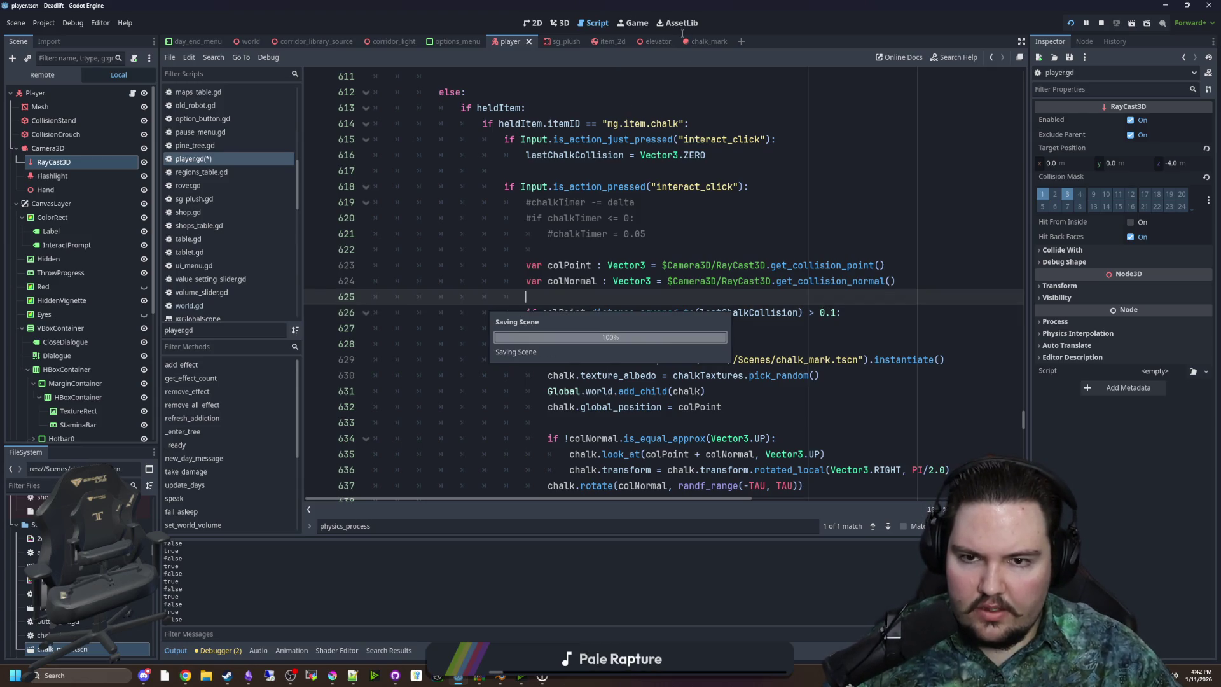
Draw a long chalk trail in the running game, then pause and return to line 626 of the script
{"action": "left_click", "coordinate": [647, 27]}
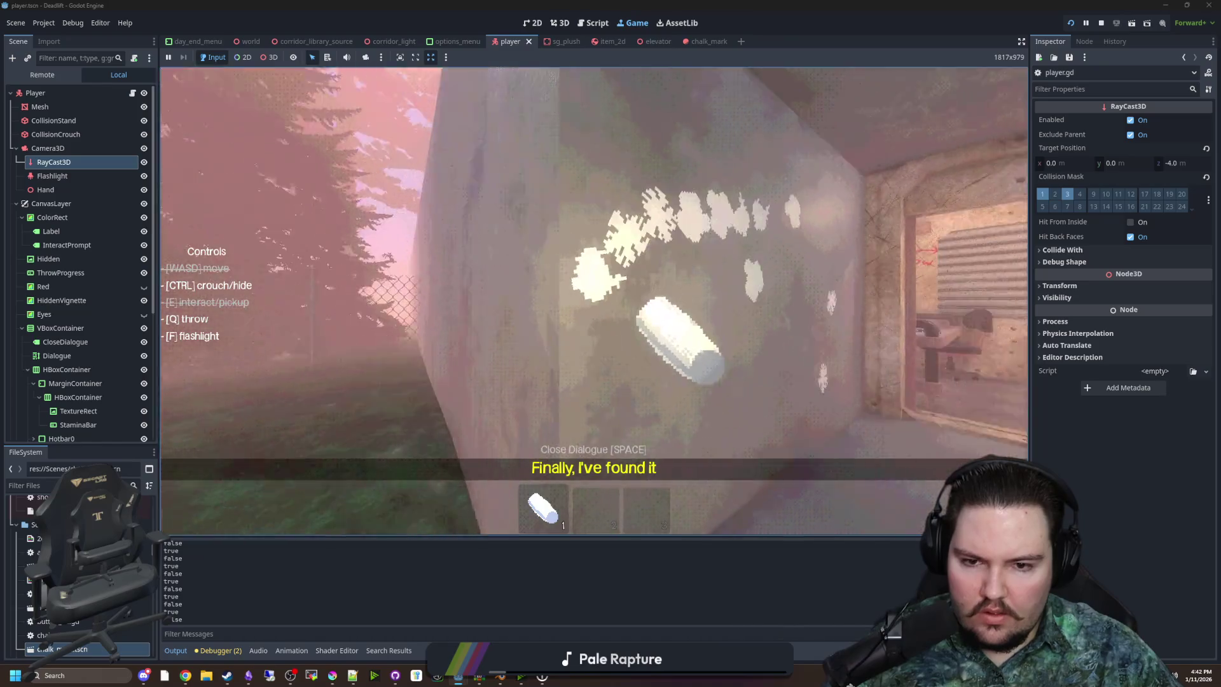
{"action": "left_click_drag", "start_coordinate": [594, 301], "coordinate": [594, 300]}
{"action": "key", "text": "super"}
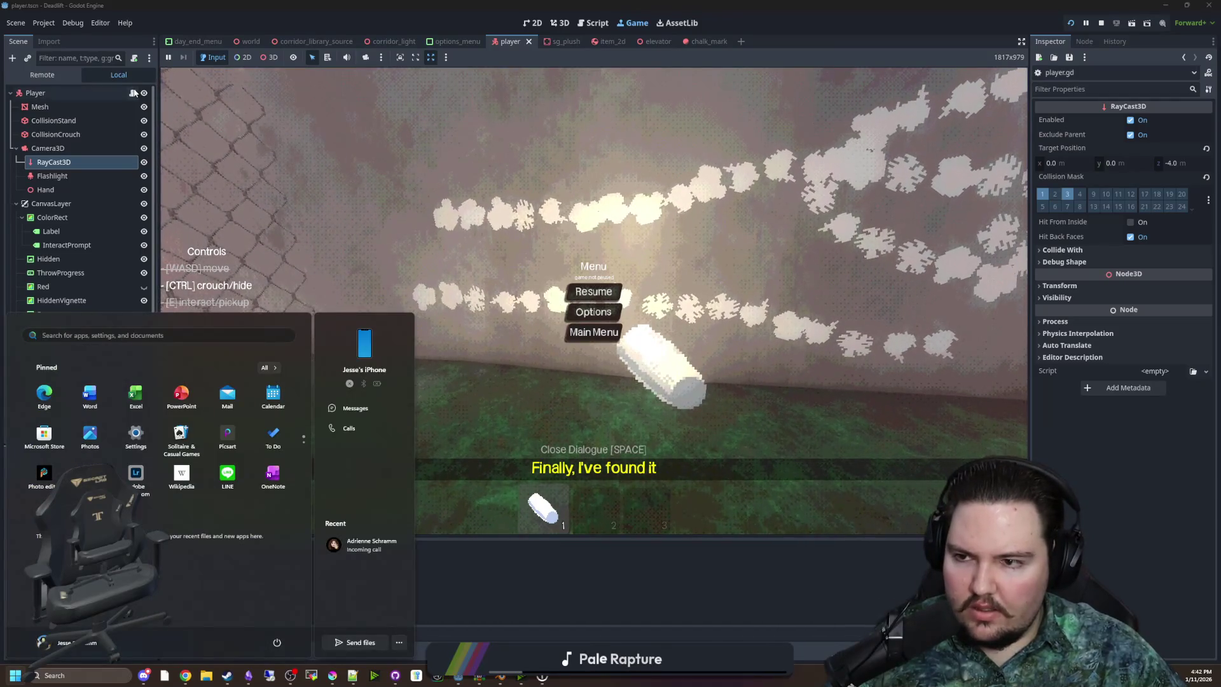
{"action": "key", "text": "Escape"}
{"action": "key", "text": "ctrl+F3"}
{"action": "left_click", "coordinate": [837, 312]}
Change the line 626 threshold from 0.1 to 0.01 and return to the running game
{"action": "key", "text": "BackSpace"}
{"action": "type", "text": "01:"}
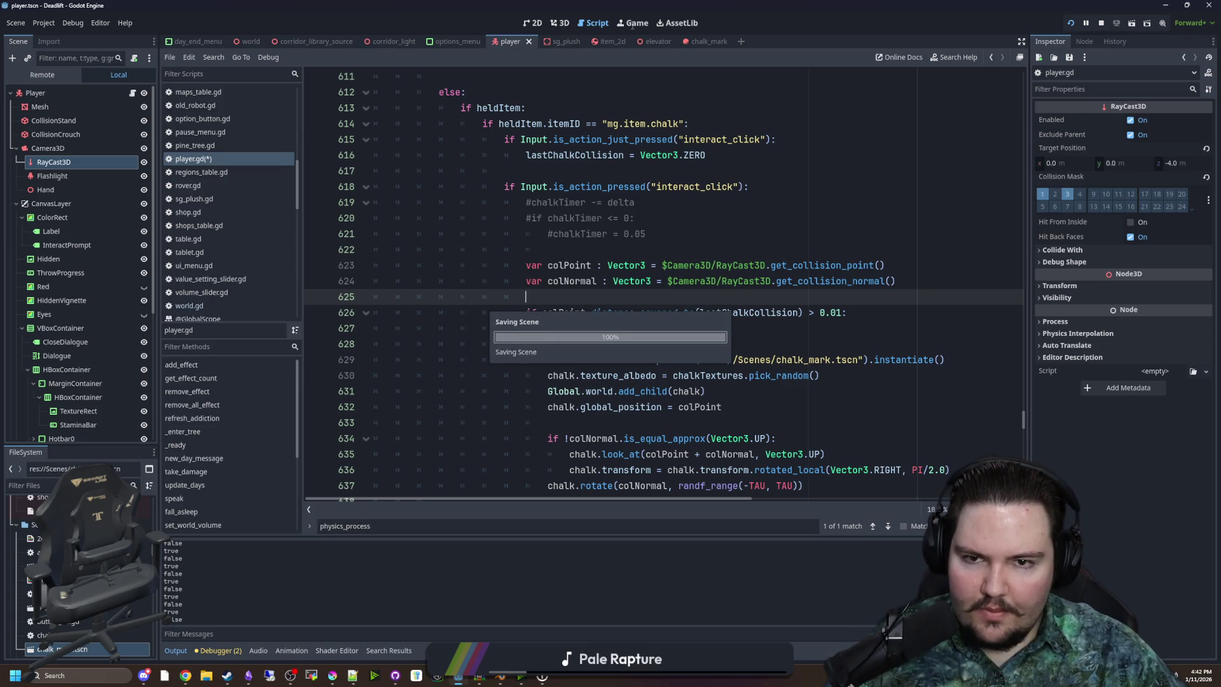
{"action": "left_click", "coordinate": [633, 25]}
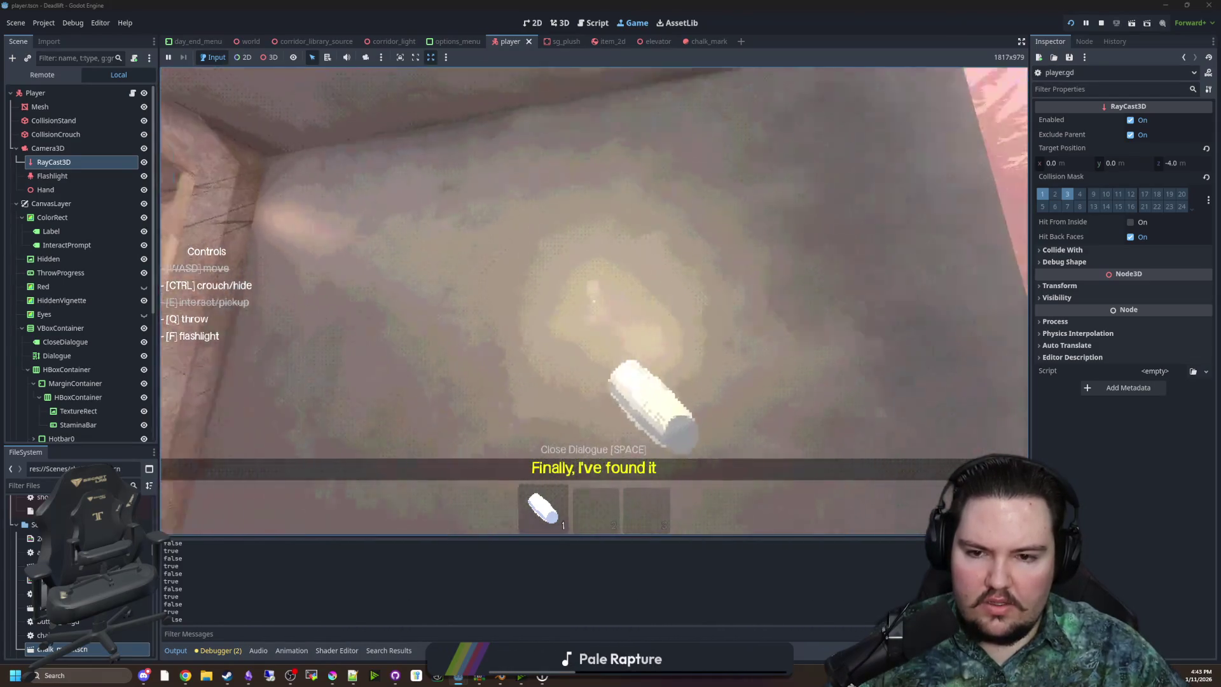
Draw chalk streaks and a curved trail on the wall and floor, then pause the game
{"action": "left_click", "coordinate": [593, 300]}
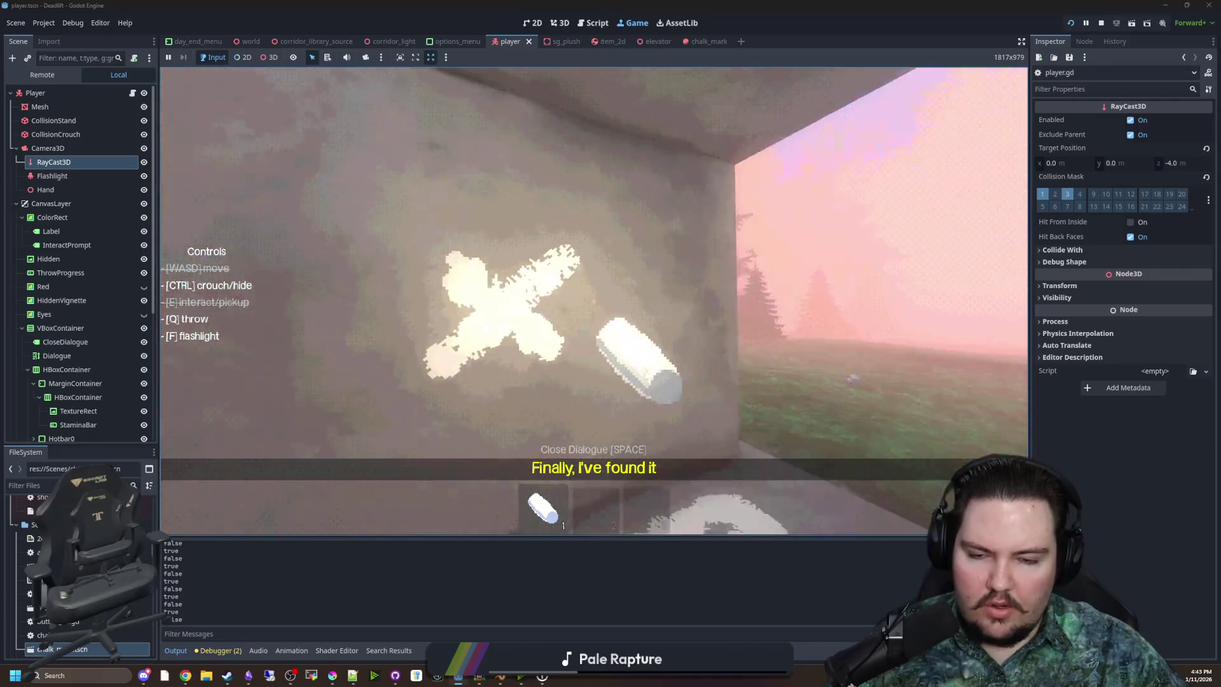
{"action": "left_click_drag", "start_coordinate": [594, 300], "coordinate": [594, 301]}
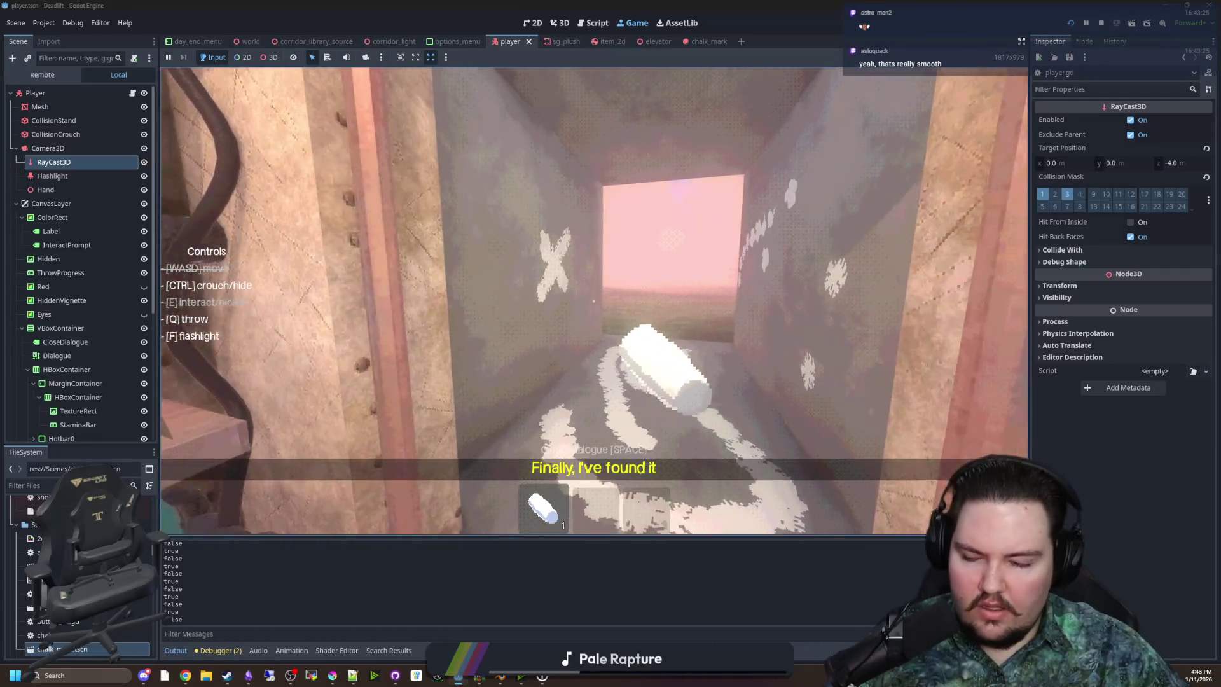
{"action": "key", "text": "w"}
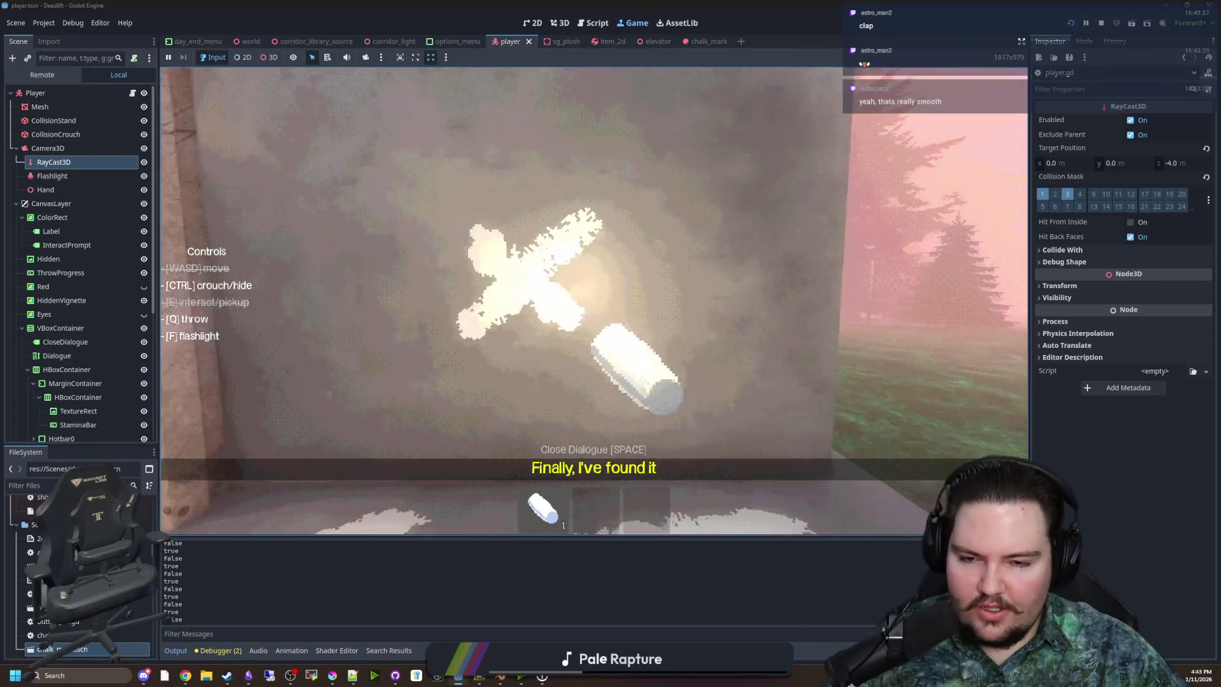
{"action": "key", "text": "s"}
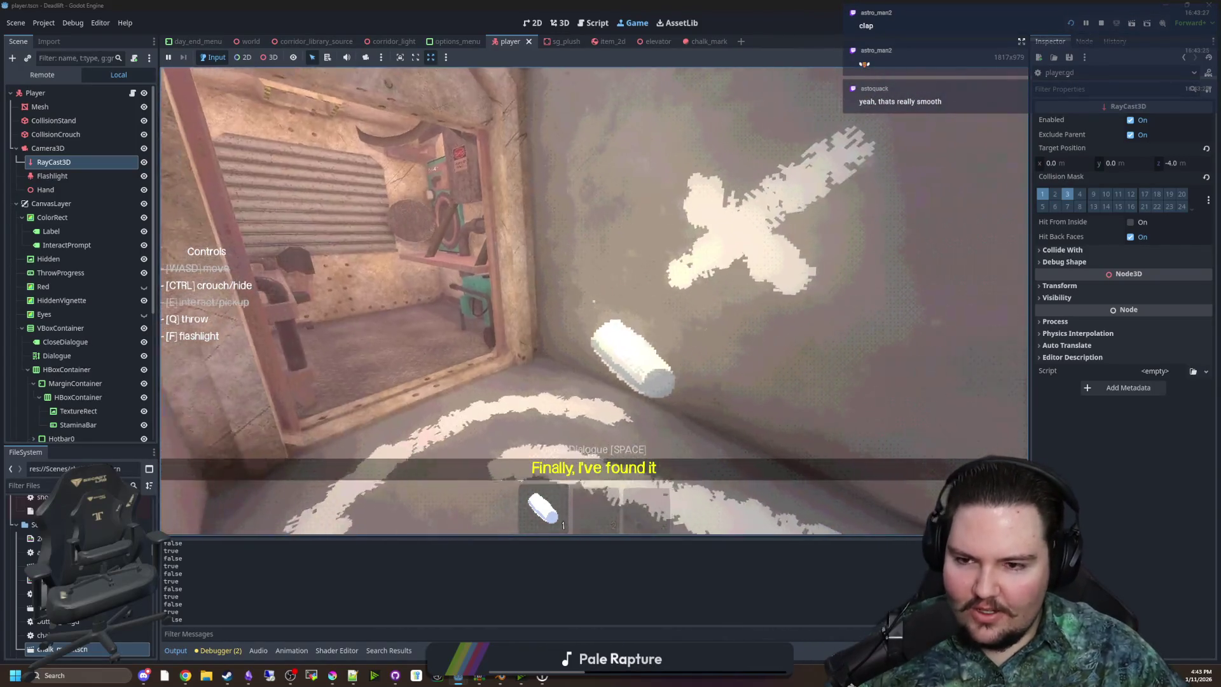
{"action": "left_click_drag", "start_coordinate": [594, 300], "coordinate": [594, 300]}
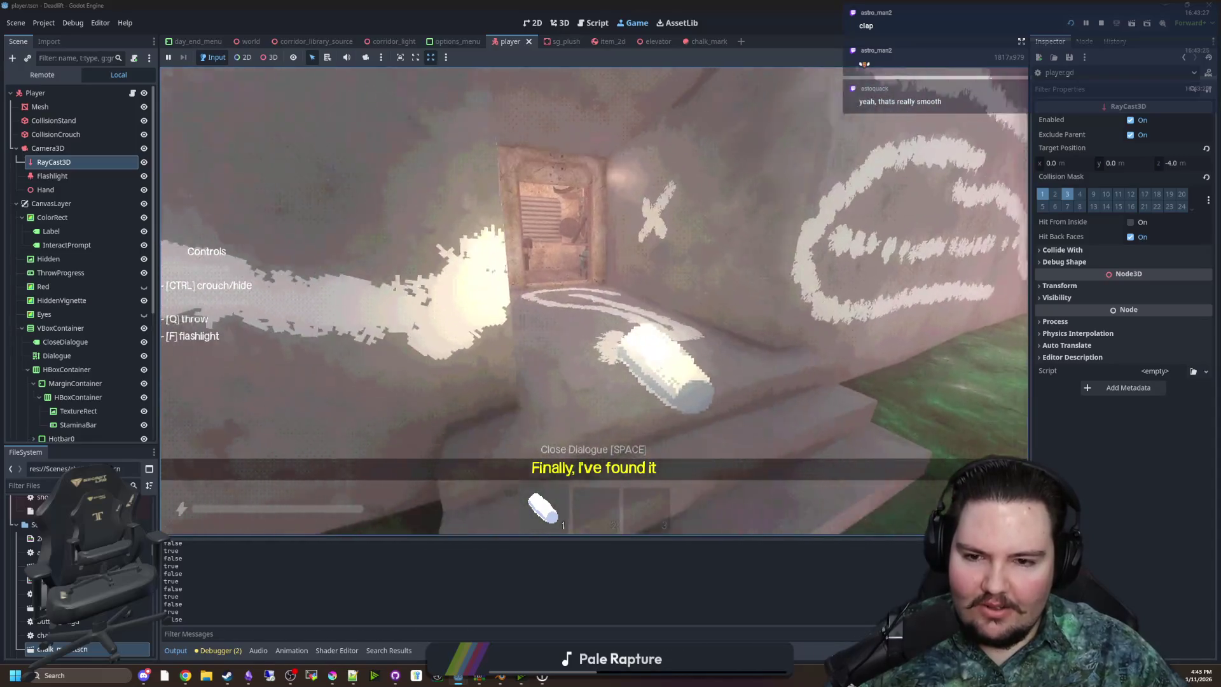
{"action": "key", "text": "Escape"}
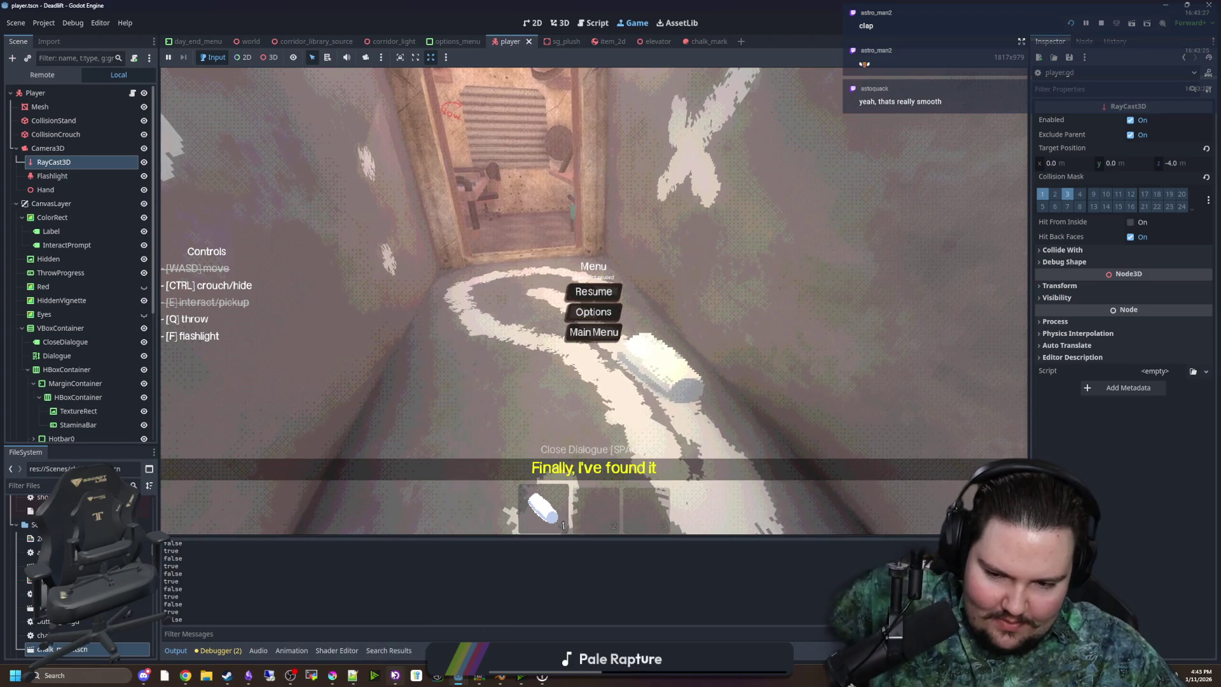
Check the chalk blob image in Krita, return to the game, then pause and bring Krita back
{"action": "left_click", "coordinate": [332, 675]}
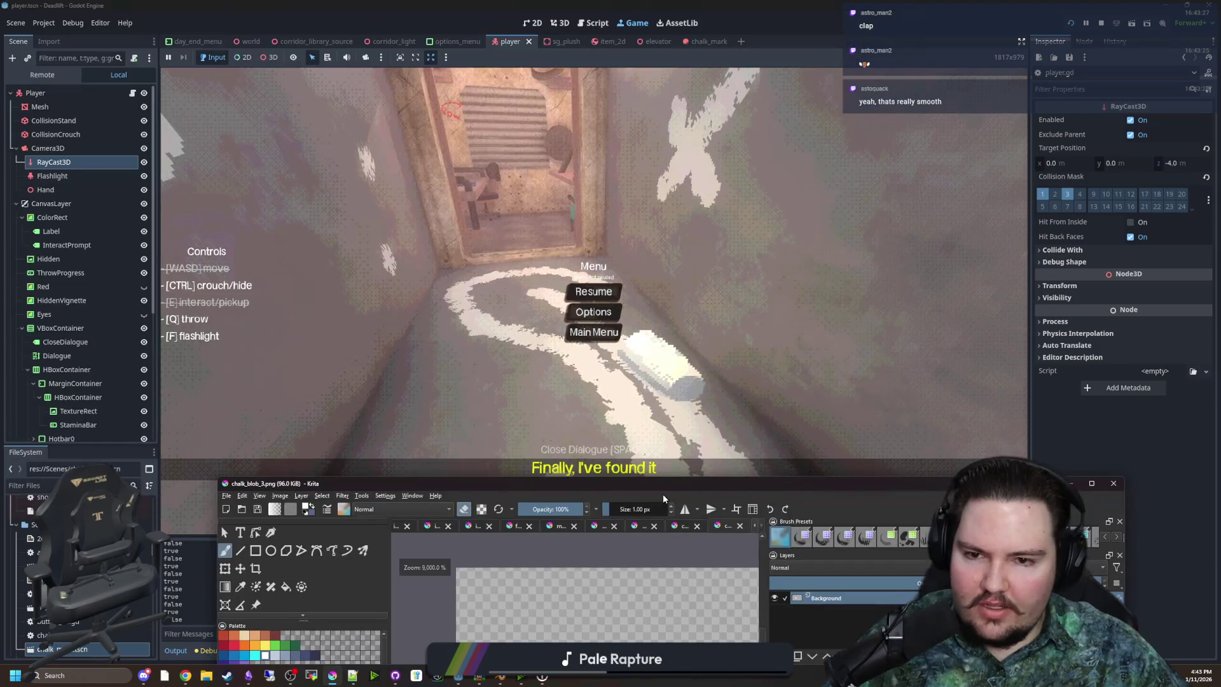
{"action": "key", "text": "alt+Tab"}
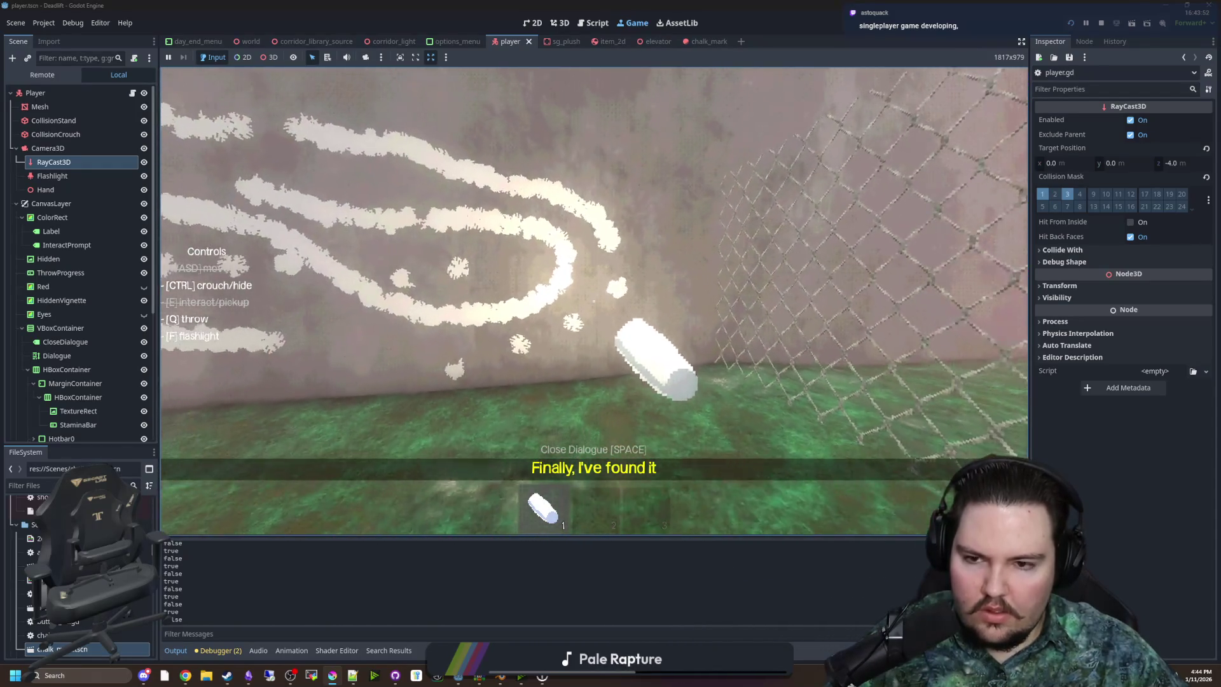
{"action": "key", "text": "super"}
{"action": "key", "text": "Escape"}
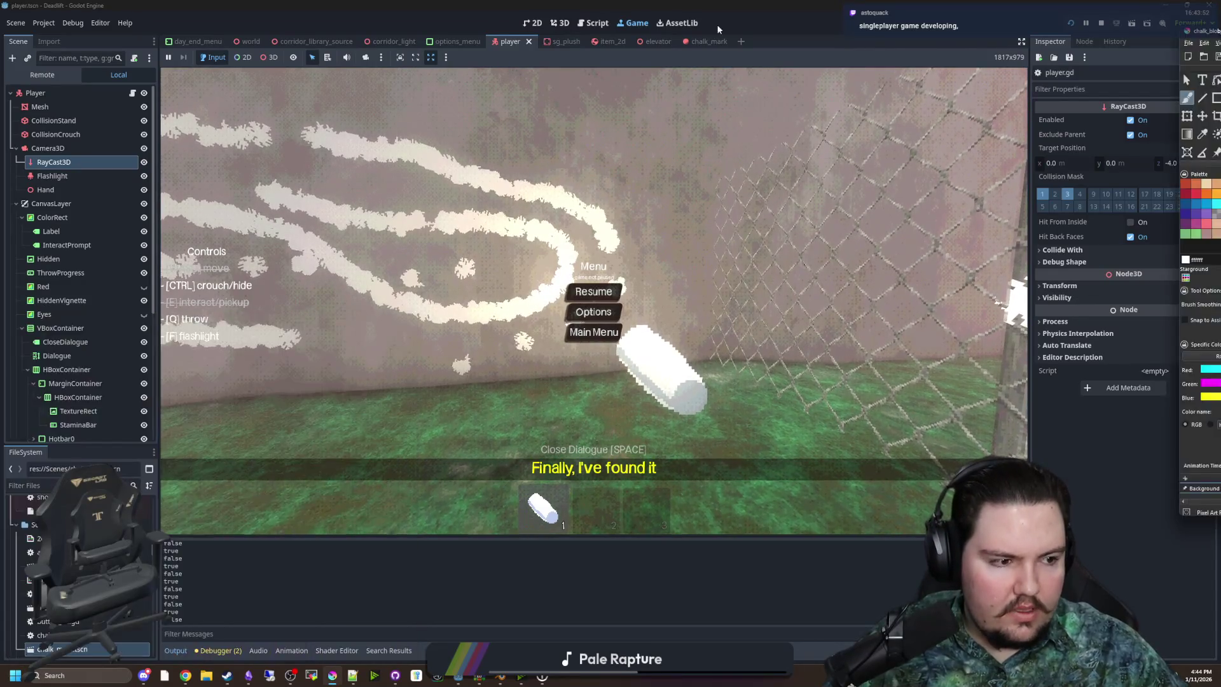
{"action": "key", "text": "alt+Tab"}
Paint white into the gap and notch of the chalk blob, restoring a mistakenly erased cell
{"action": "scroll", "coordinate": [506, 363], "scroll_direction": "up", "scroll_amount": 3}
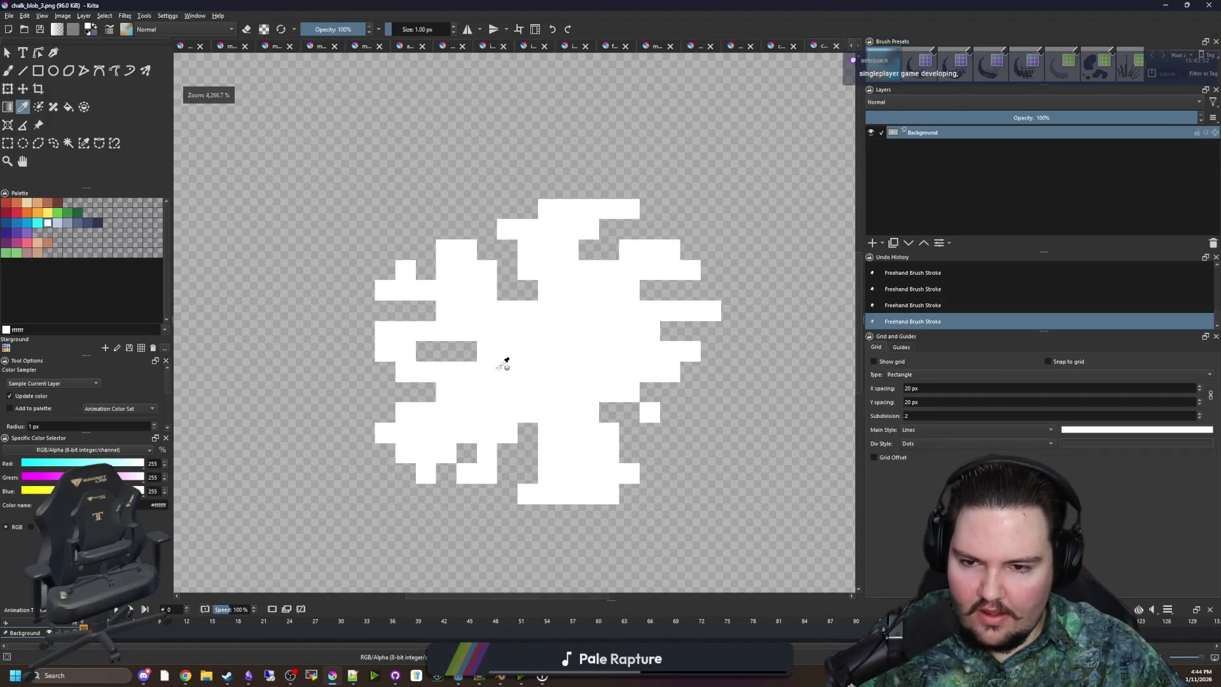
{"action": "key", "text": "b"}
{"action": "mouse_move", "coordinate": [453, 344]}
{"action": "left_mouse_down"}
{"action": "mouse_move", "coordinate": [392, 351]}
{"action": "mouse_move", "coordinate": [472, 351]}
{"action": "left_mouse_up"}
{"action": "key", "text": "e"}
{"action": "left_click", "coordinate": [536, 295]}
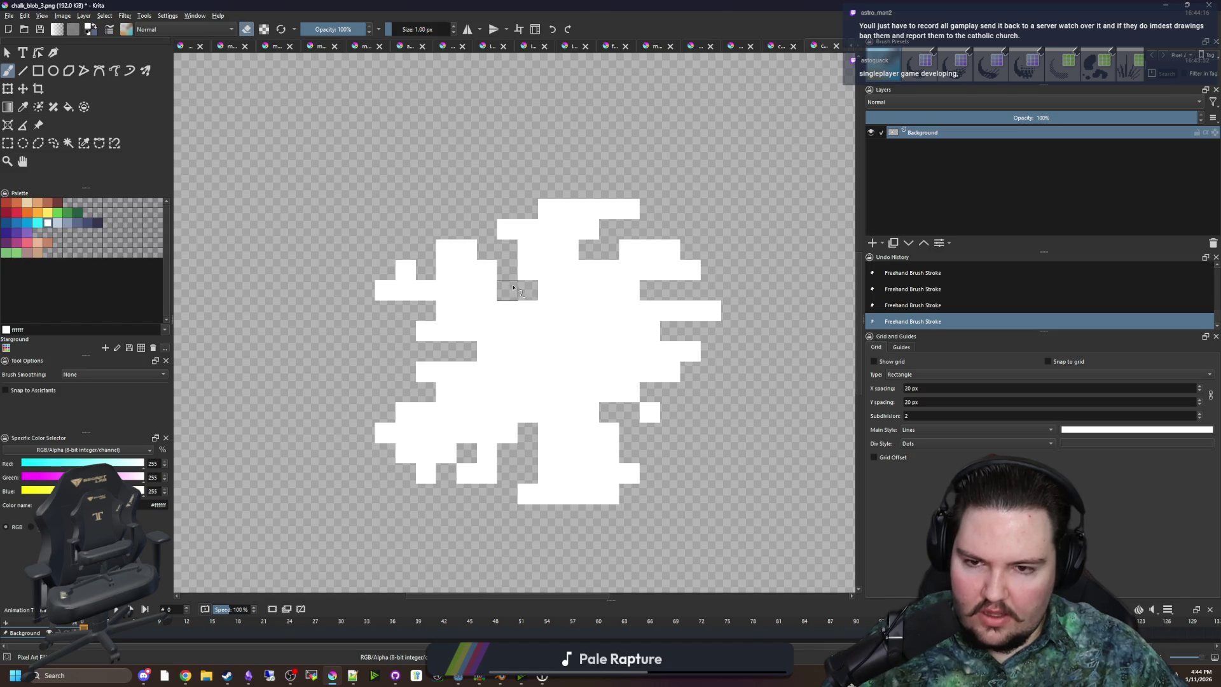
{"action": "key", "text": "e"}
{"action": "left_click", "coordinate": [527, 290]}
{"action": "key", "text": "e"}
{"action": "left_click_drag", "start_coordinate": [516, 292], "coordinate": [504, 272]}
Erase cells along the chalk blob's top and bottom edges
{"action": "key", "text": "e"}
{"action": "left_click_drag", "start_coordinate": [607, 229], "coordinate": [542, 229]}
{"action": "left_click_drag", "start_coordinate": [627, 217], "coordinate": [585, 210]}
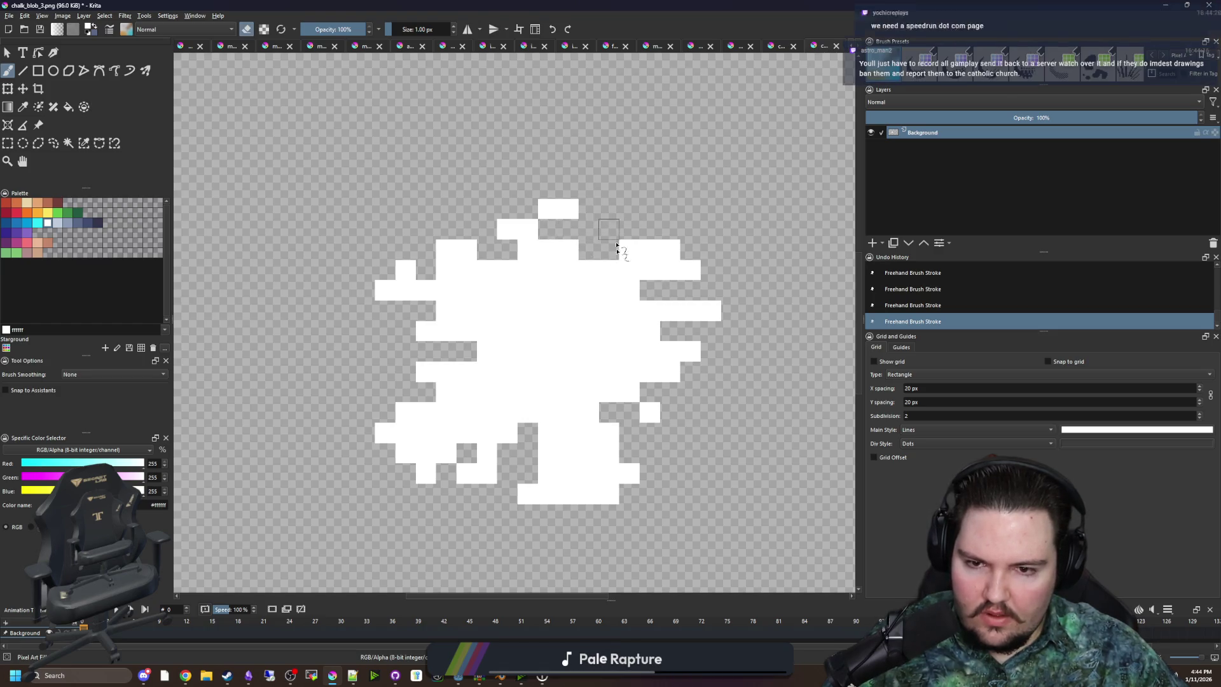
{"action": "mouse_move", "coordinate": [548, 453]}
{"action": "left_mouse_down"}
{"action": "mouse_move", "coordinate": [566, 449]}
{"action": "mouse_move", "coordinate": [553, 436]}
{"action": "mouse_move", "coordinate": [597, 434]}
{"action": "mouse_move", "coordinate": [537, 457]}
{"action": "mouse_move", "coordinate": [547, 491]}
{"action": "mouse_move", "coordinate": [545, 474]}
{"action": "mouse_move", "coordinate": [573, 474]}
{"action": "left_mouse_up"}
{"action": "key", "text": "e"}
{"action": "key", "text": "e"}
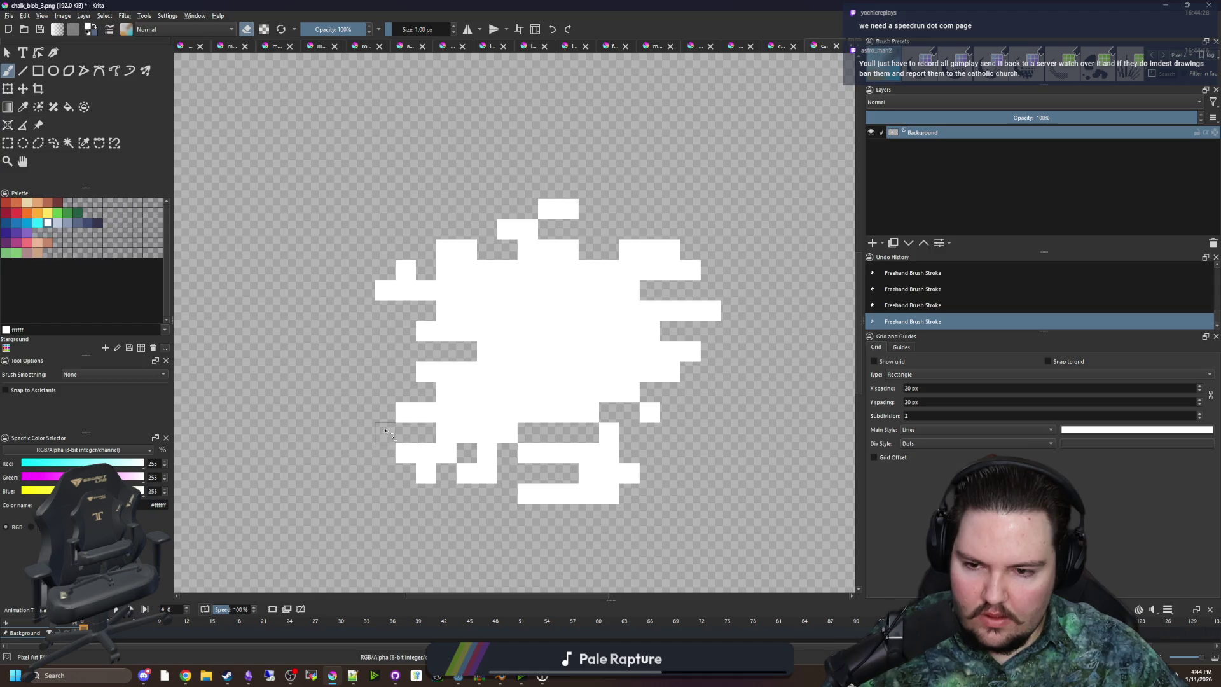
{"action": "scroll", "coordinate": [542, 364], "scroll_direction": "down", "scroll_amount": 10}
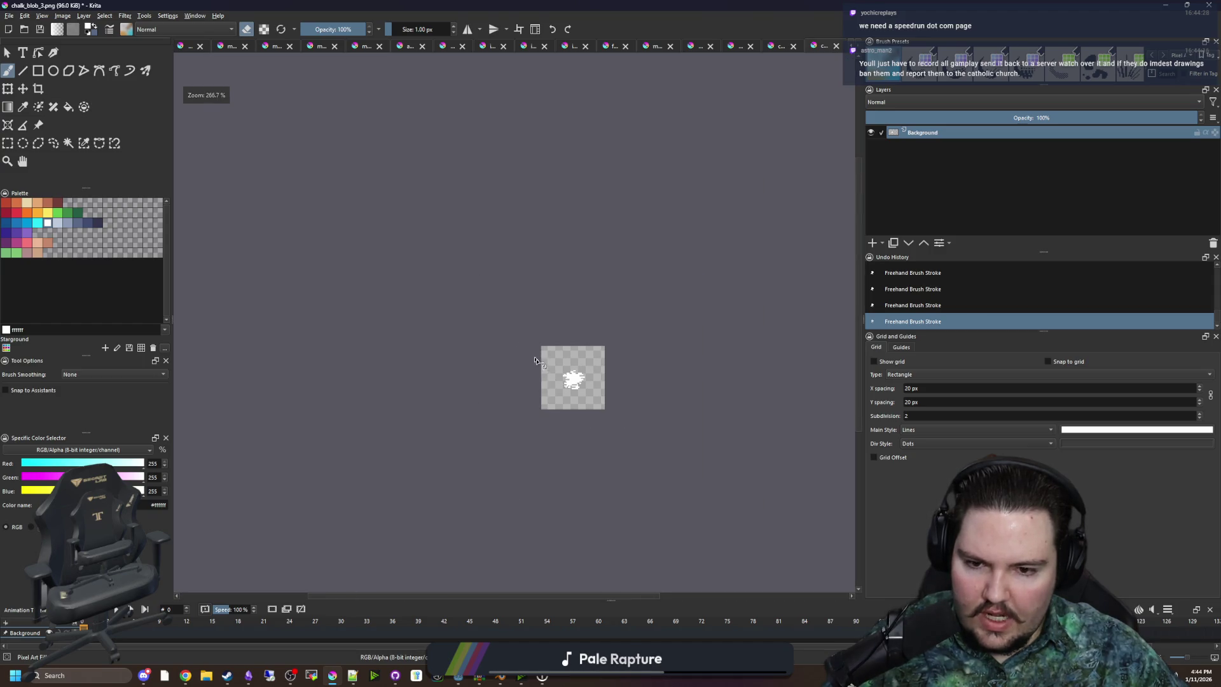
{"action": "scroll", "coordinate": [560, 357], "scroll_direction": "up", "scroll_amount": 10}
{"action": "key", "text": "e"}
{"action": "left_click", "coordinate": [680, 344]}
{"action": "scroll", "coordinate": [477, 441], "scroll_direction": "down", "scroll_amount": 10}
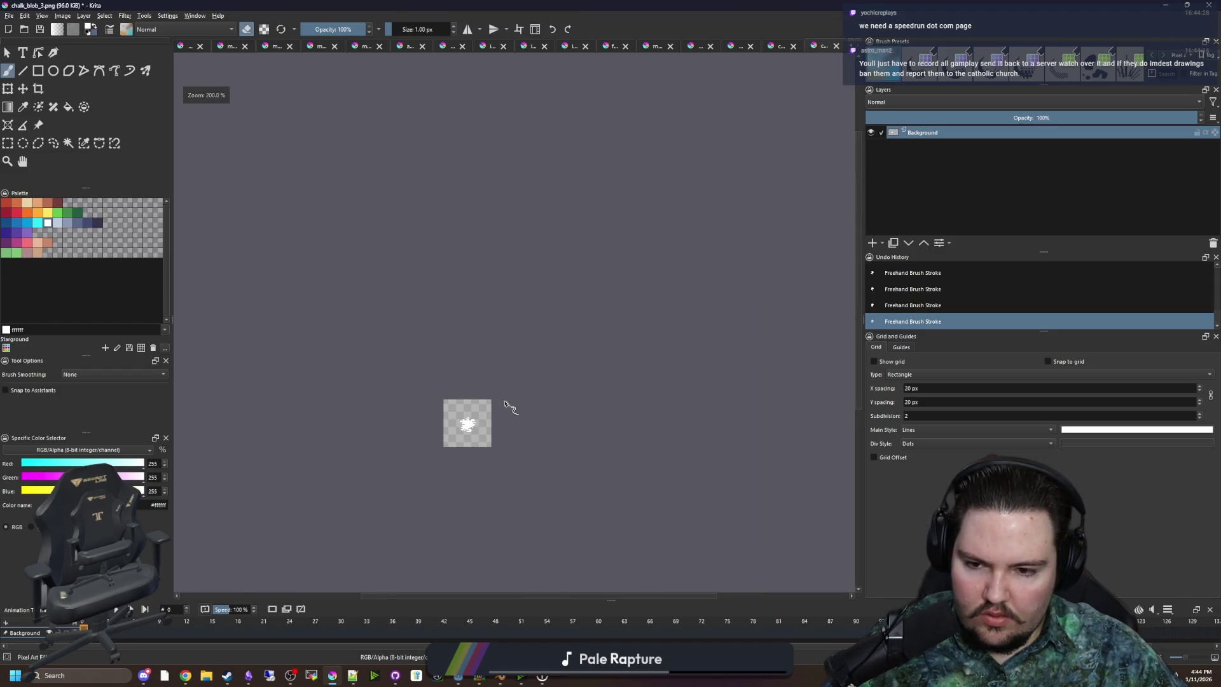
{"action": "scroll", "coordinate": [508, 407], "scroll_direction": "up", "scroll_amount": 5}
Save chalk_blob_3.png as PNG and return to the Godot game
{"action": "key", "text": "ctrl+s"}
{"action": "key", "text": "Return"}
{"action": "key", "text": "alt+Tab"}
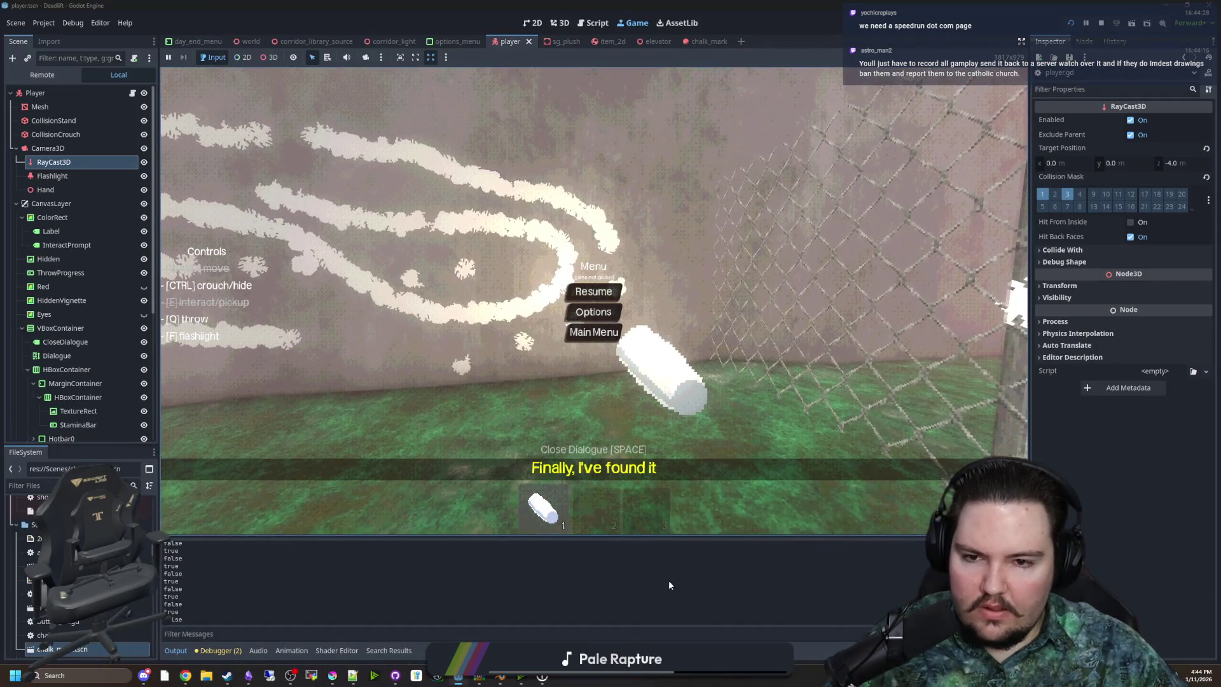
Draw more chalk strokes on the wall and walk through the desk room and forest clearing
{"action": "left_click", "coordinate": [593, 291]}
{"action": "left_click_drag", "start_coordinate": [595, 299], "coordinate": [594, 298]}
{"action": "key", "text": "w"}
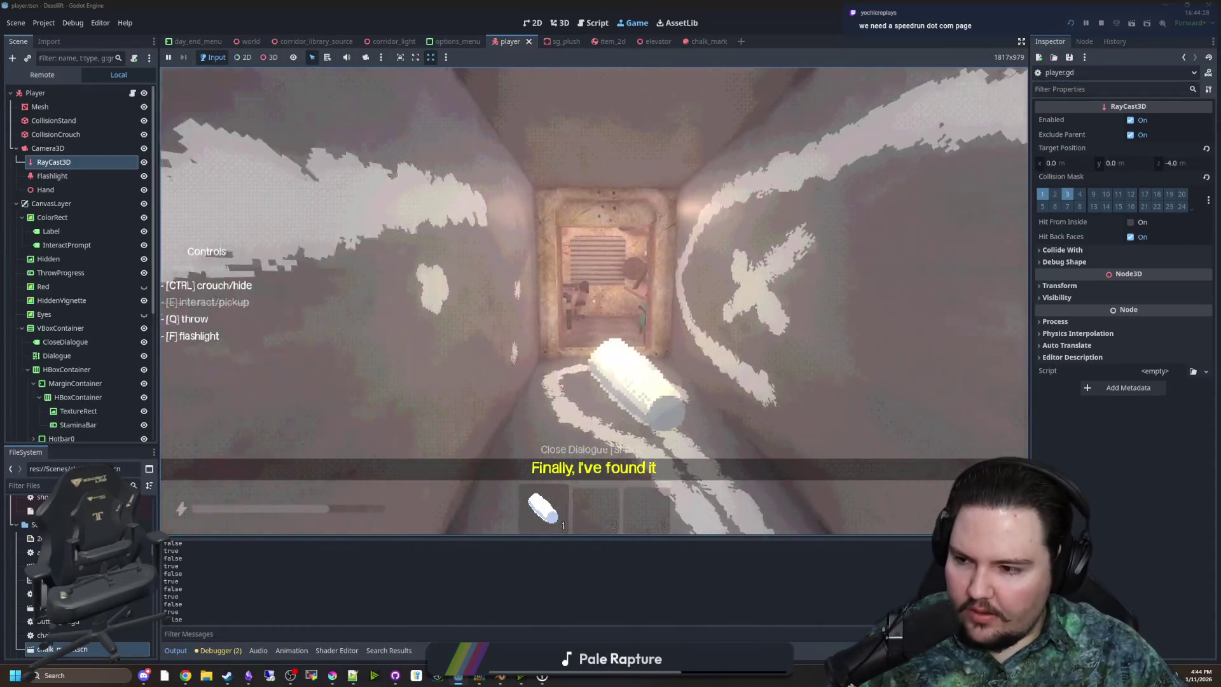
{"action": "key", "text": "w"}
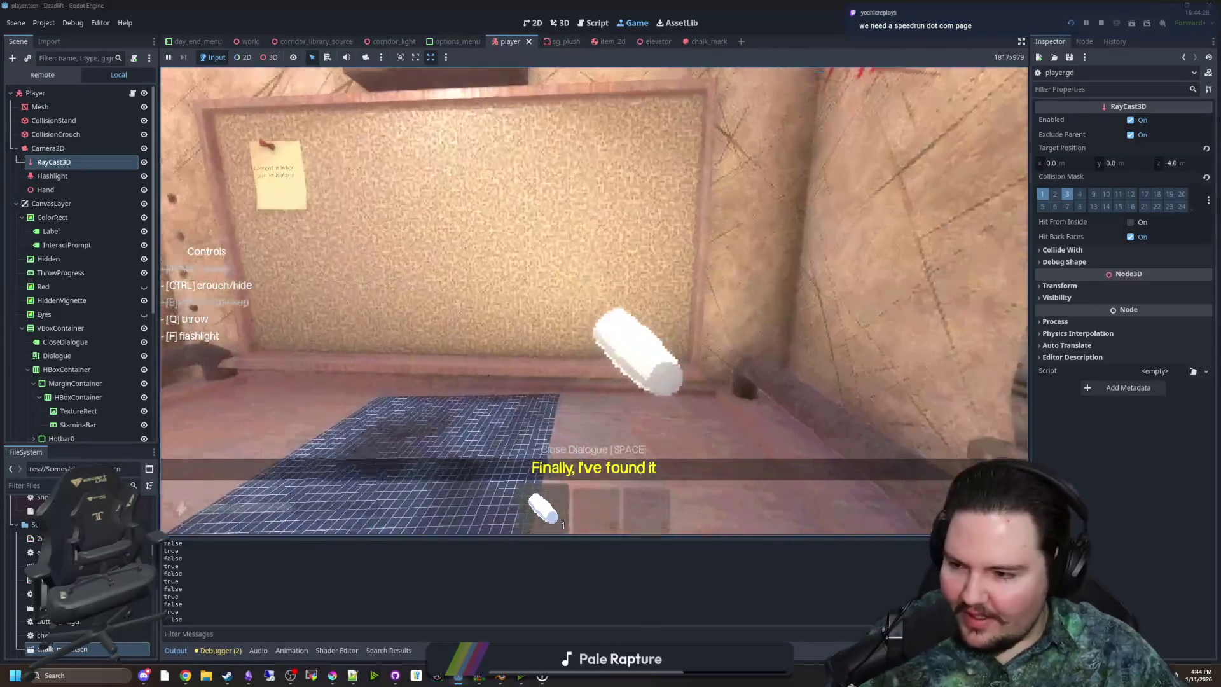
{"action": "key", "text": "w"}
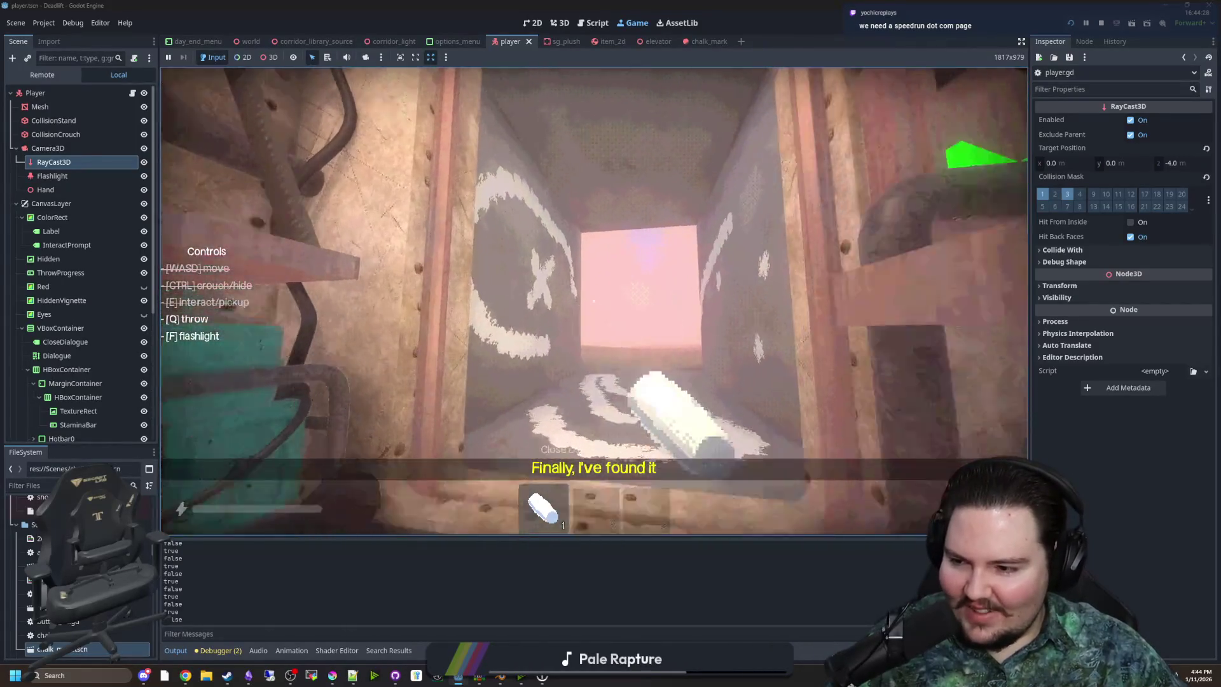
{"action": "key", "text": "w"}
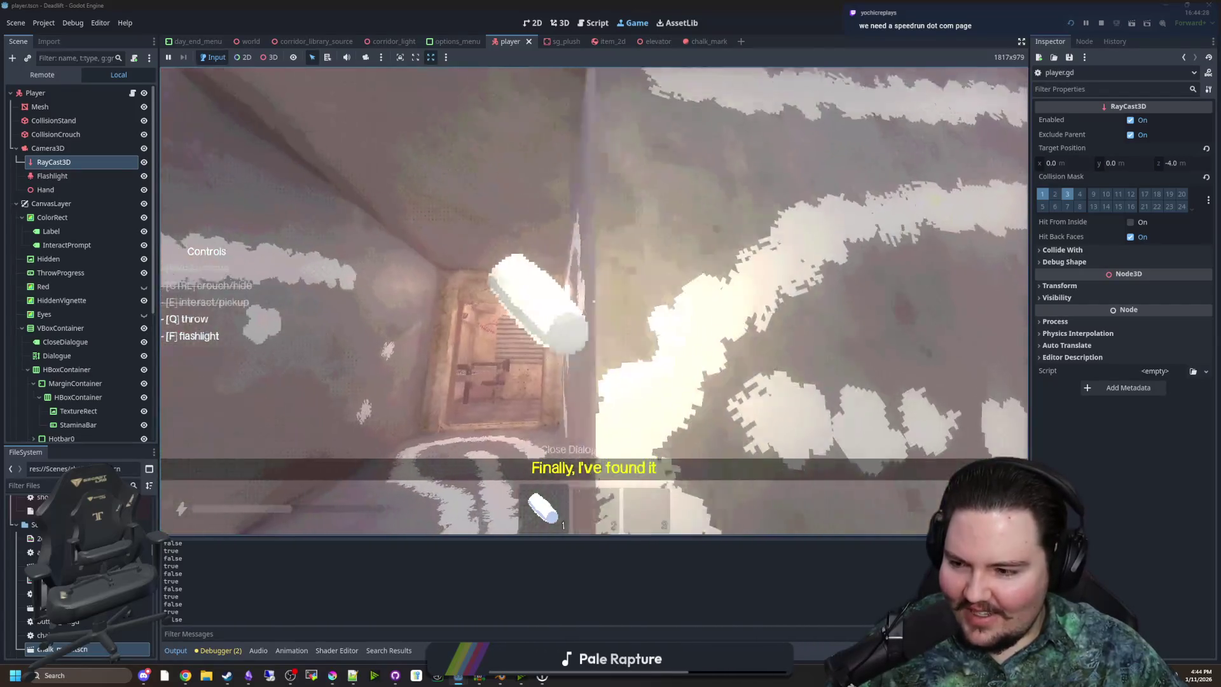
{"action": "key", "text": "w"}
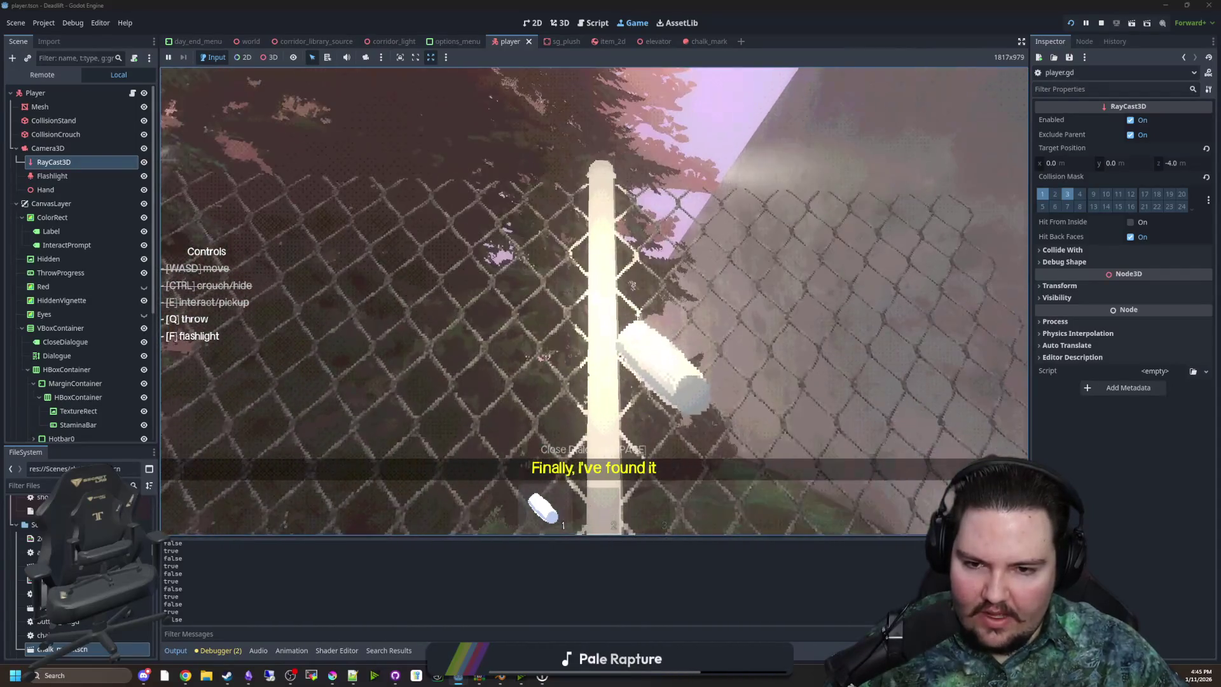
{"action": "key", "text": "w"}
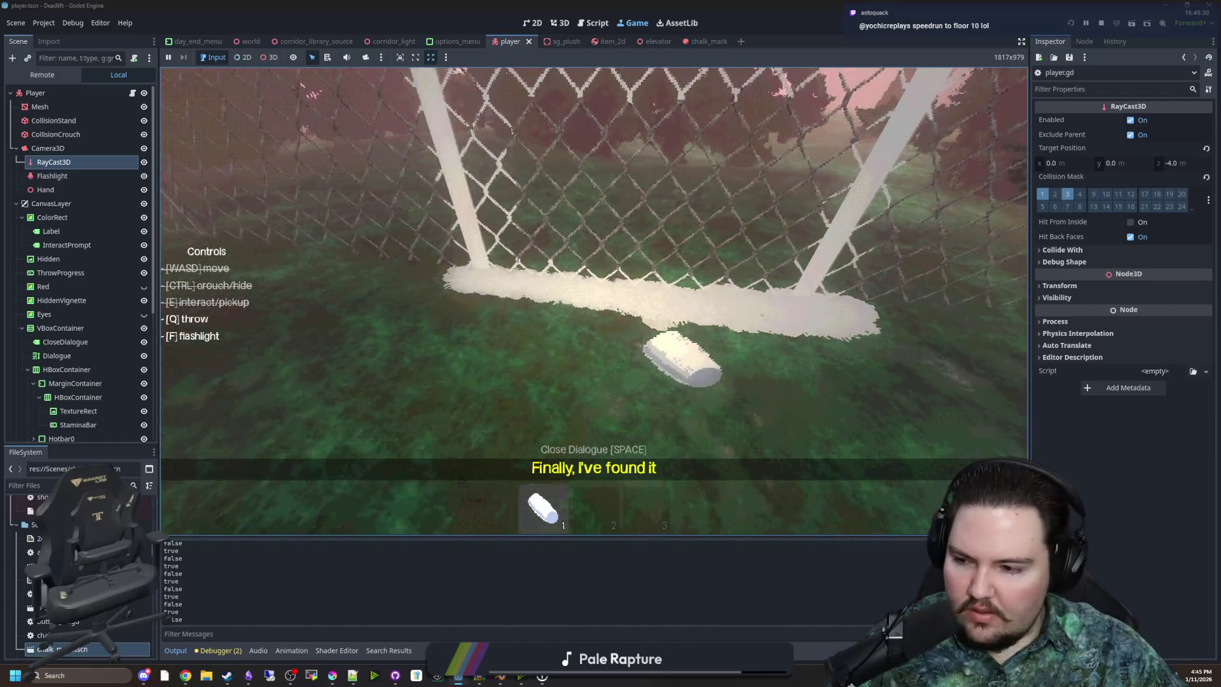
Walk back to the doorway, drop the chalk, then pause and stop the game with F8
{"action": "key", "text": "s"}
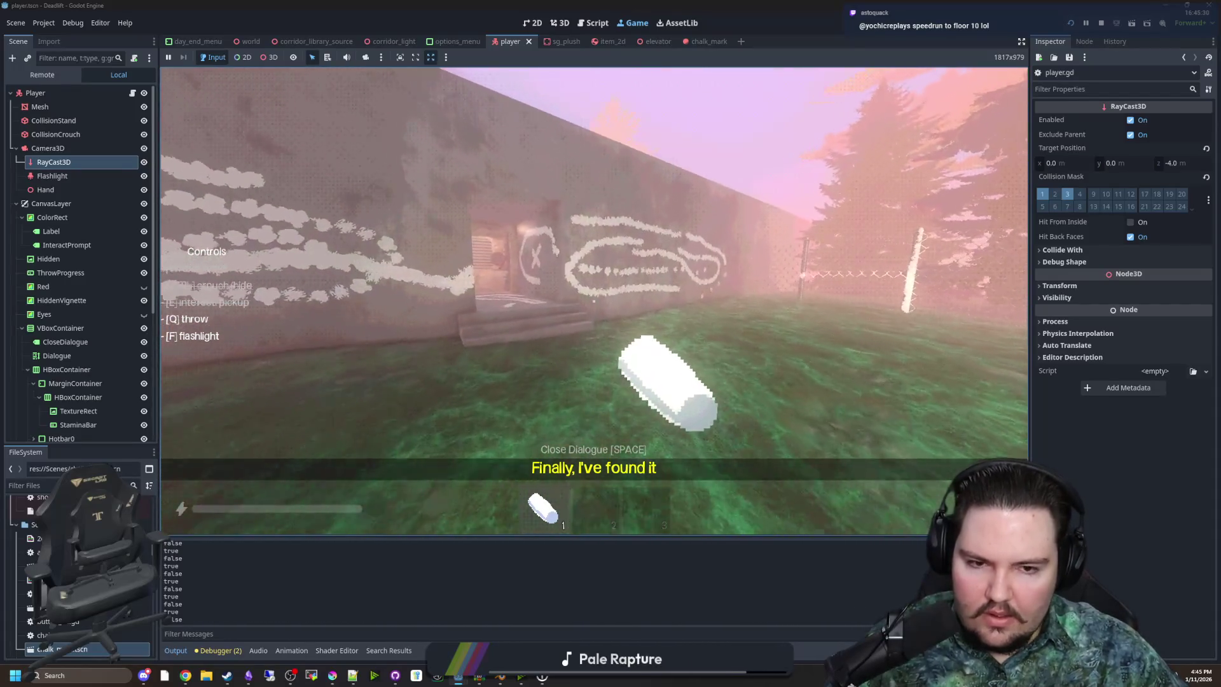
{"action": "key", "text": "w"}
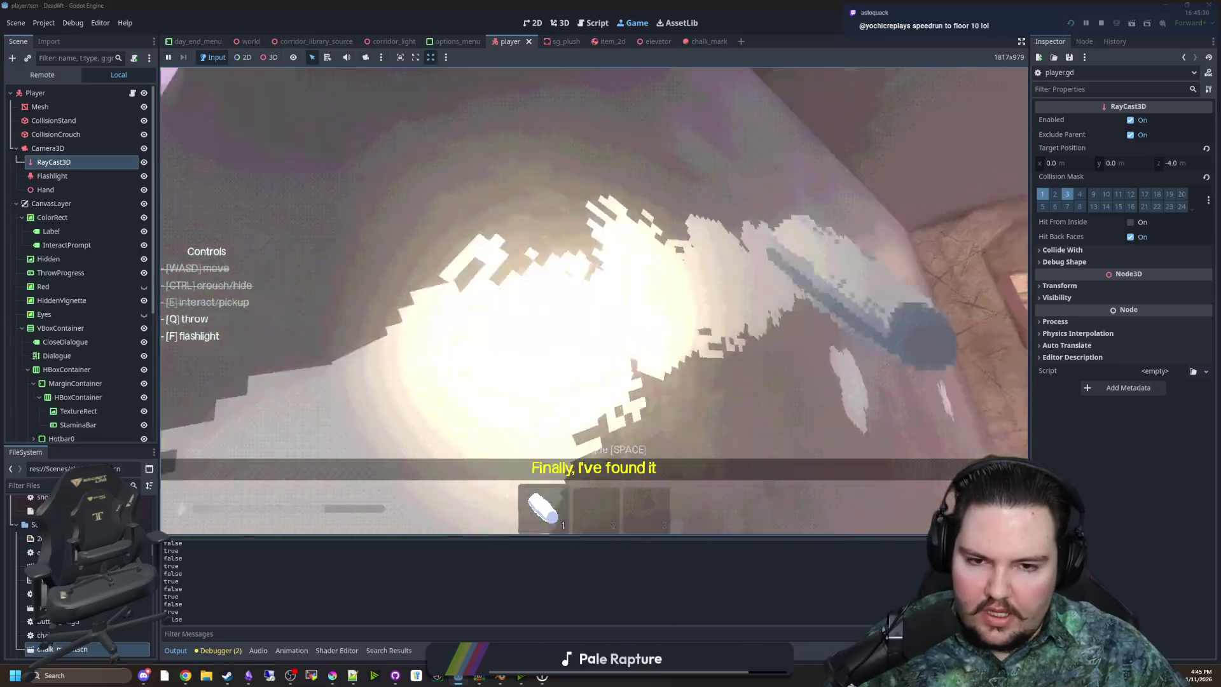
{"action": "key", "text": "s"}
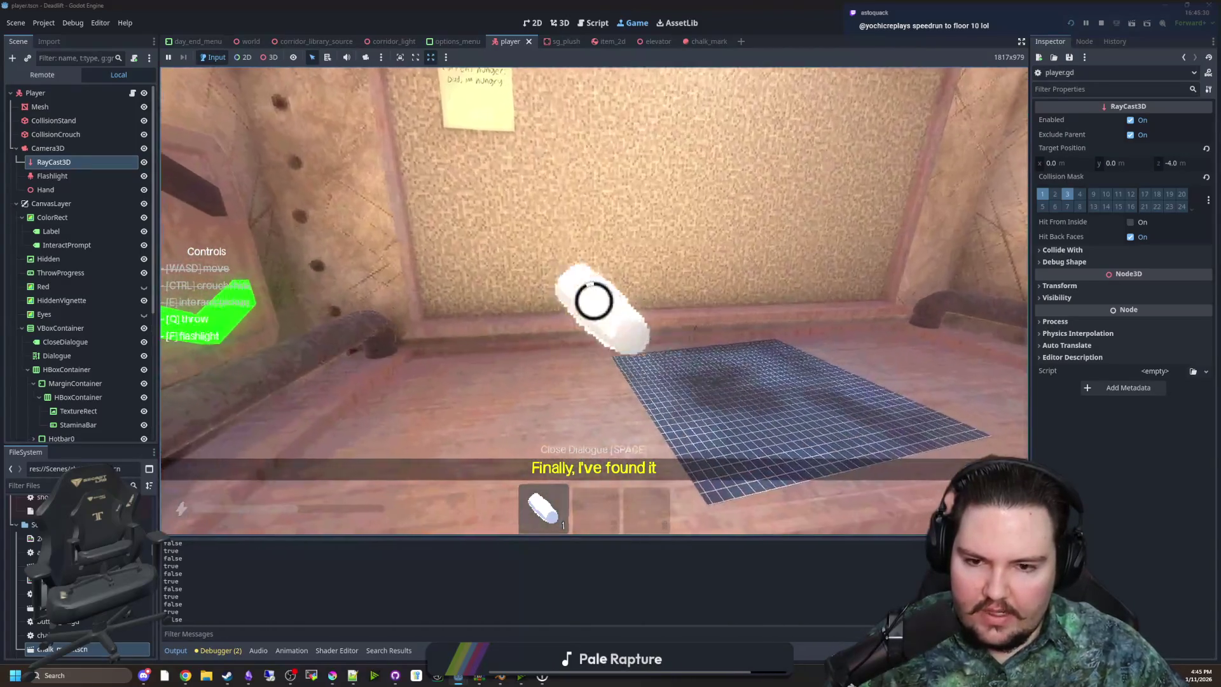
{"action": "key", "text": "q"}
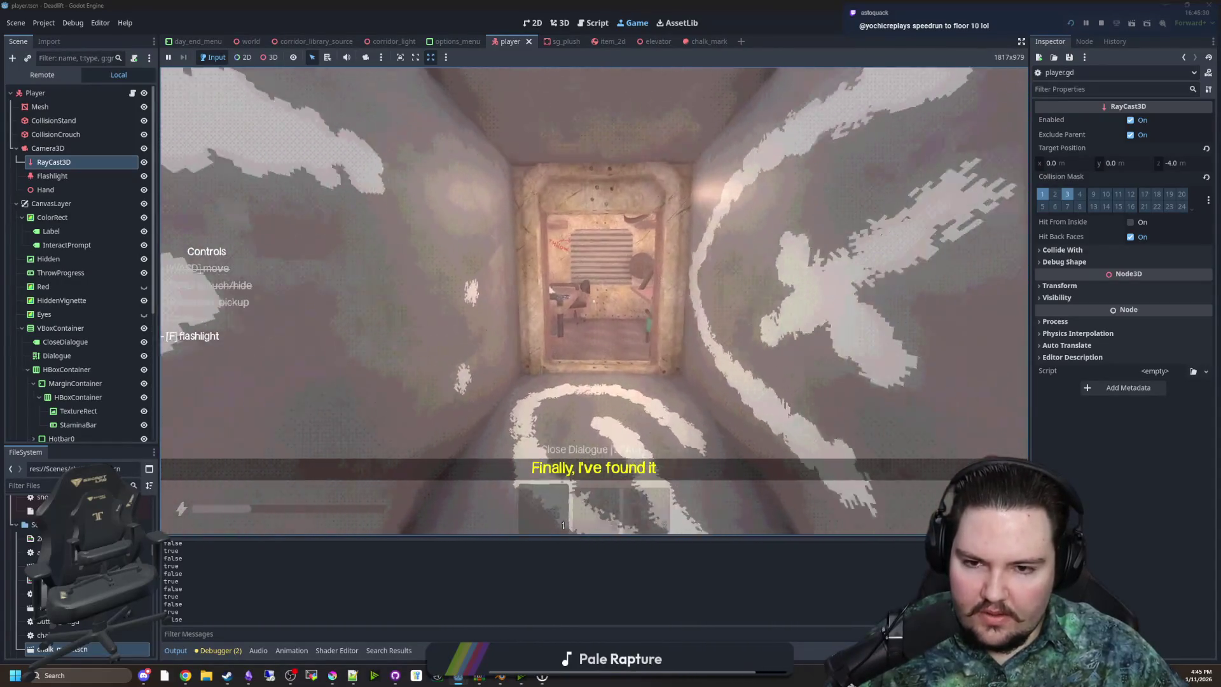
{"action": "key", "text": "w"}
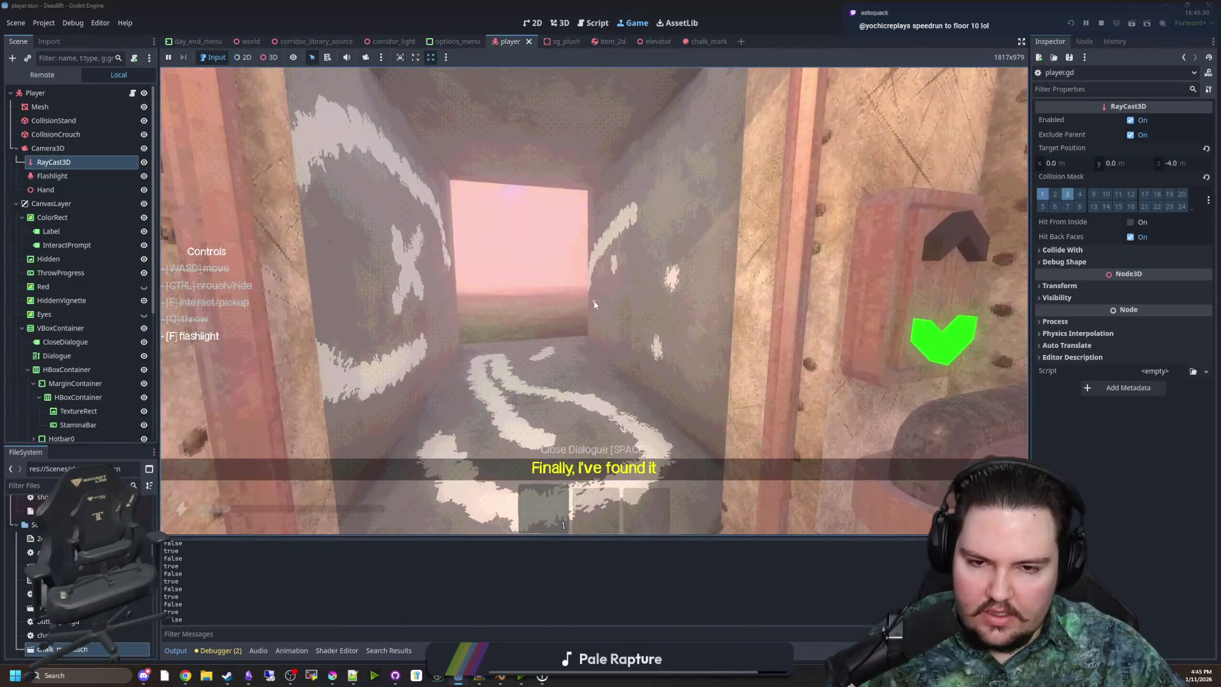
{"action": "key", "text": "Escape"}
{"action": "key", "text": "F8"}
{"action": "key", "text": "ctrl+s"}
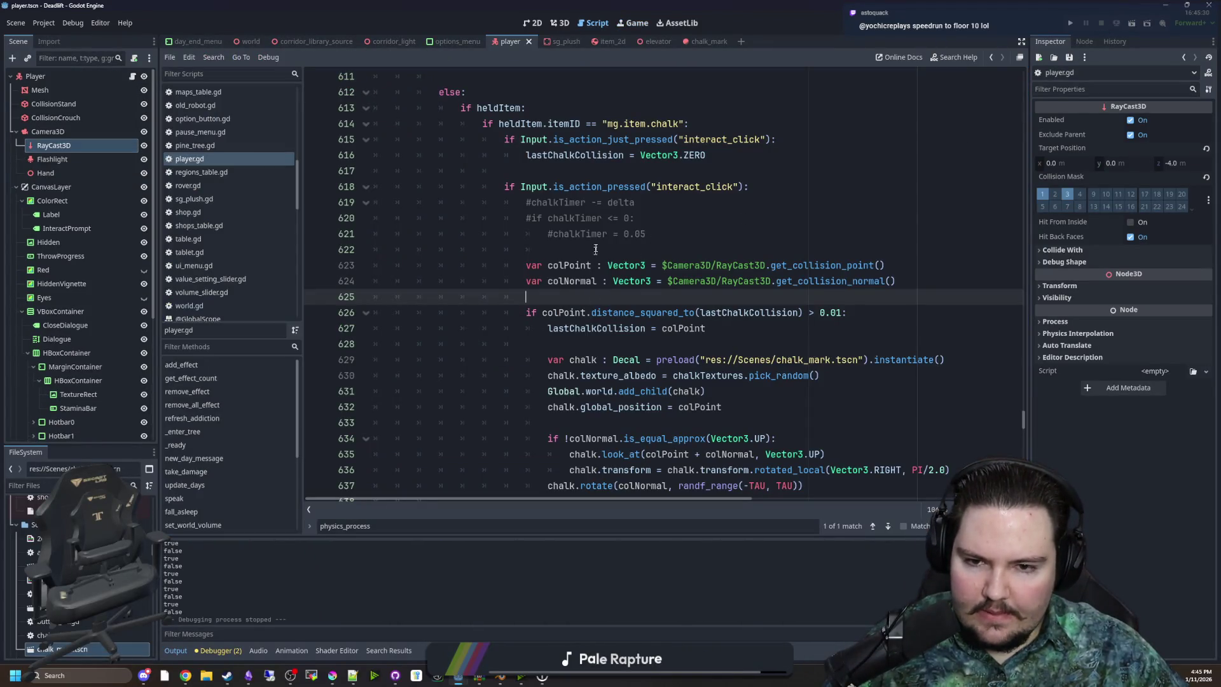
Delete the commented-out chalkTimer lines and the leftover blank line under the interact_click check
{"action": "left_click_drag", "start_coordinate": [662, 234], "coordinate": [609, 205]}
{"action": "key", "text": "BackSpace"}
{"action": "key", "text": "BackSpace"}
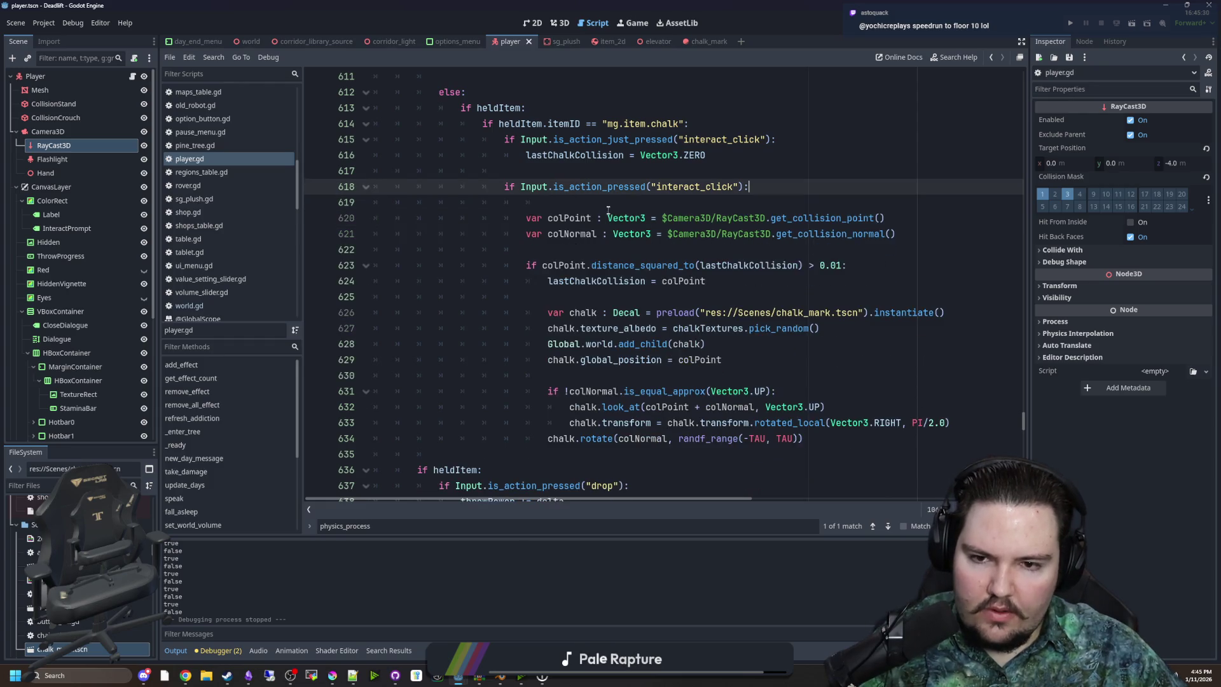
{"action": "left_click", "coordinate": [608, 209]}
{"action": "key", "text": "BackSpace"}
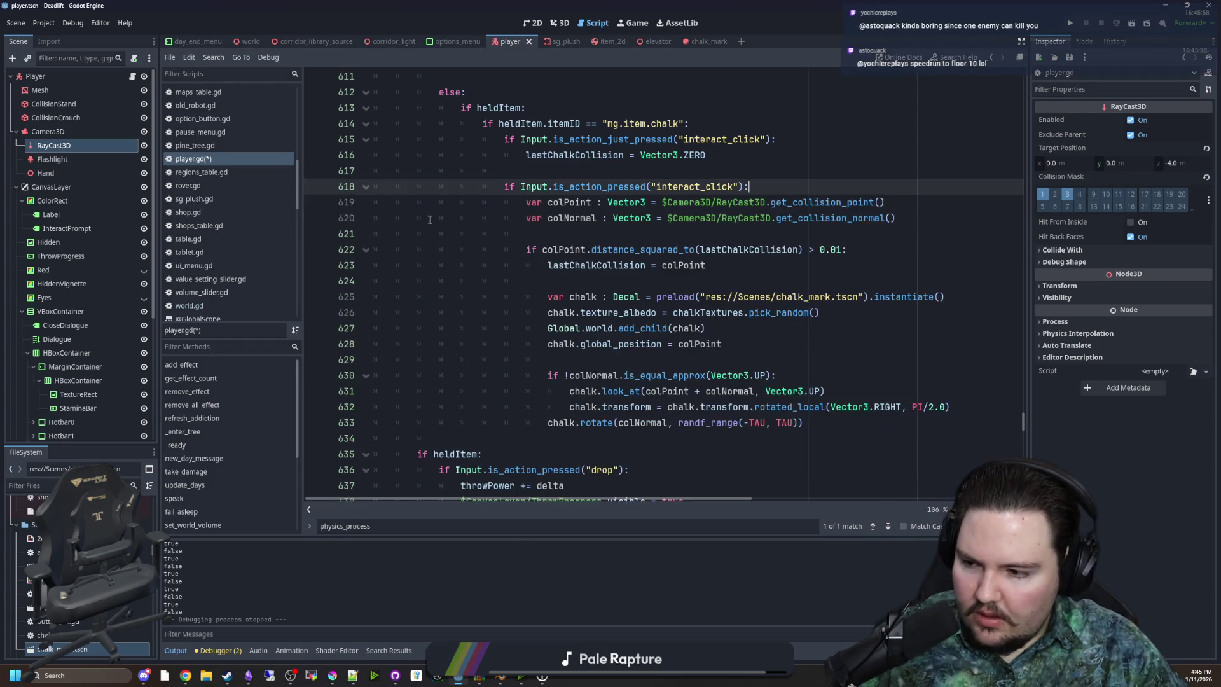
Save player.gd and the player scene with the cleaned-up chalk block
{"action": "left_click", "coordinate": [626, 202]}
{"action": "left_click", "coordinate": [577, 168]}
{"action": "key", "text": "ctrl+s"}
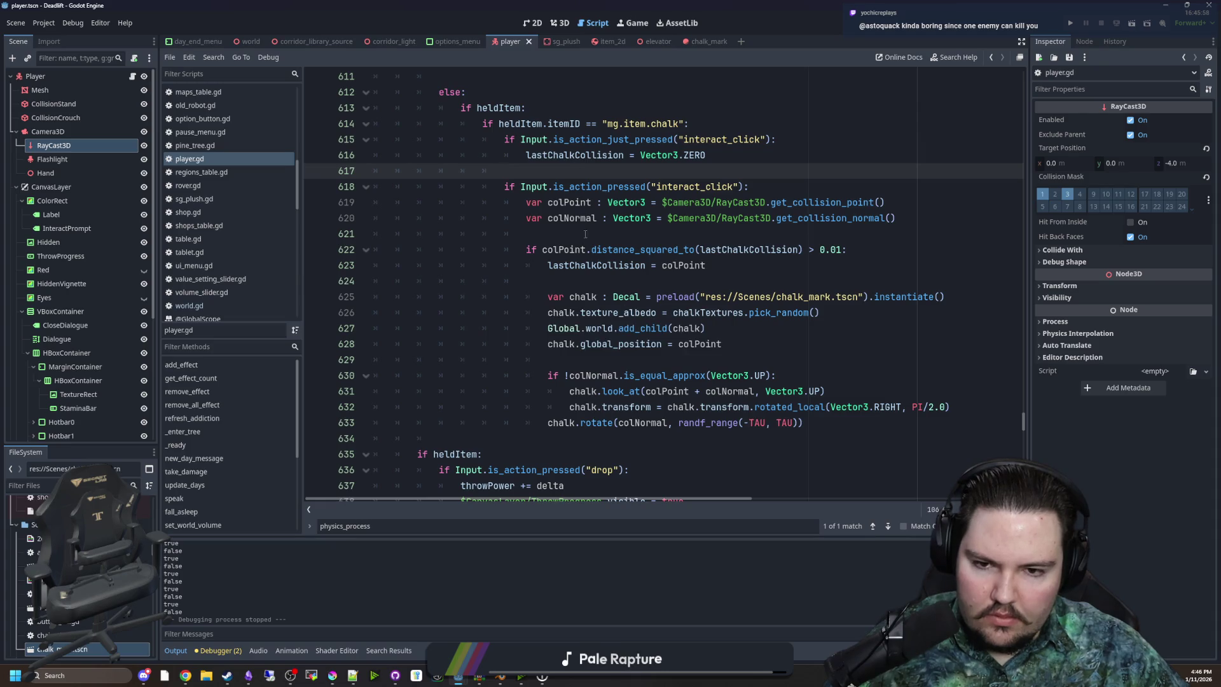
{"action": "left_click", "coordinate": [594, 279]}
{"action": "key", "text": "ctrl+s"}
{"action": "left_click", "coordinate": [606, 231]}
{"action": "key", "text": "ctrl+s"}
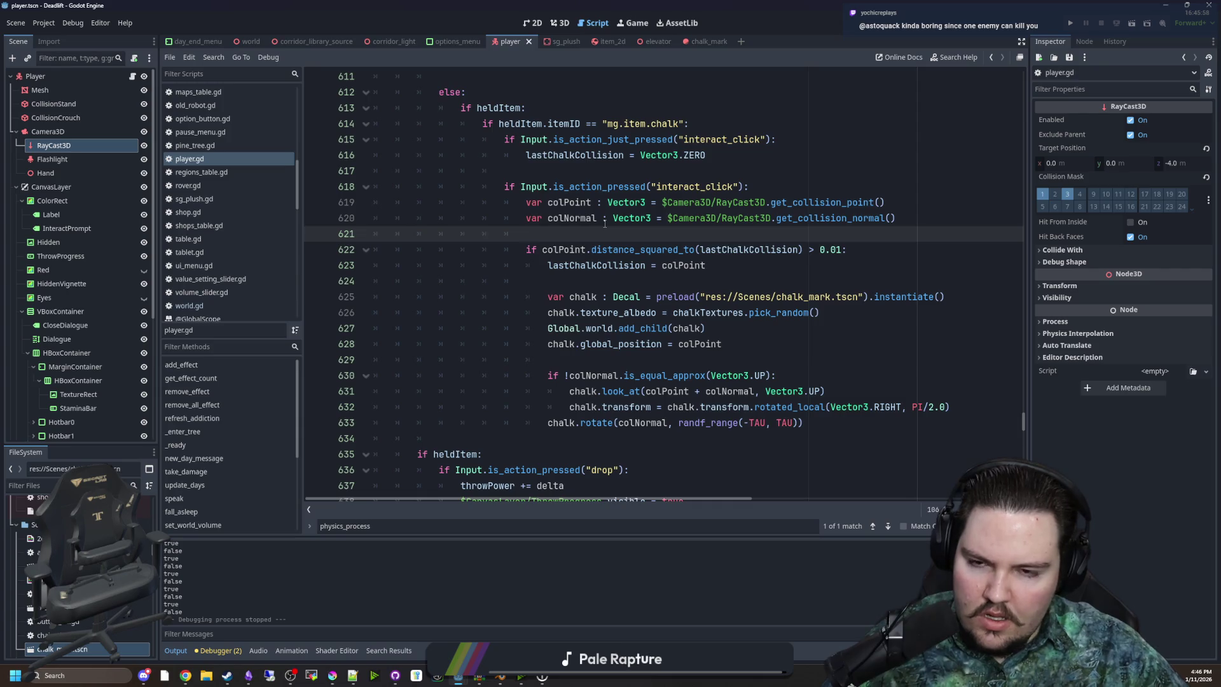
{"action": "scroll", "coordinate": [604, 222], "scroll_direction": "up", "scroll_amount": 3}
Declare var itemInteracting = false below the heldItemIDs variable declarations
{"action": "left_click", "coordinate": [573, 248]}
{"action": "key", "text": "Up"}
{"action": "key", "text": "Up"}
{"action": "scroll", "coordinate": [573, 238], "scroll_direction": "up", "scroll_amount": 5}
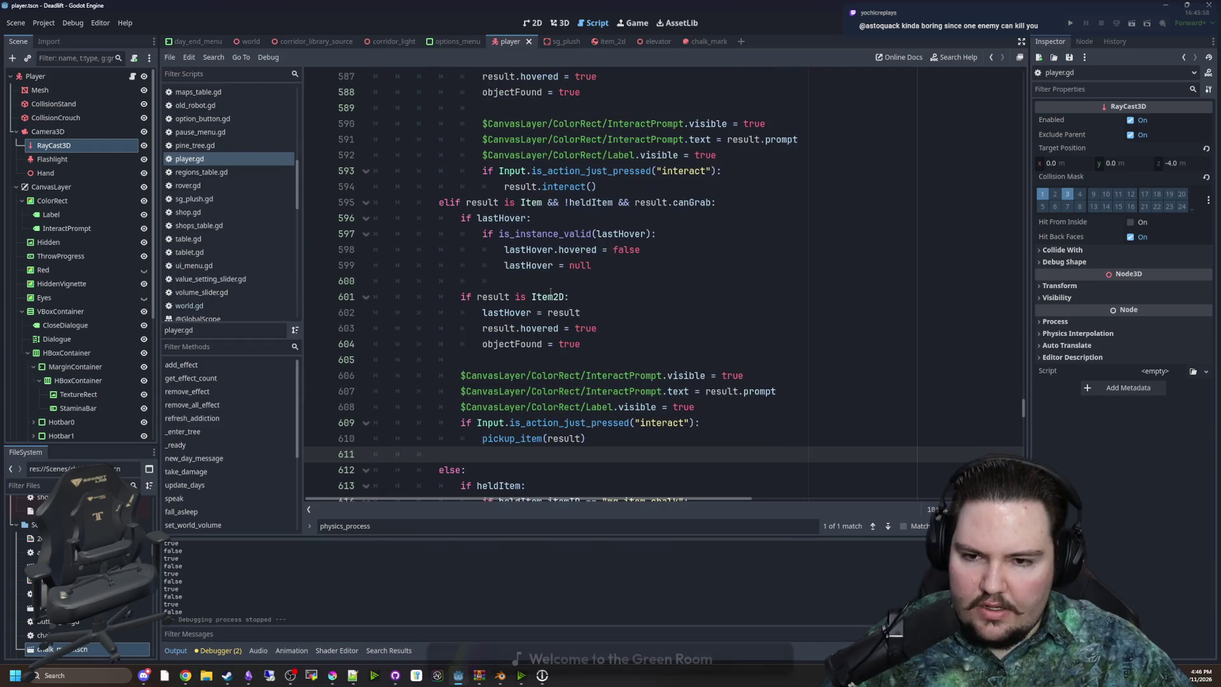
{"action": "left_click", "coordinate": [548, 359]}
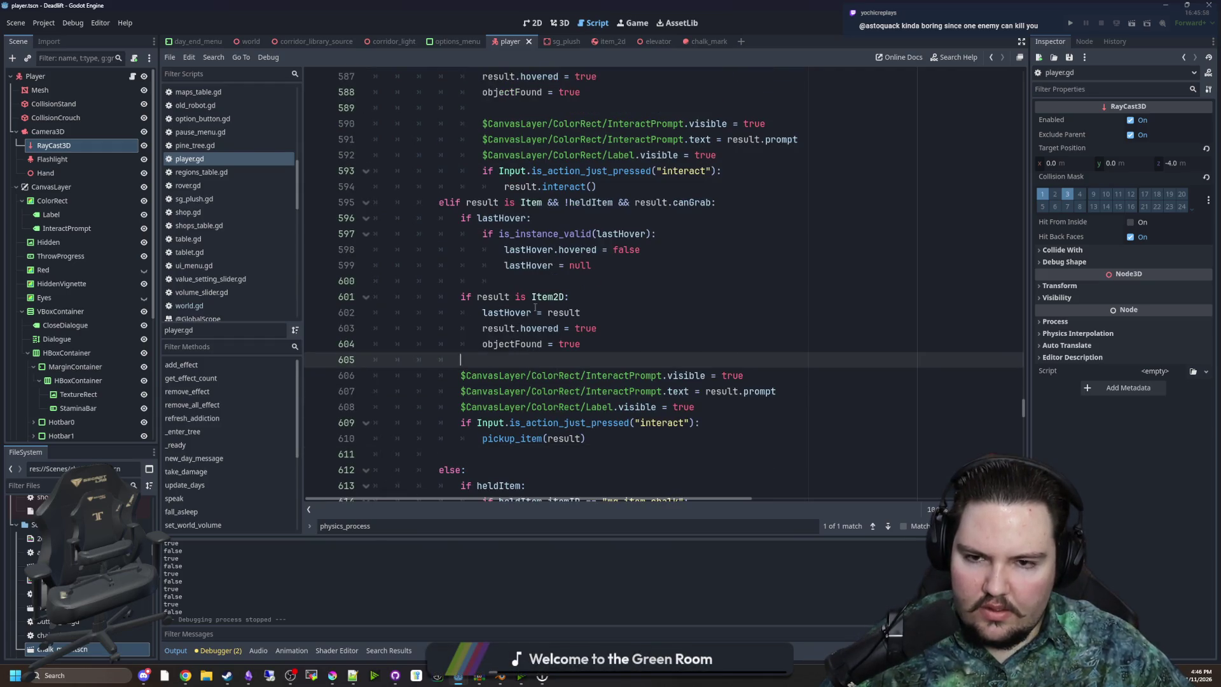
{"action": "scroll", "coordinate": [547, 308], "scroll_direction": "down", "scroll_amount": 5}
{"action": "left_click", "coordinate": [569, 238]}
{"action": "left_click_drag", "start_coordinate": [802, 290], "coordinate": [503, 281]}
{"action": "left_click", "coordinate": [504, 281]}
{"action": "scroll", "coordinate": [636, 286], "scroll_direction": "up", "scroll_amount": 5}
{"action": "left_click_drag", "start_coordinate": [1023, 412], "coordinate": [1027, 73]}
{"action": "left_click", "coordinate": [597, 361]}
{"action": "key", "text": "Down"}
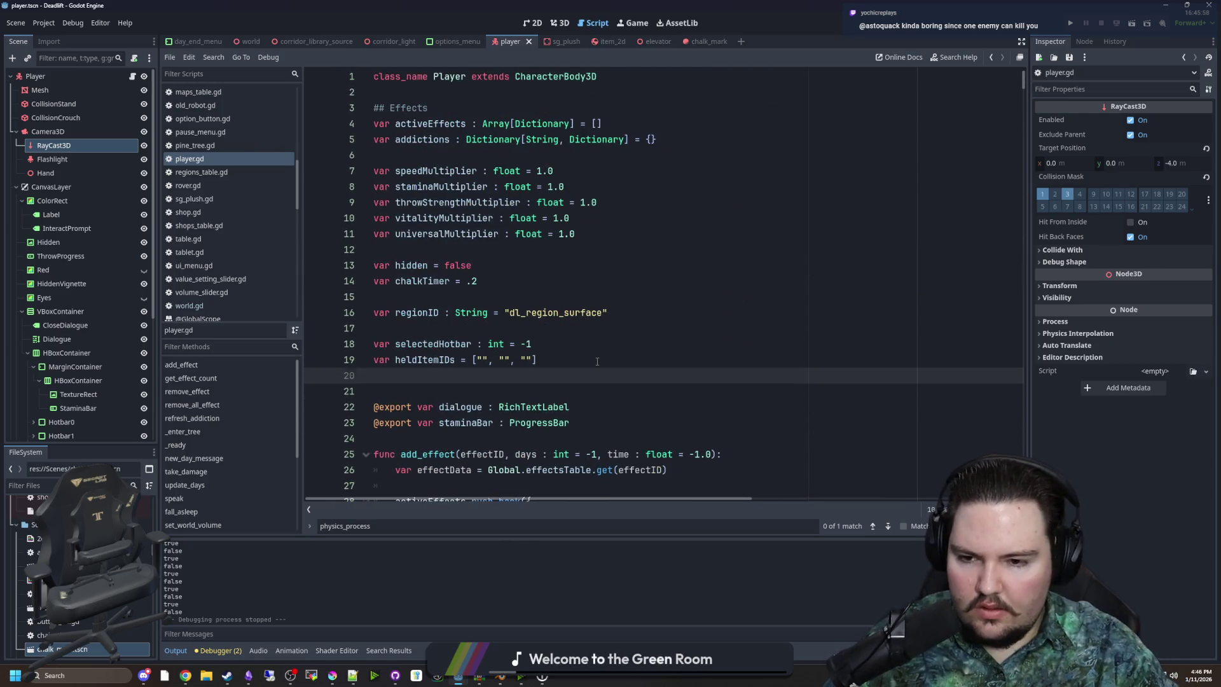
{"action": "key", "text": "Return"}
{"action": "type", "text": "var itemInteracting = false"}
Add itemInteracting = false on a new line after the objectFound reset
{"action": "left_click", "coordinate": [558, 352]}
{"action": "key", "text": "ctrl+f"}
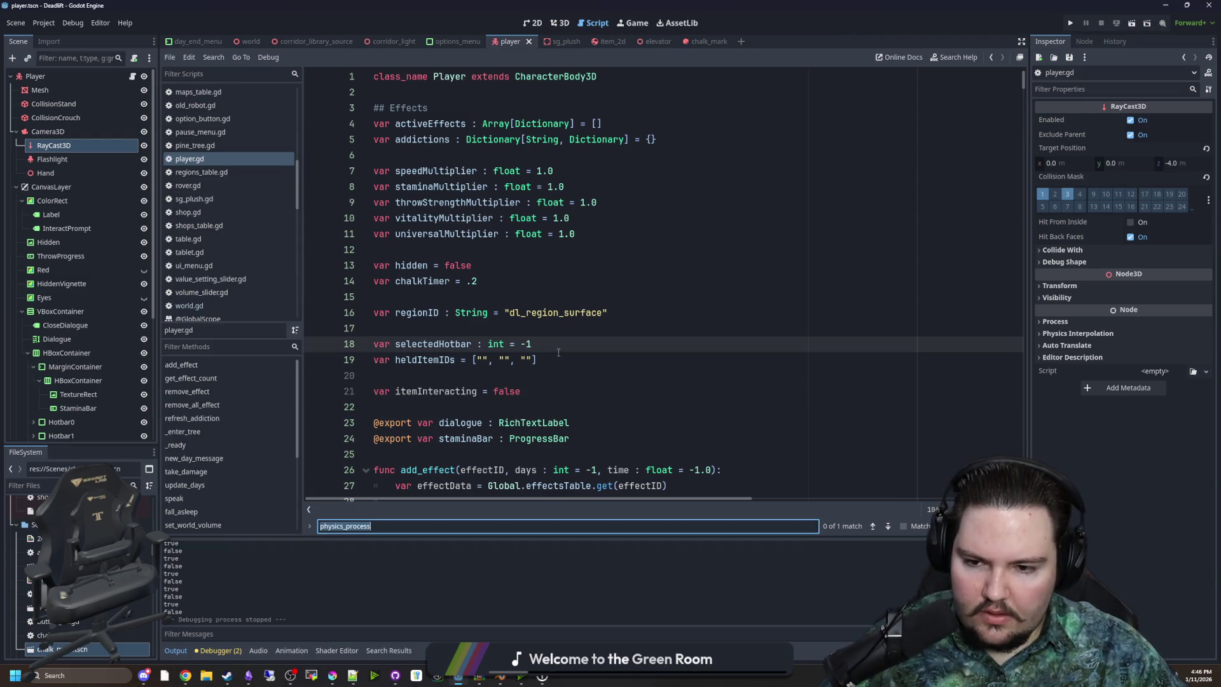
{"action": "type", "text": "interact_clicm"}
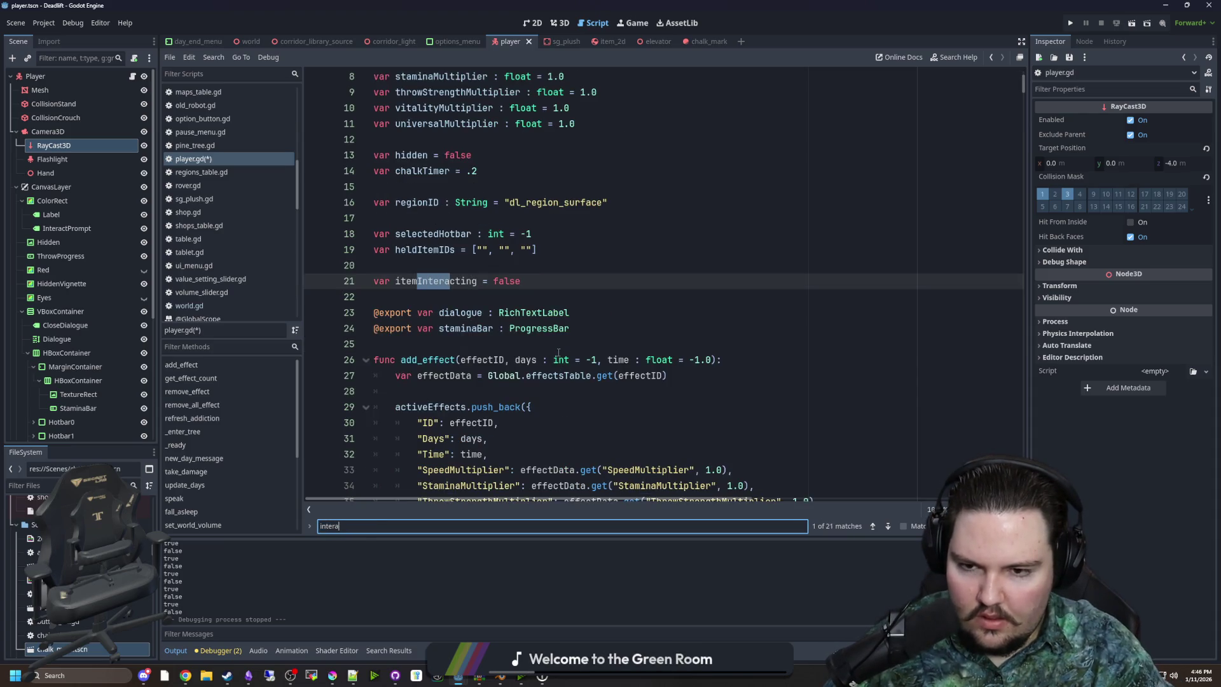
{"action": "scroll", "coordinate": [568, 333], "scroll_direction": "up", "scroll_amount": 15}
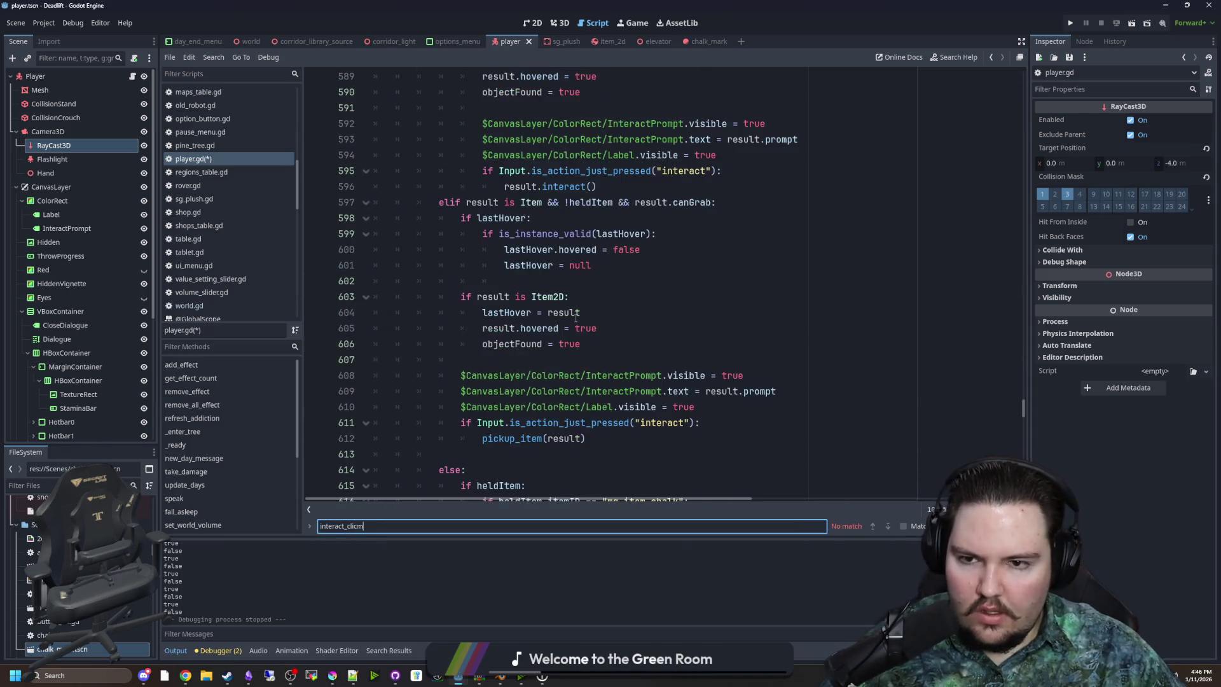
{"action": "left_click", "coordinate": [571, 406]}
{"action": "key", "text": "Return"}
{"action": "type", "text": "itemIn"}
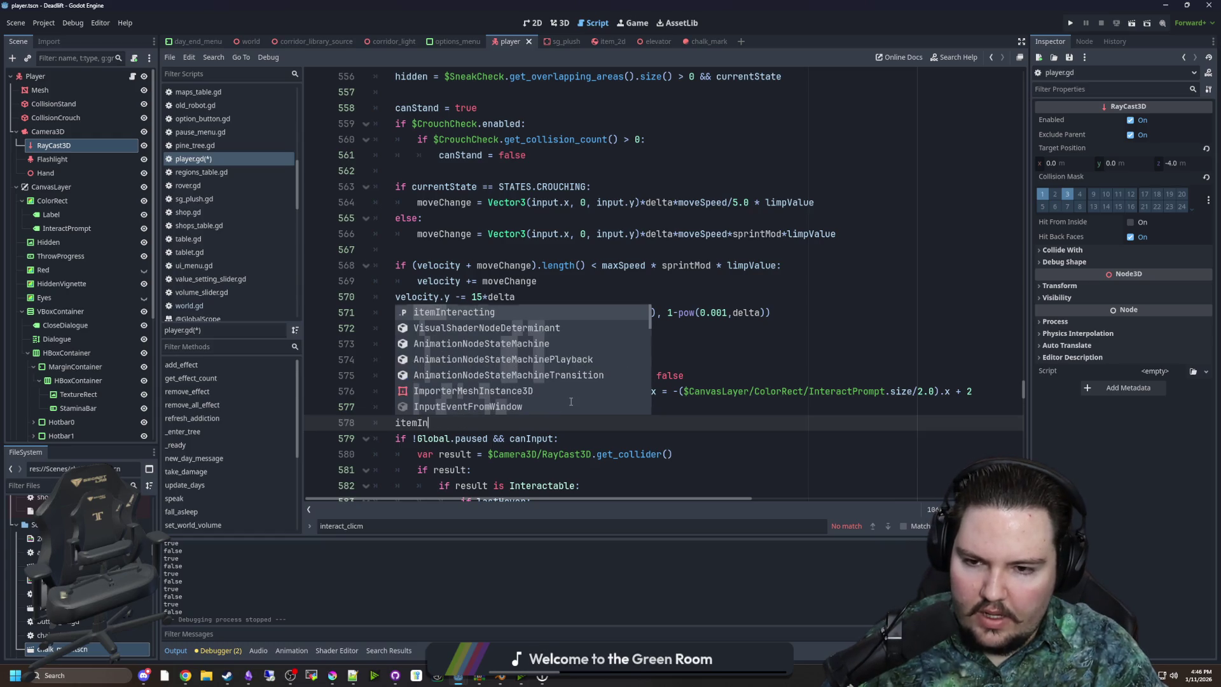
{"action": "key", "text": "Return"}
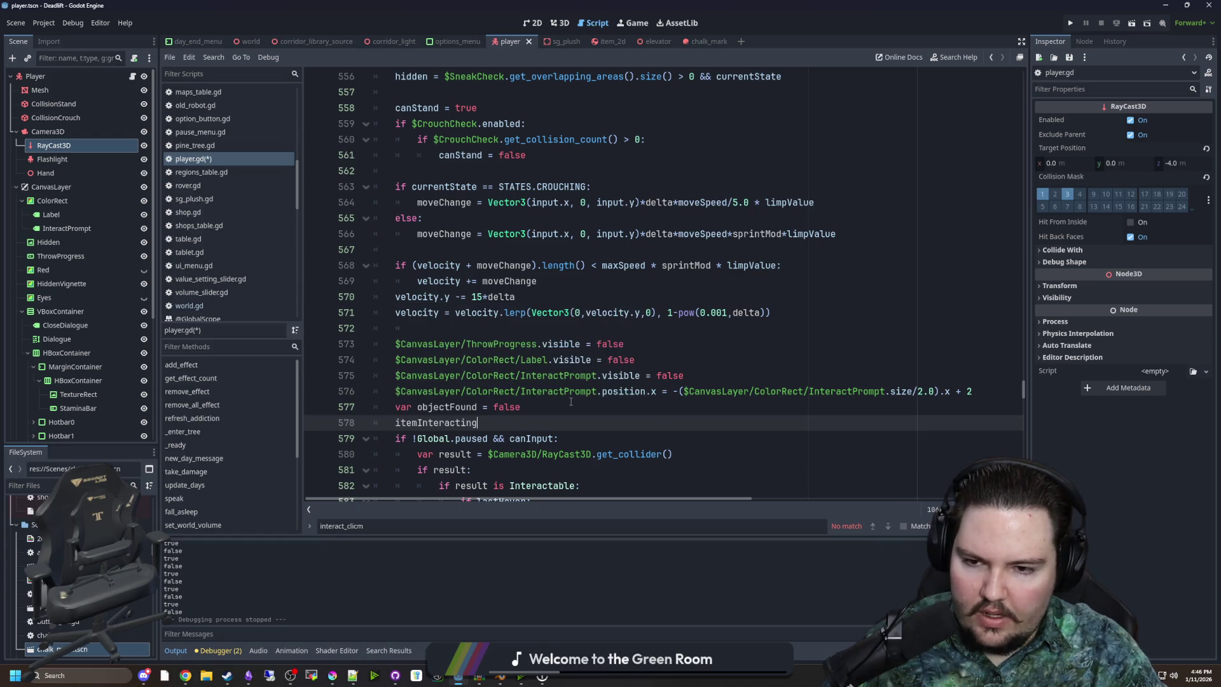
{"action": "type", "text": " = false"}
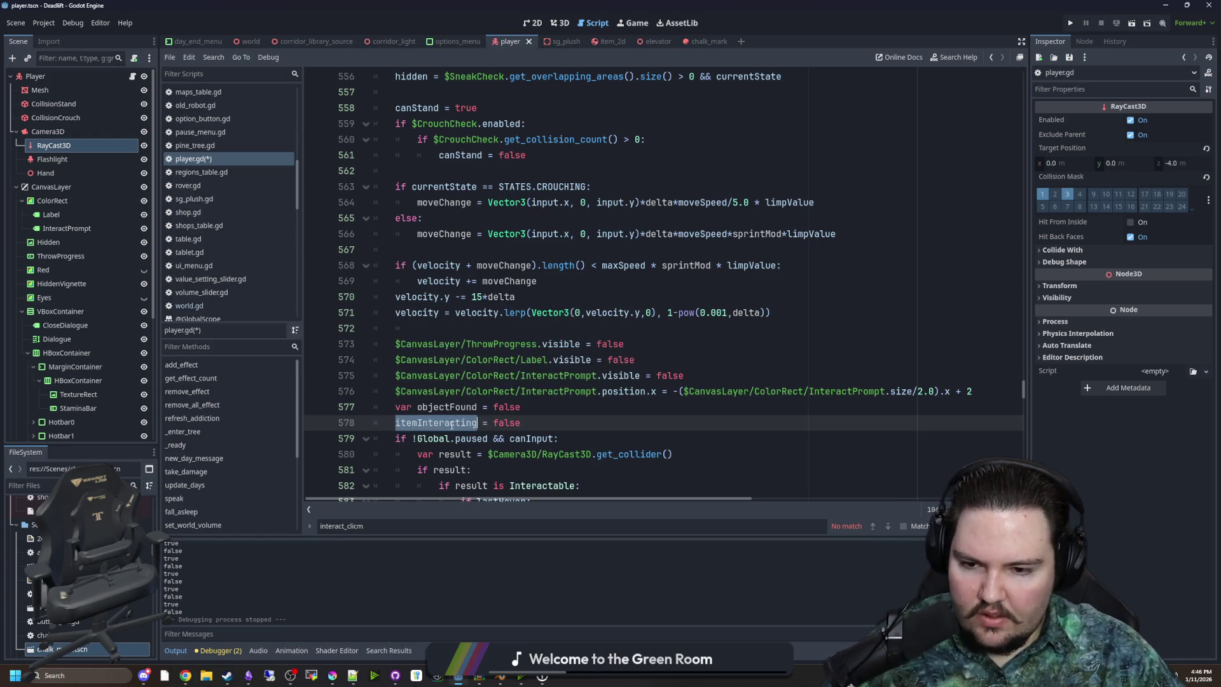
Add itemInteracting = true at the start of the interact_click chalk drawing branch
{"action": "scroll", "coordinate": [485, 416], "scroll_direction": "down", "scroll_amount": 10}
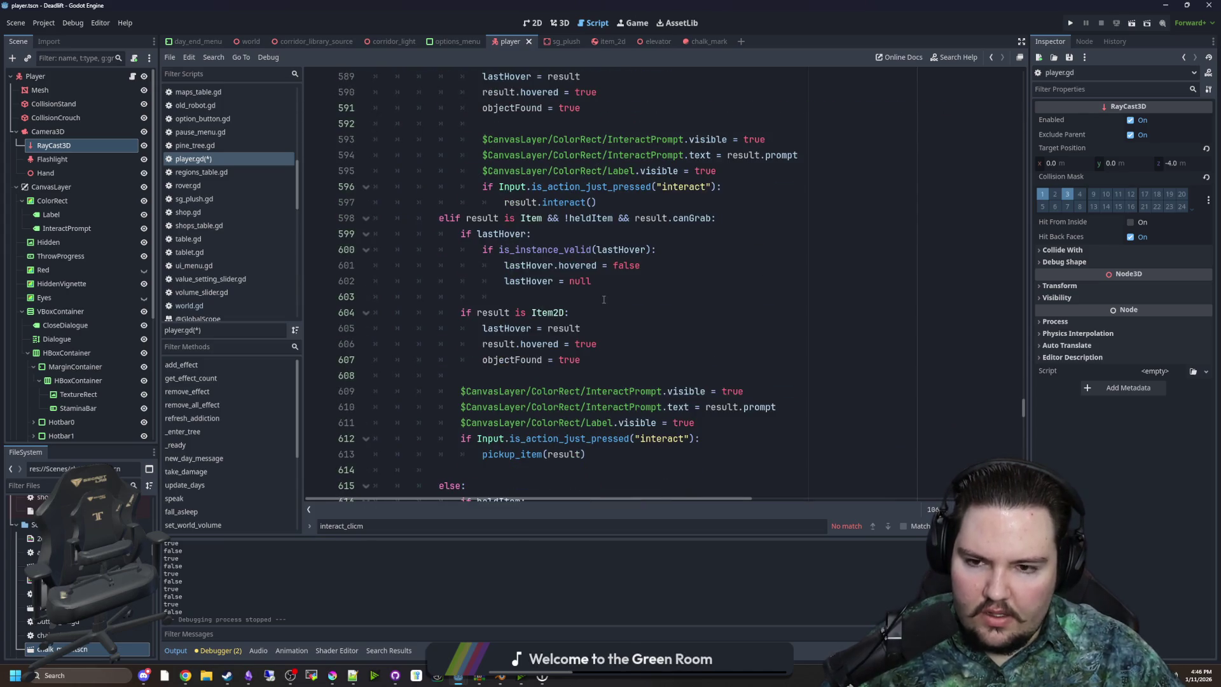
{"action": "scroll", "coordinate": [579, 298], "scroll_direction": "down", "scroll_amount": 7}
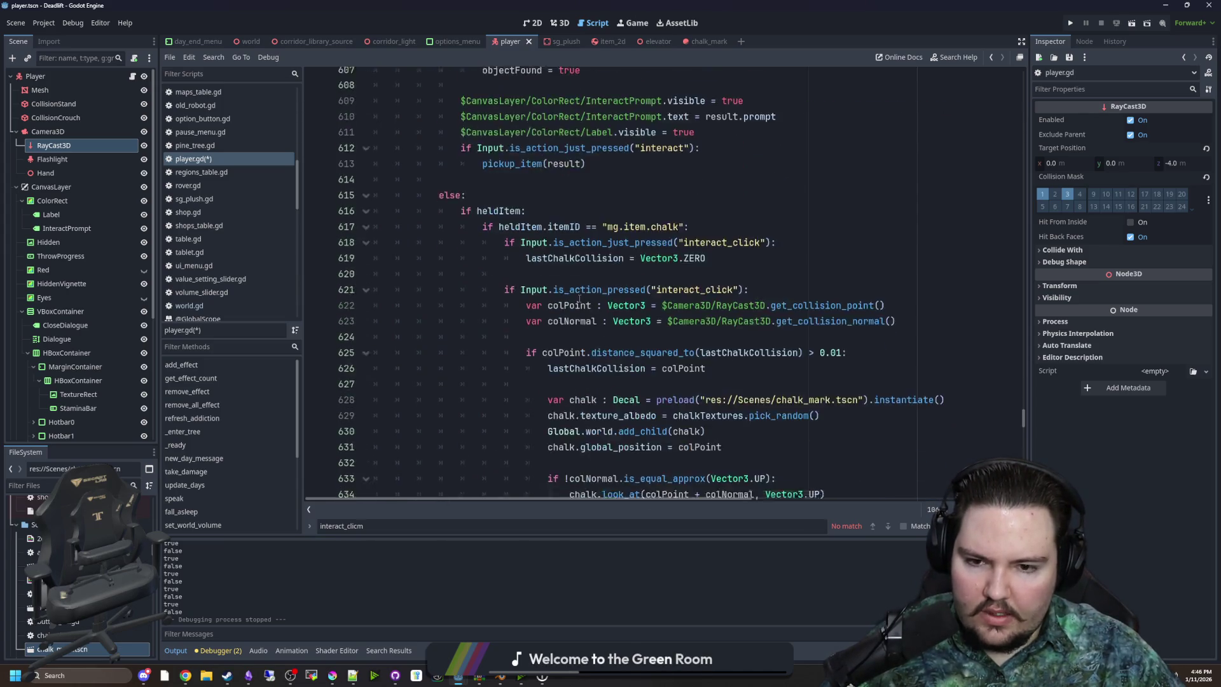
{"action": "left_click", "coordinate": [750, 249]}
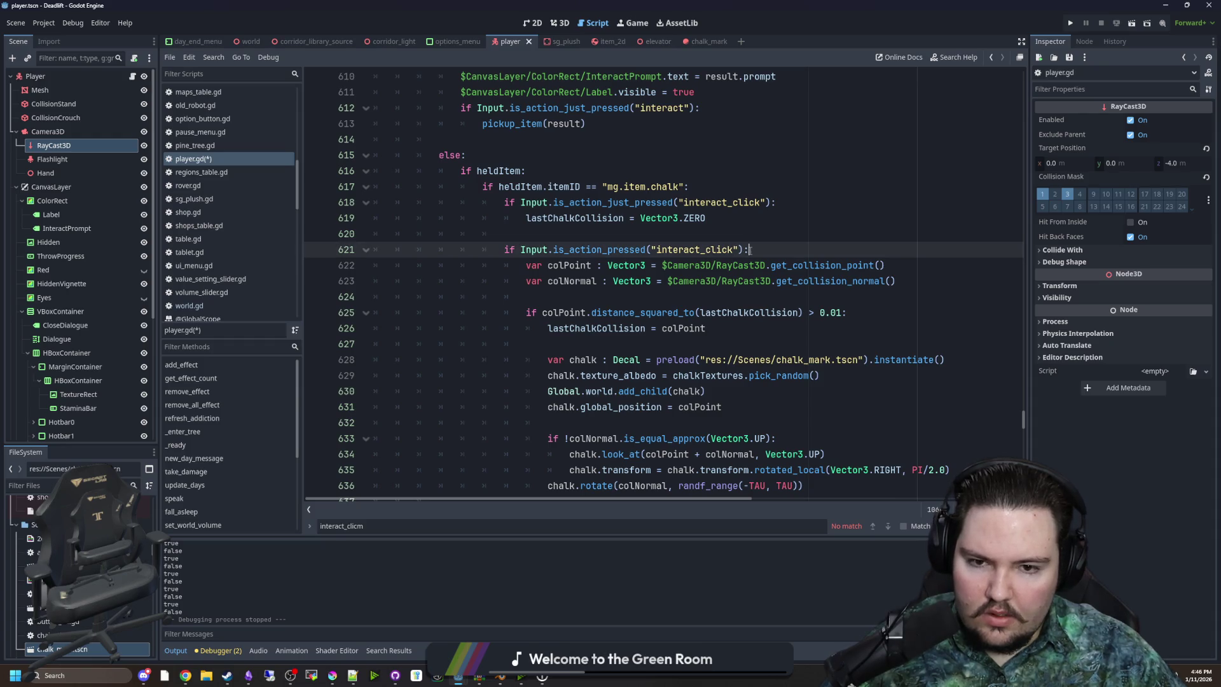
{"action": "key", "text": "Return"}
{"action": "type", "text": "itemInteracting "}
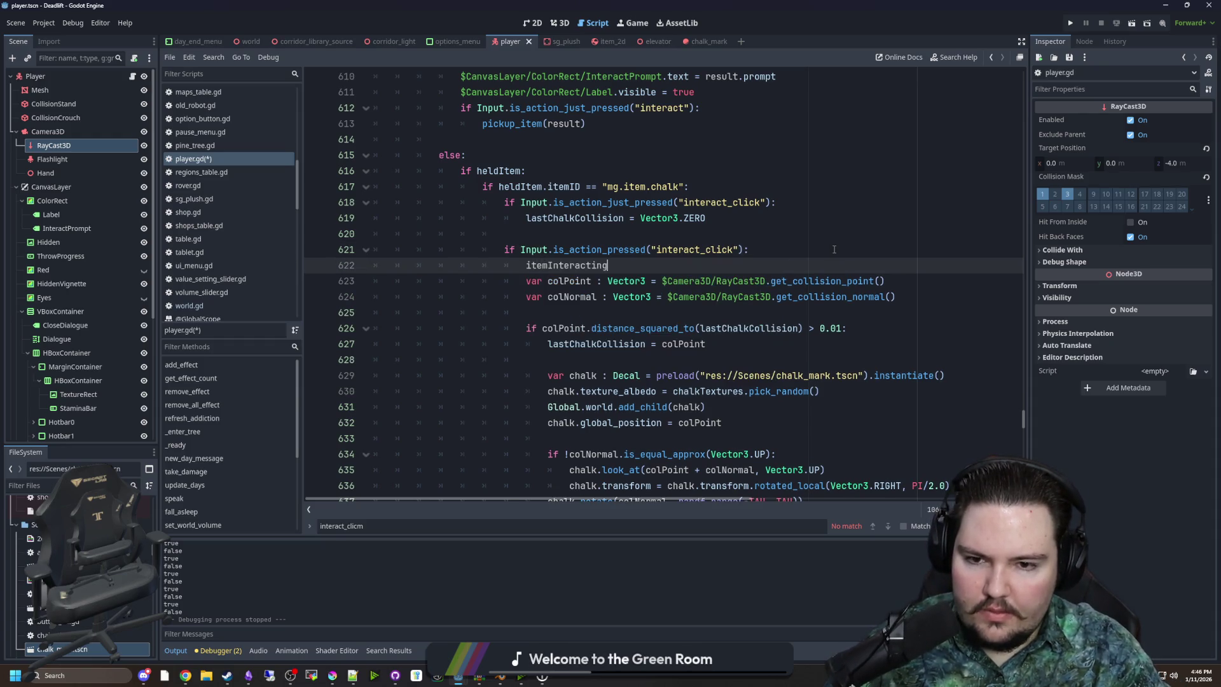
{"action": "type", "text": "= true"}
{"action": "left_click", "coordinate": [618, 249]}
{"action": "left_click", "coordinate": [591, 265]}
{"action": "double_click", "coordinate": [592, 265]}
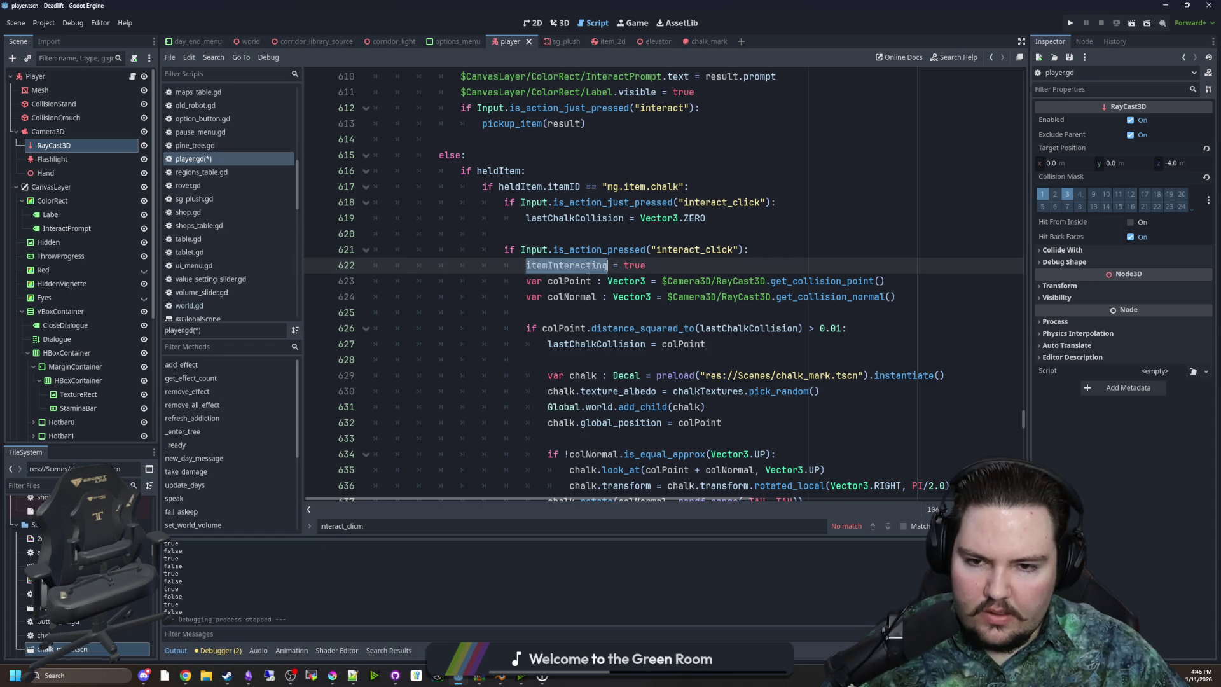
{"action": "scroll", "coordinate": [678, 331], "scroll_direction": "down", "scroll_amount": 6}
{"action": "scroll", "coordinate": [678, 331], "scroll_direction": "down", "scroll_amount": 6}
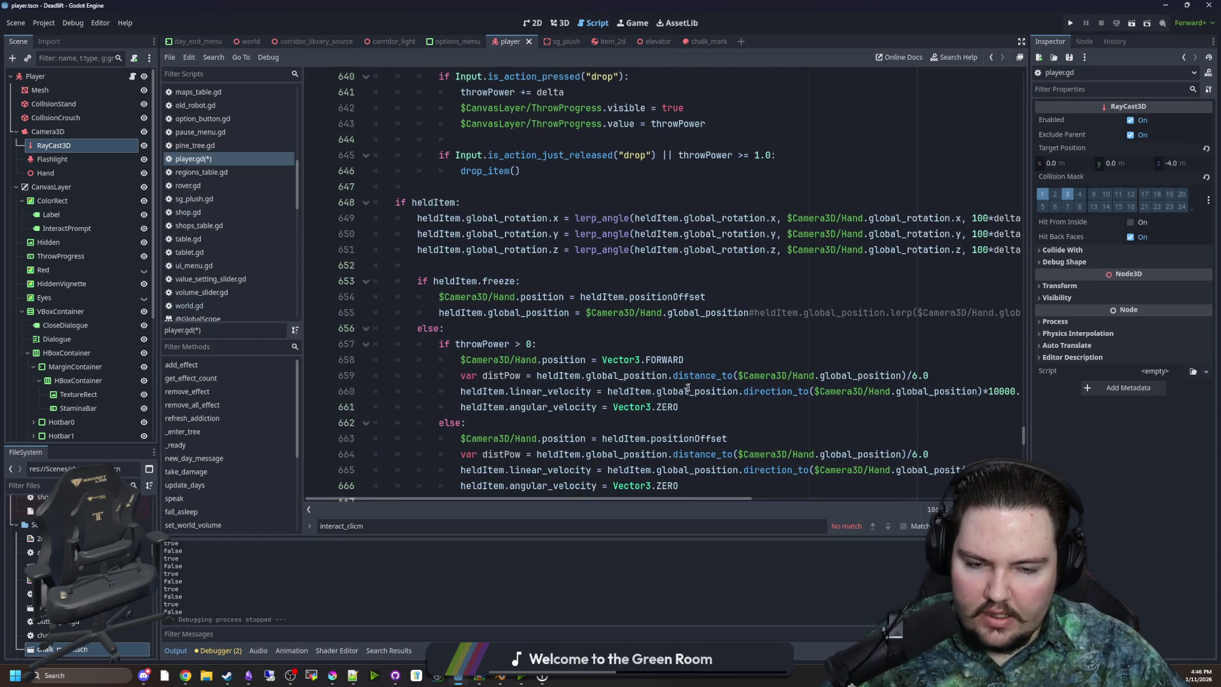
{"action": "left_click_drag", "start_coordinate": [1026, 380], "coordinate": [1112, 380]}
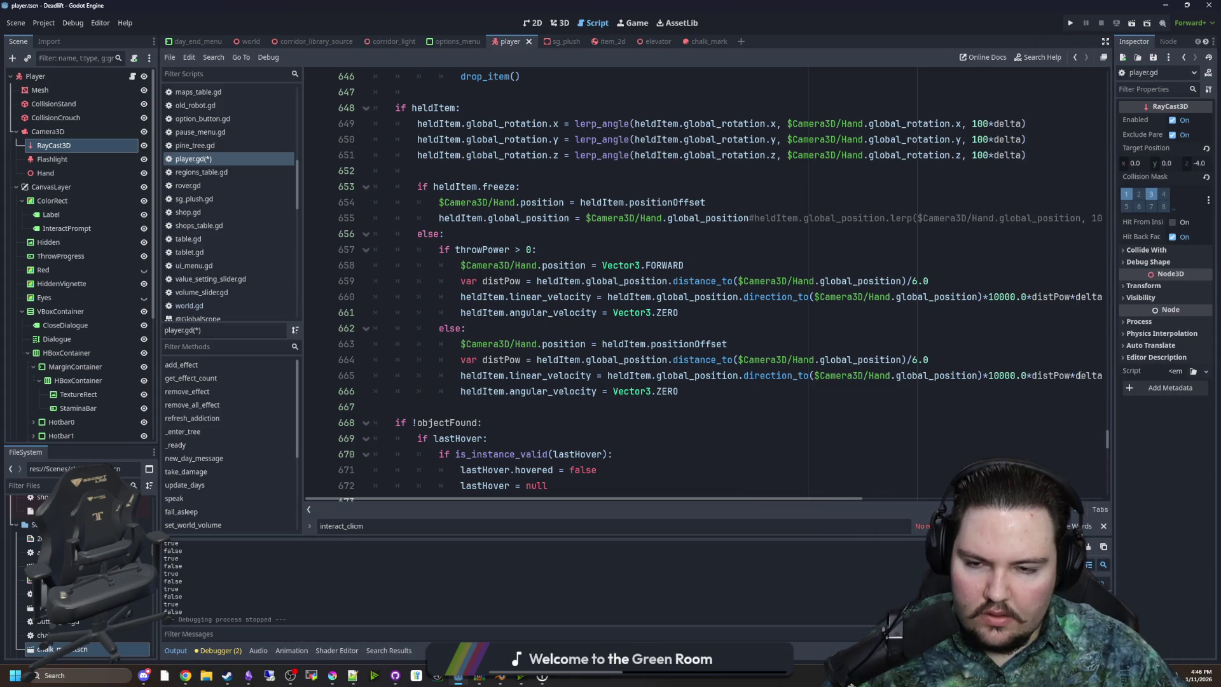
Add an 'if itemInteracting' branch under the held-item else block
{"action": "scroll", "coordinate": [579, 331], "scroll_direction": "down", "scroll_amount": 6}
{"action": "scroll", "coordinate": [581, 318], "scroll_direction": "up", "scroll_amount": 7}
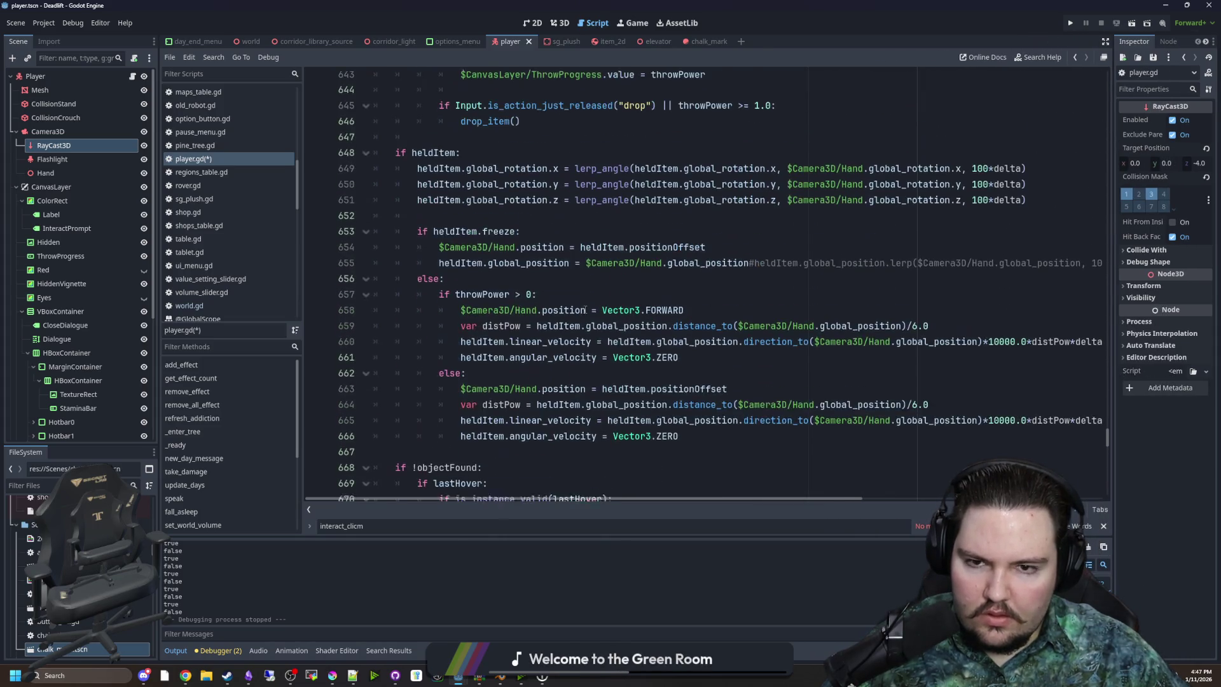
{"action": "scroll", "coordinate": [537, 281], "scroll_direction": "down", "scroll_amount": 2}
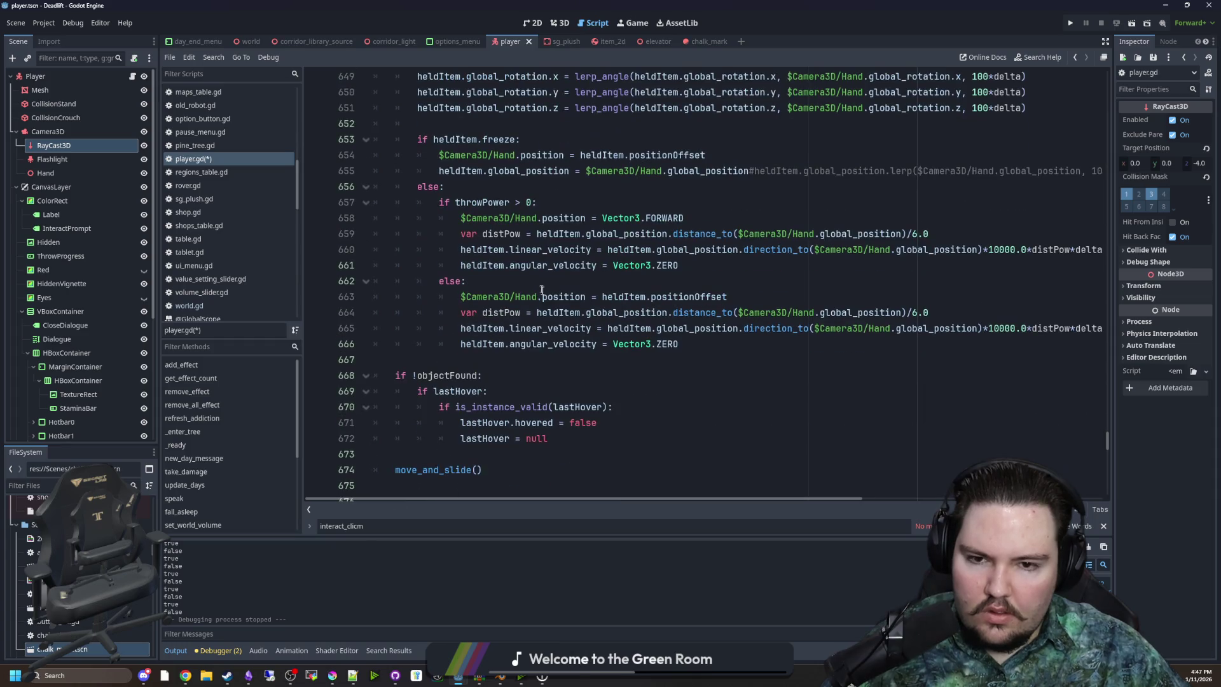
{"action": "left_click", "coordinate": [533, 193]}
{"action": "key", "text": "Return"}
{"action": "type", "text": "if itemInteracting:"}
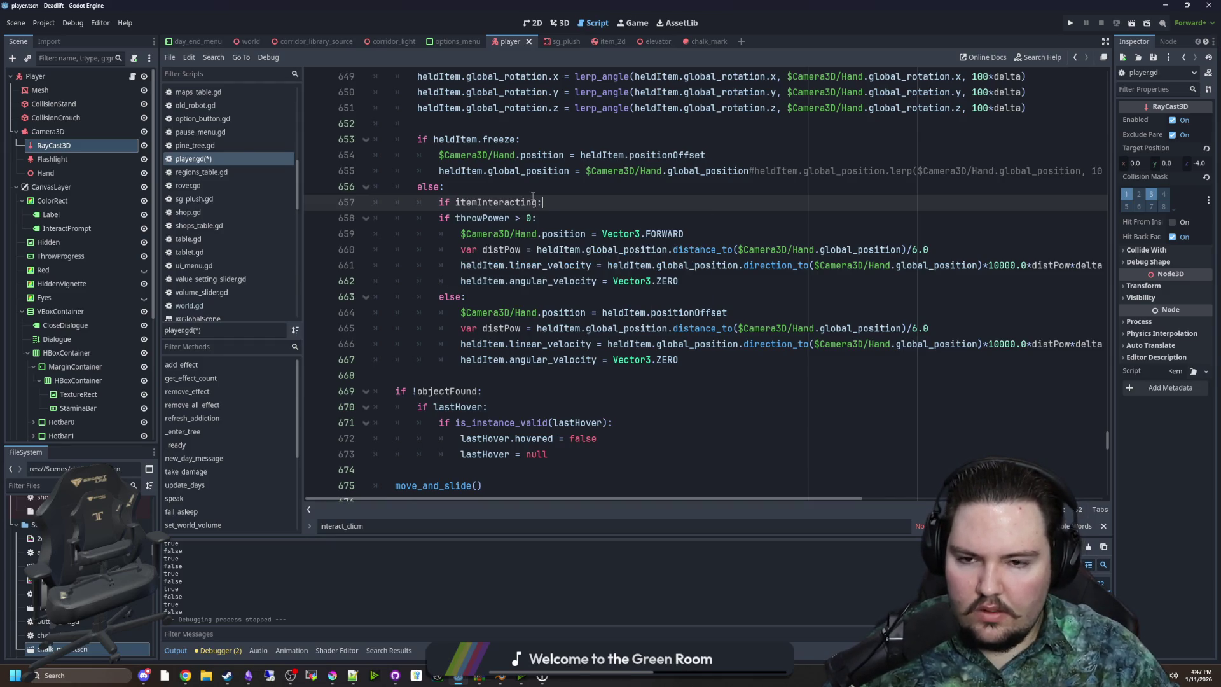
{"action": "key", "text": "Return"}
{"action": "key", "text": "Down"}
{"action": "type", "text": "e"}
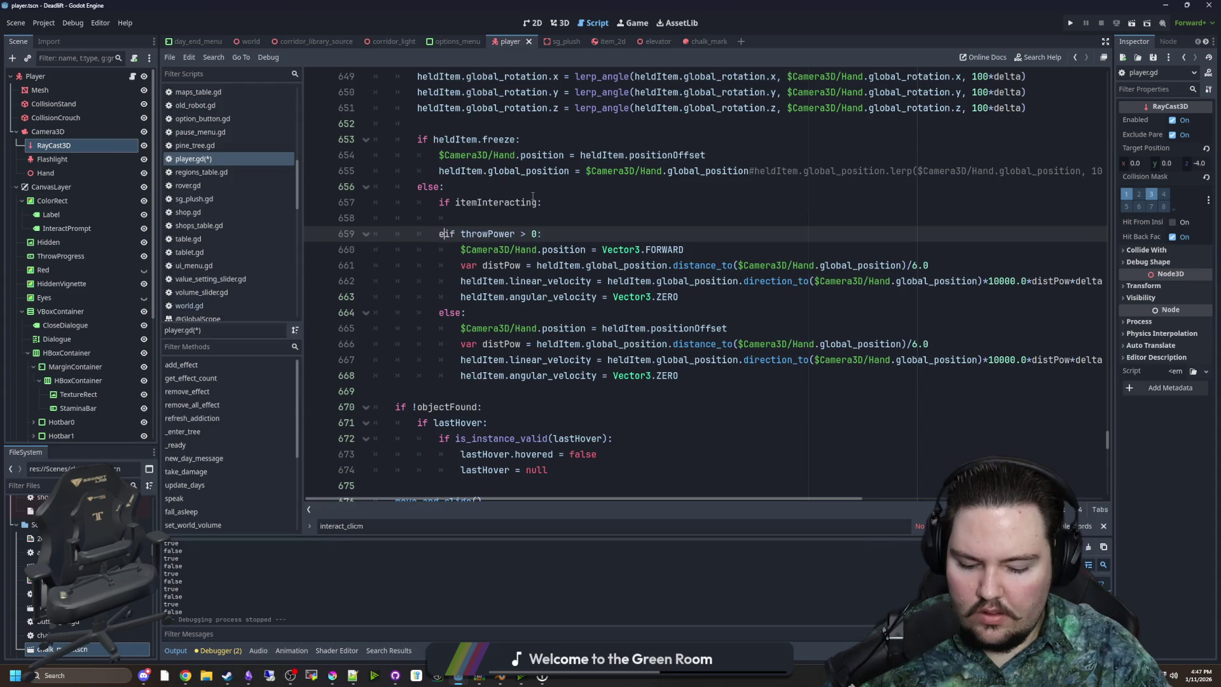
{"action": "type", "text": "l"}
Change the else on line 615 to 'elif throwPower <= 0.0'
{"action": "double_click", "coordinate": [513, 233]}
{"action": "scroll", "coordinate": [522, 318], "scroll_direction": "up", "scroll_amount": 5}
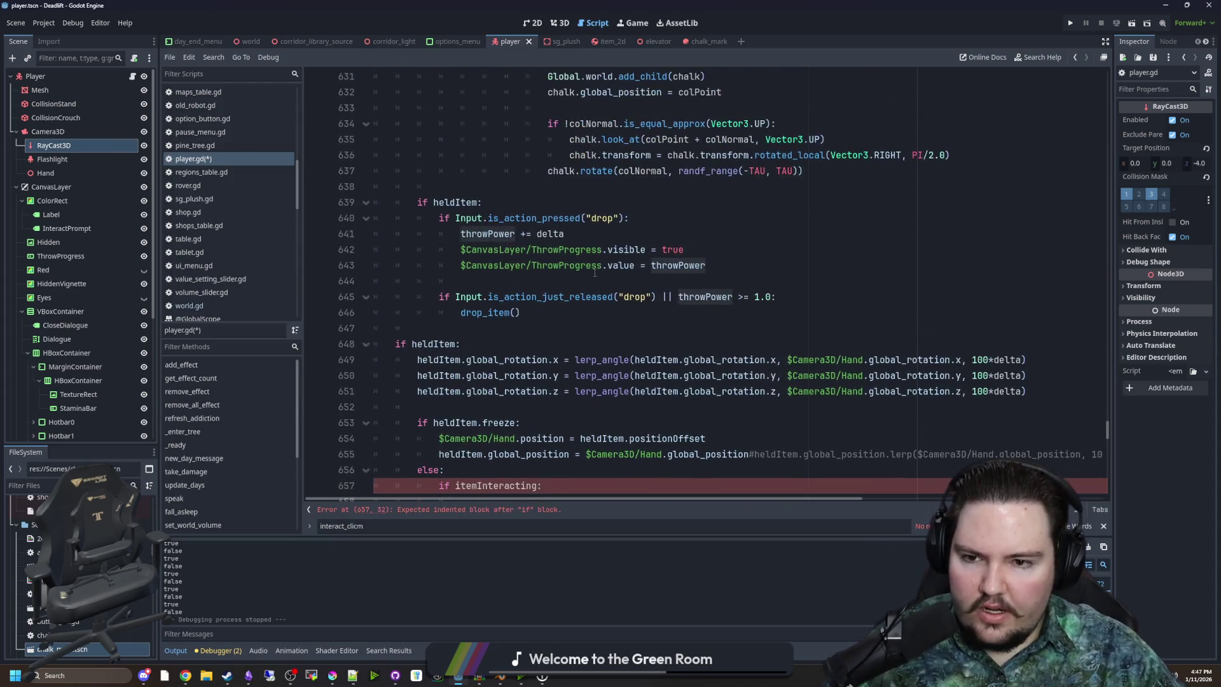
{"action": "scroll", "coordinate": [528, 407], "scroll_direction": "up", "scroll_amount": 13}
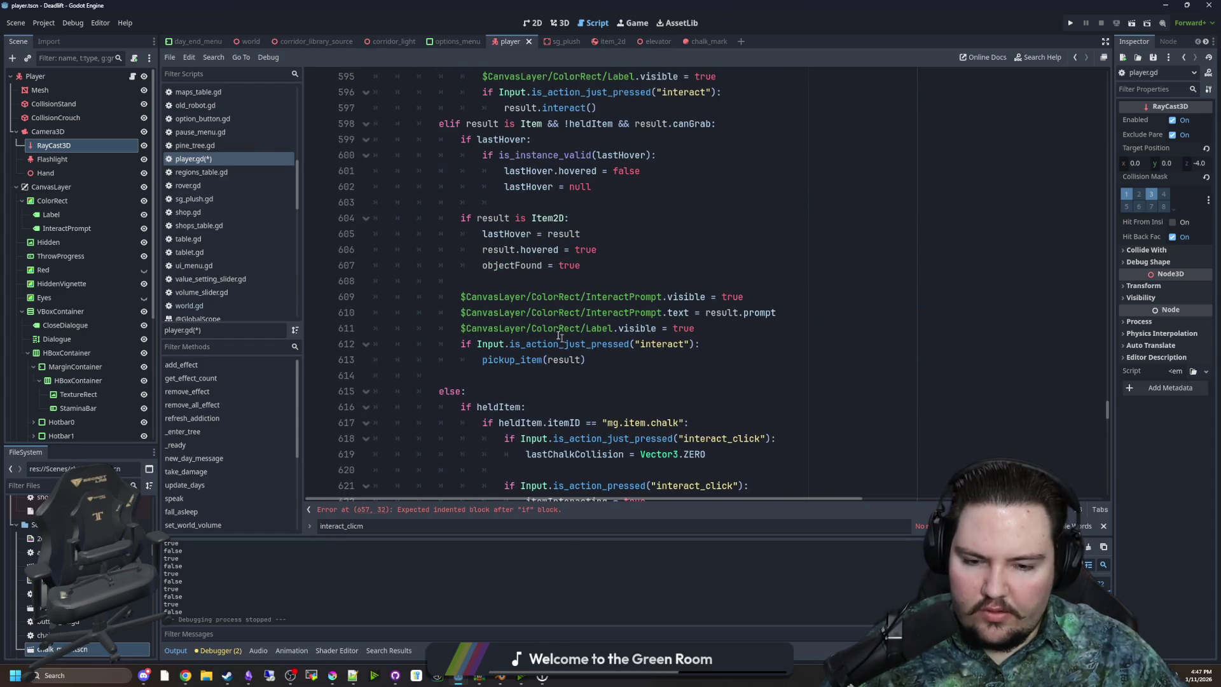
{"action": "scroll", "coordinate": [568, 343], "scroll_direction": "down", "scroll_amount": 4}
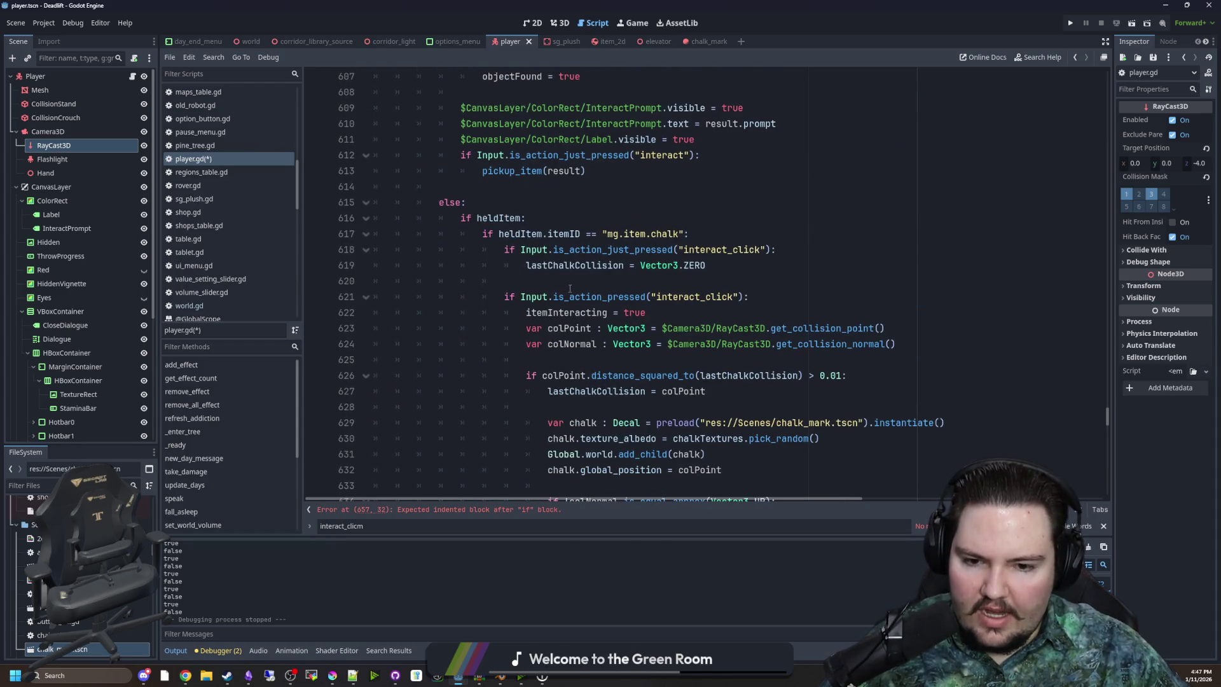
{"action": "double_click", "coordinate": [451, 202]}
{"action": "type", "text": "elif throwPower"}
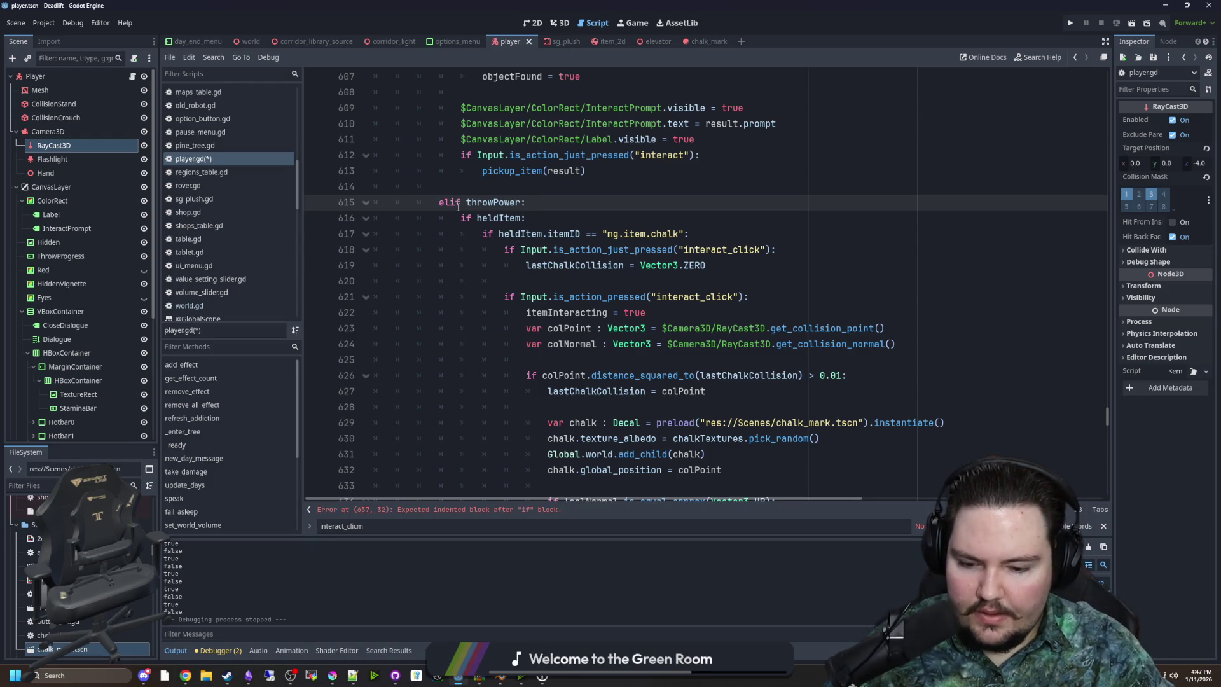
{"action": "type", "text": " <= 0.0"}
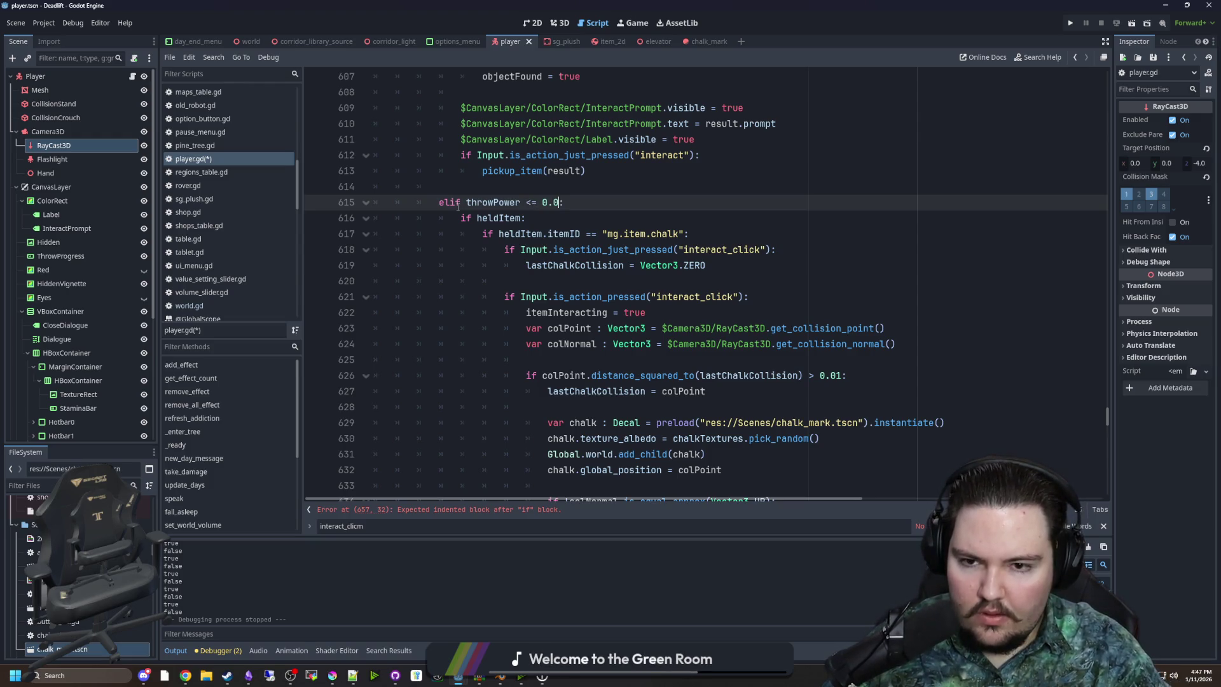
{"action": "scroll", "coordinate": [524, 194], "scroll_direction": "down", "scroll_amount": 7}
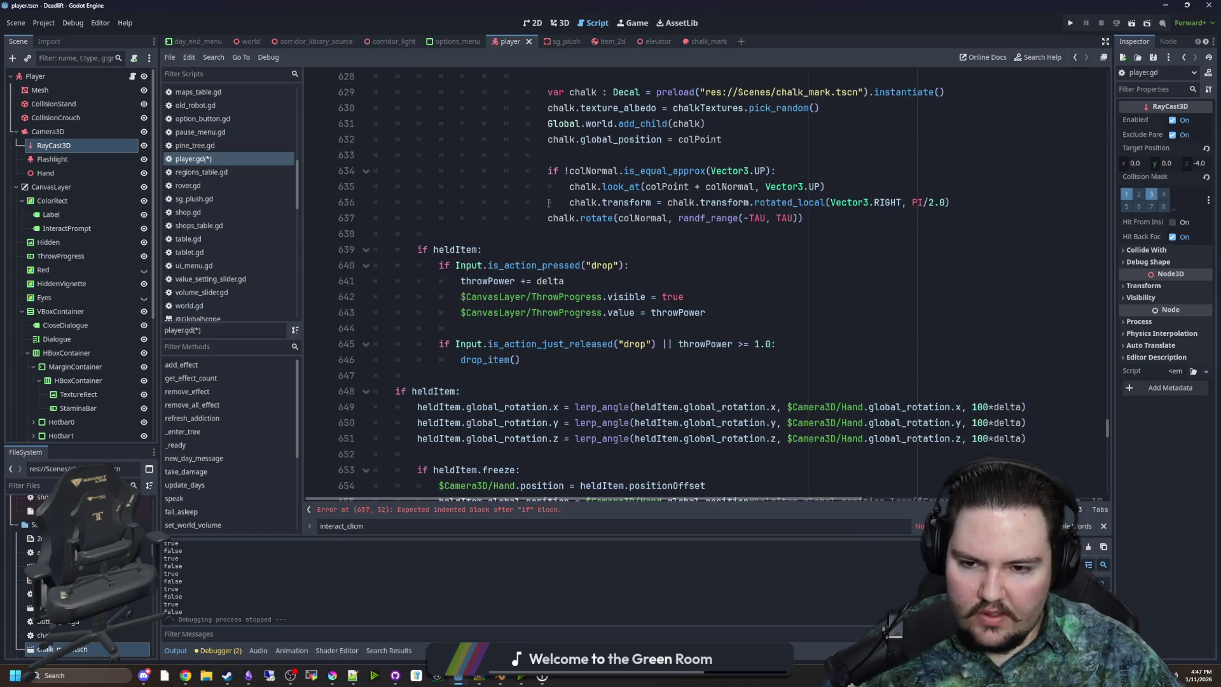
{"action": "scroll", "coordinate": [495, 428], "scroll_direction": "down", "scroll_amount": 6}
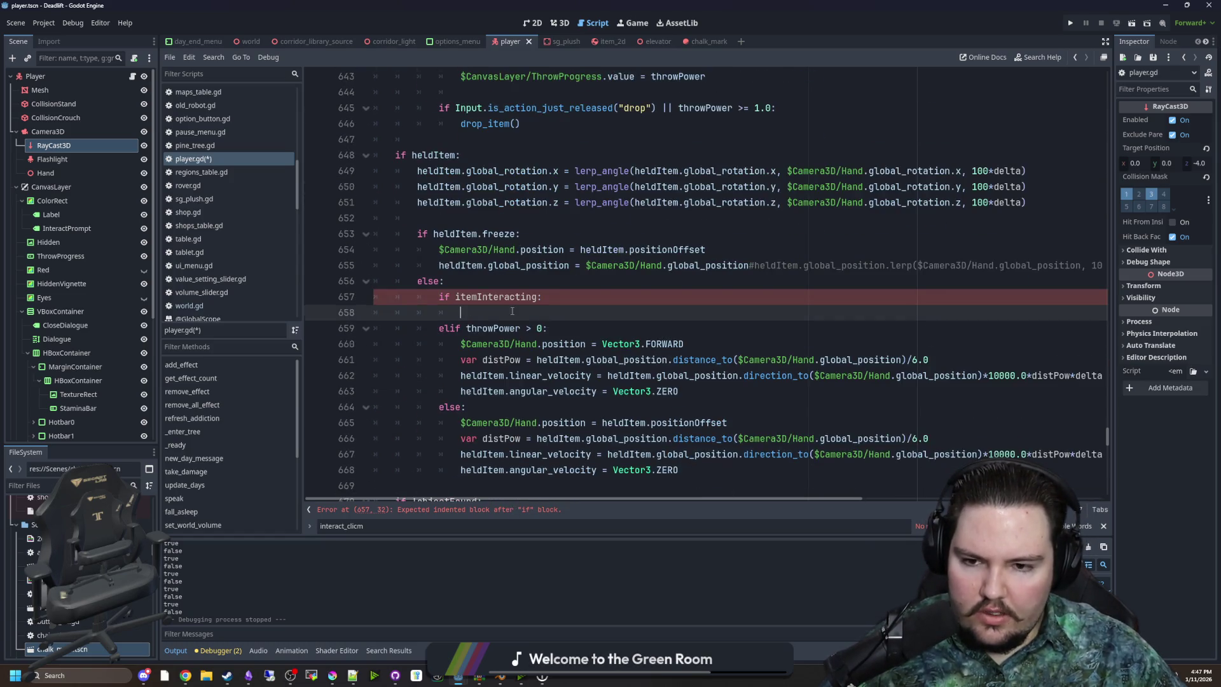
Dedent the shared velocity lines one level and delete the duplicate velocity lines in the throw branch
{"action": "left_click_drag", "start_coordinate": [683, 343], "coordinate": [375, 297]}
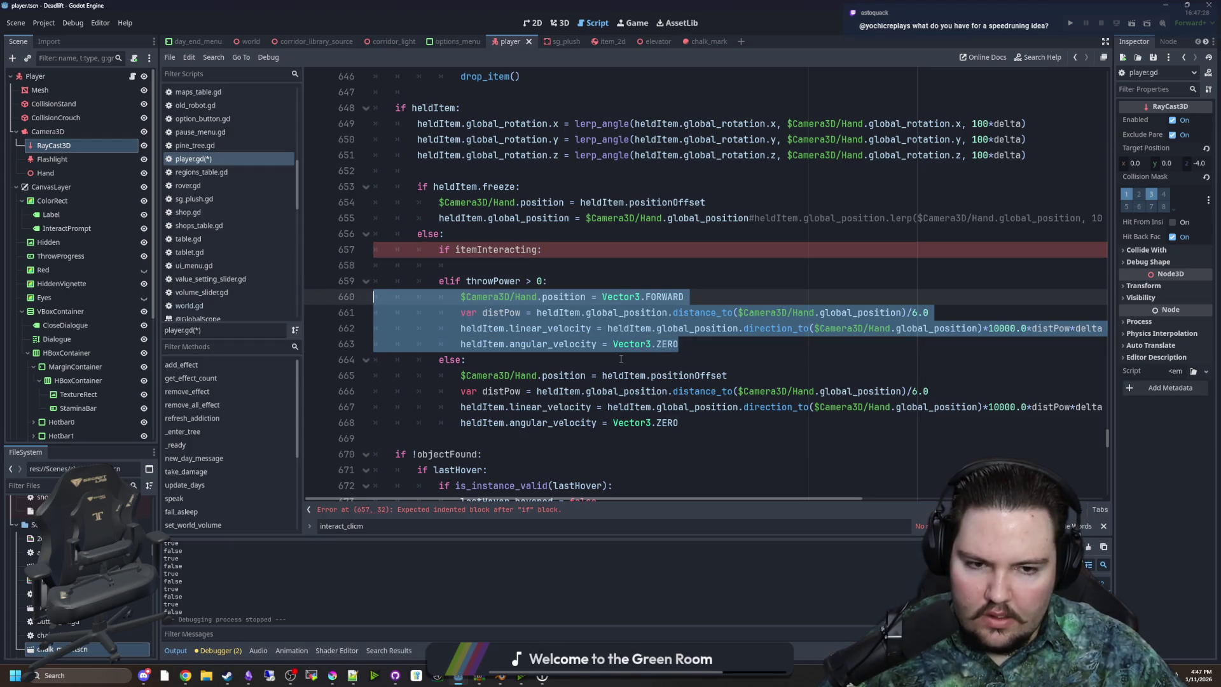
{"action": "left_click", "coordinate": [690, 422]}
{"action": "left_click_drag", "start_coordinate": [697, 424], "coordinate": [489, 392]}
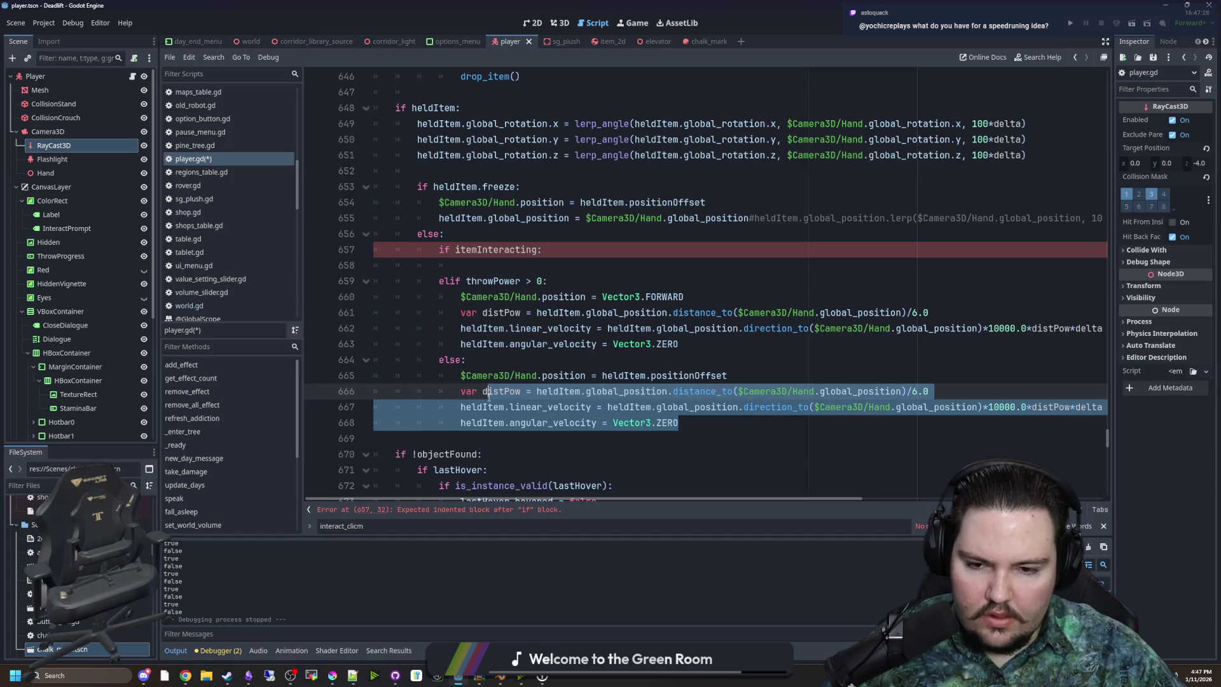
{"action": "key", "text": "shift+Tab"}
{"action": "left_click_drag", "start_coordinate": [678, 344], "coordinate": [602, 329]}
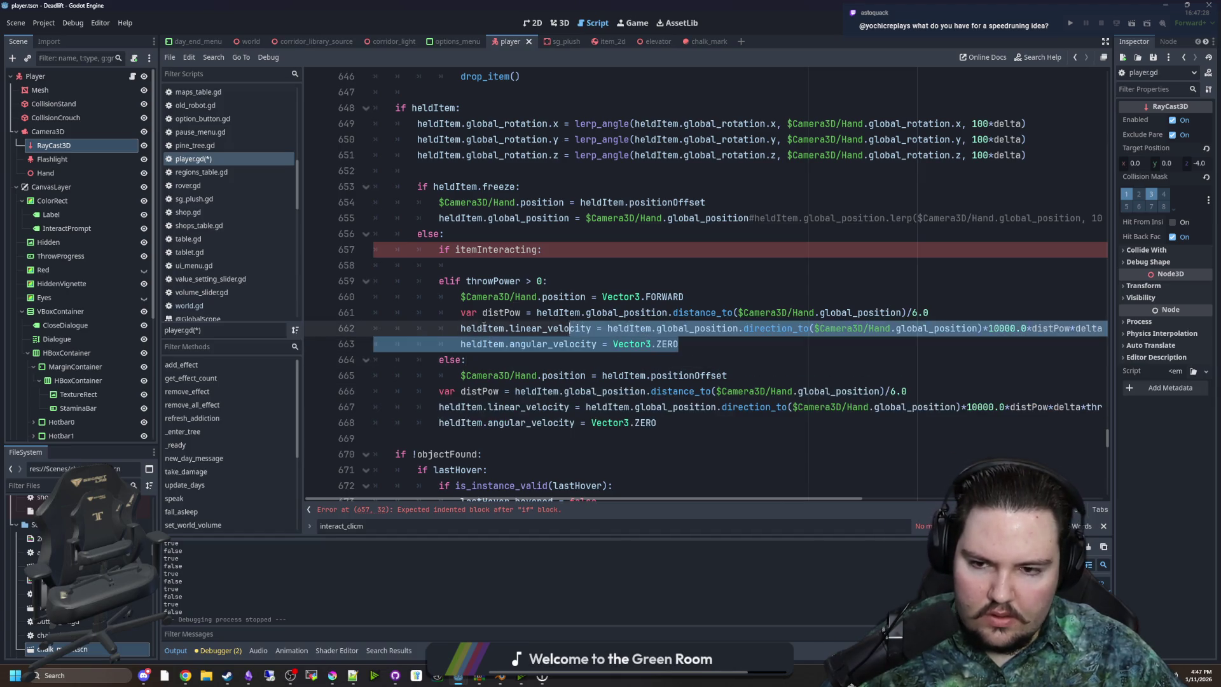
{"action": "key", "text": "shift+Up"}
{"action": "key", "text": "shift+Up"}
{"action": "key", "text": "shift+End"}
{"action": "key", "text": "BackSpace"}
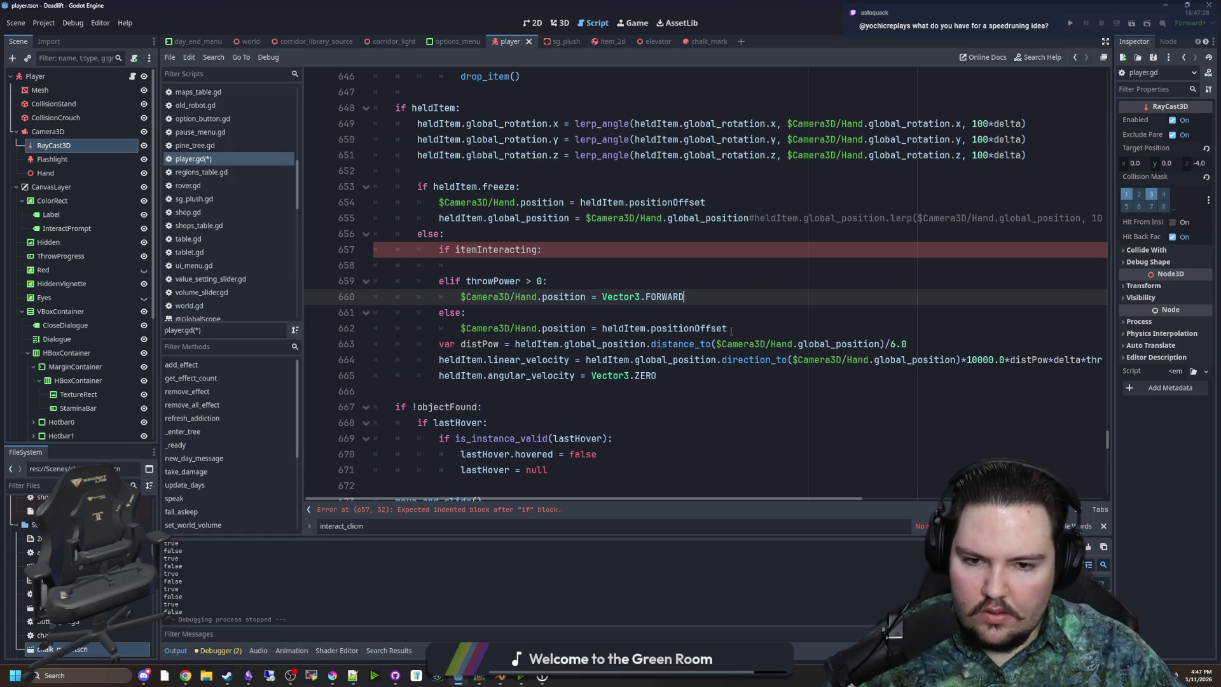
Set the itemInteracting branch to Hand.position = positionOffset/2.0 by copying the hand offset line
{"action": "key", "text": "Down"}
{"action": "key", "text": "Down"}
{"action": "key", "text": "End"}
{"action": "key", "text": "Return"}
{"action": "key", "text": "Up"}
{"action": "key", "text": "End"}
{"action": "key", "text": "shift+Home"}
{"action": "key", "text": "ctrl+c"}
{"action": "left_click", "coordinate": [496, 266]}
{"action": "key", "text": "ctrl+v"}
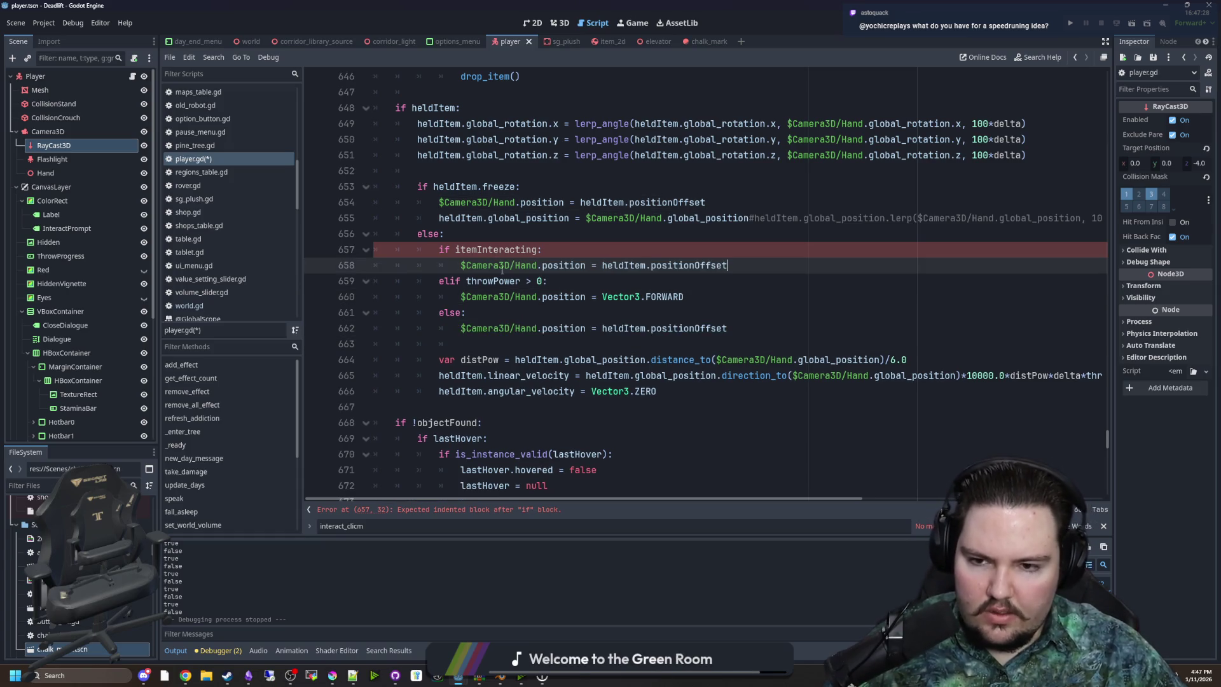
{"action": "type", "text": "/2.0"}
Save player.gd and run the game to test the changes
{"action": "left_click", "coordinate": [791, 254]}
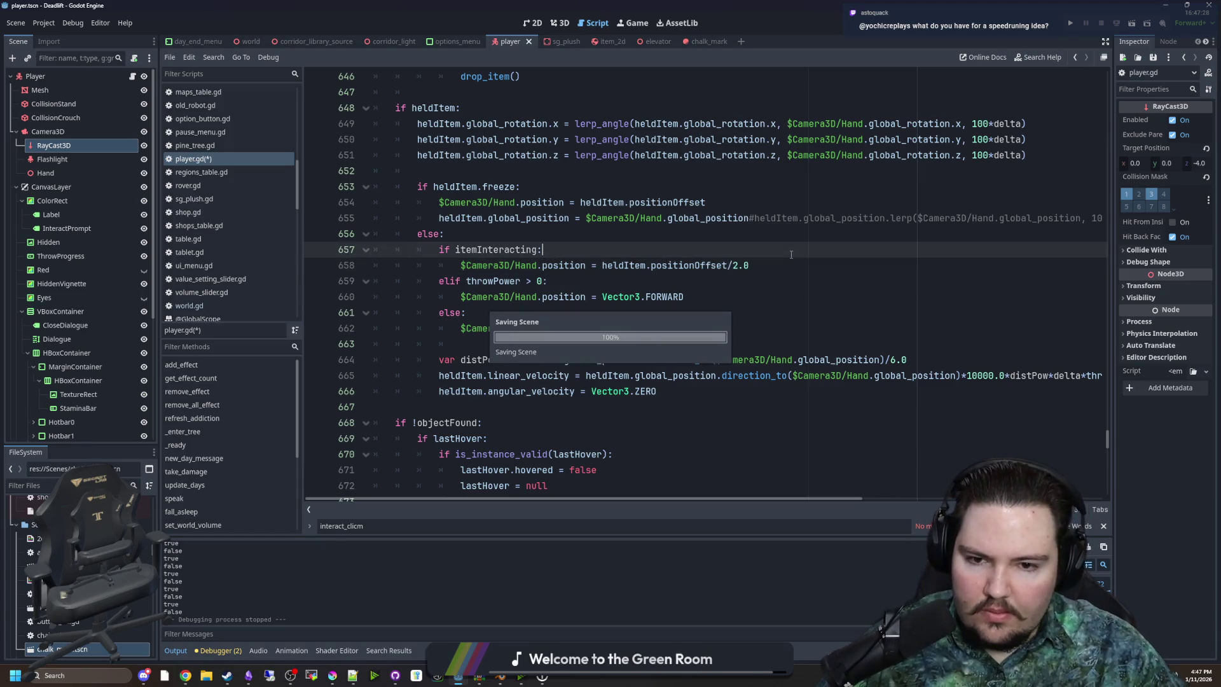
{"action": "key", "text": "ctrl+s"}
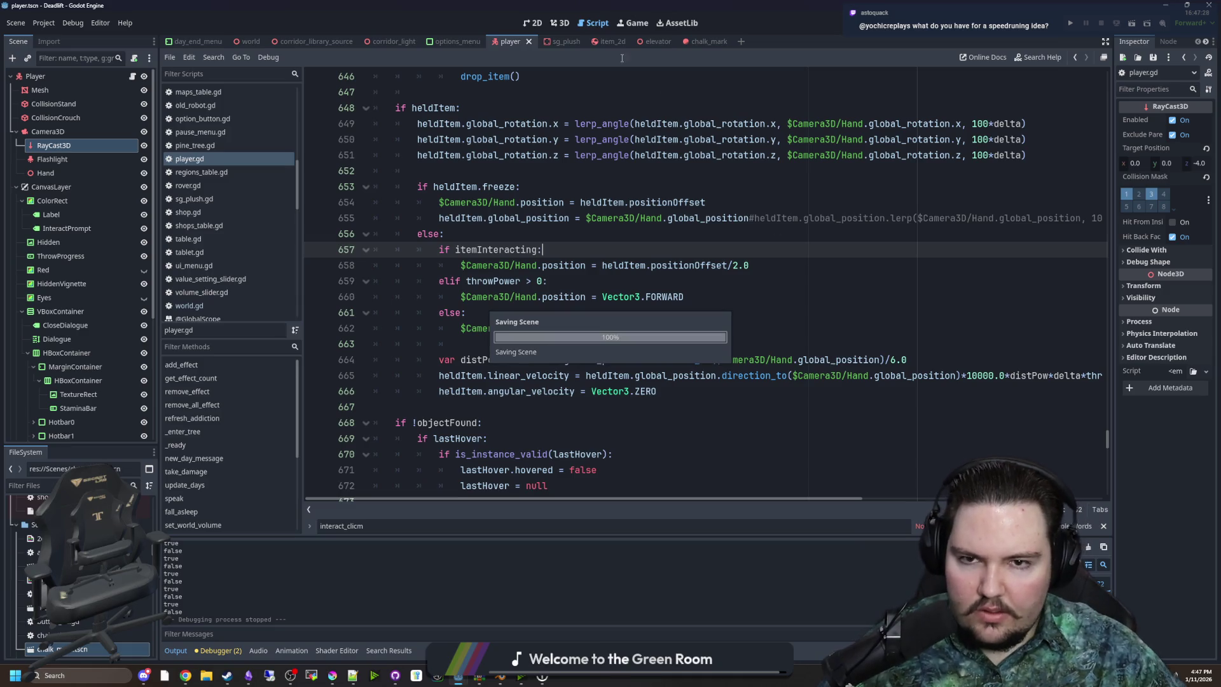
{"action": "key", "text": "ctrl+F4"}
{"action": "left_click", "coordinate": [1071, 23]}
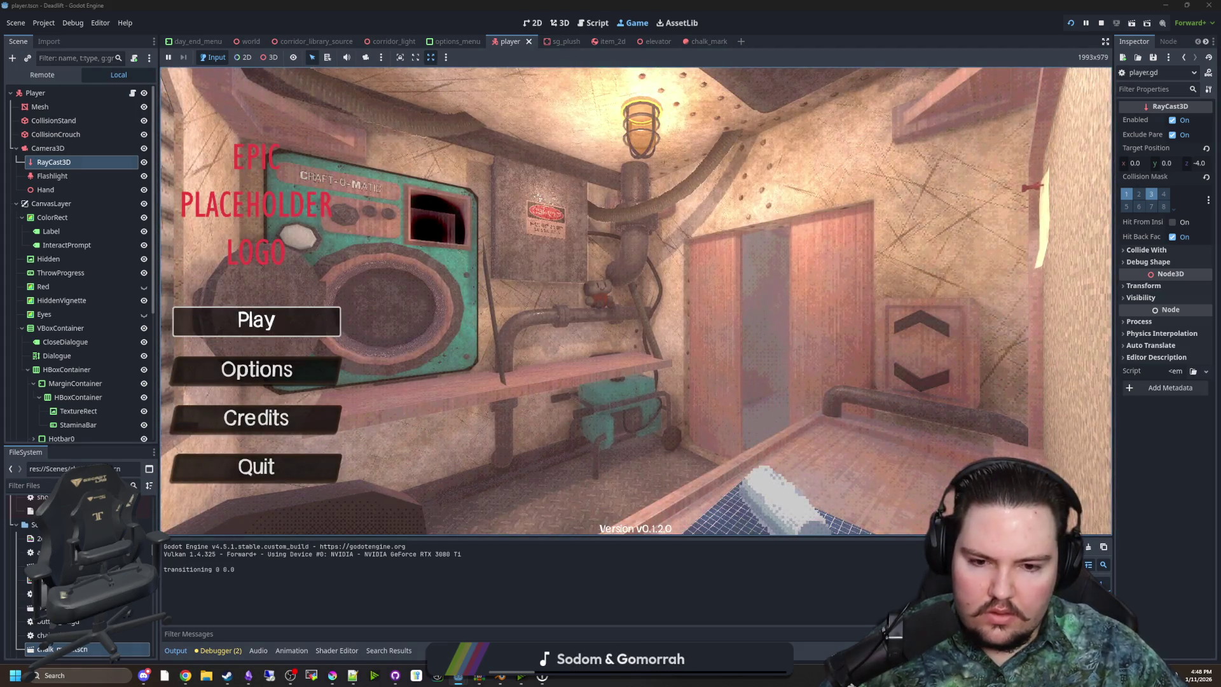
Start play, pick up the chalk with E and draw on the wall, then pause and return to player.gd
{"action": "left_click", "coordinate": [254, 322]}
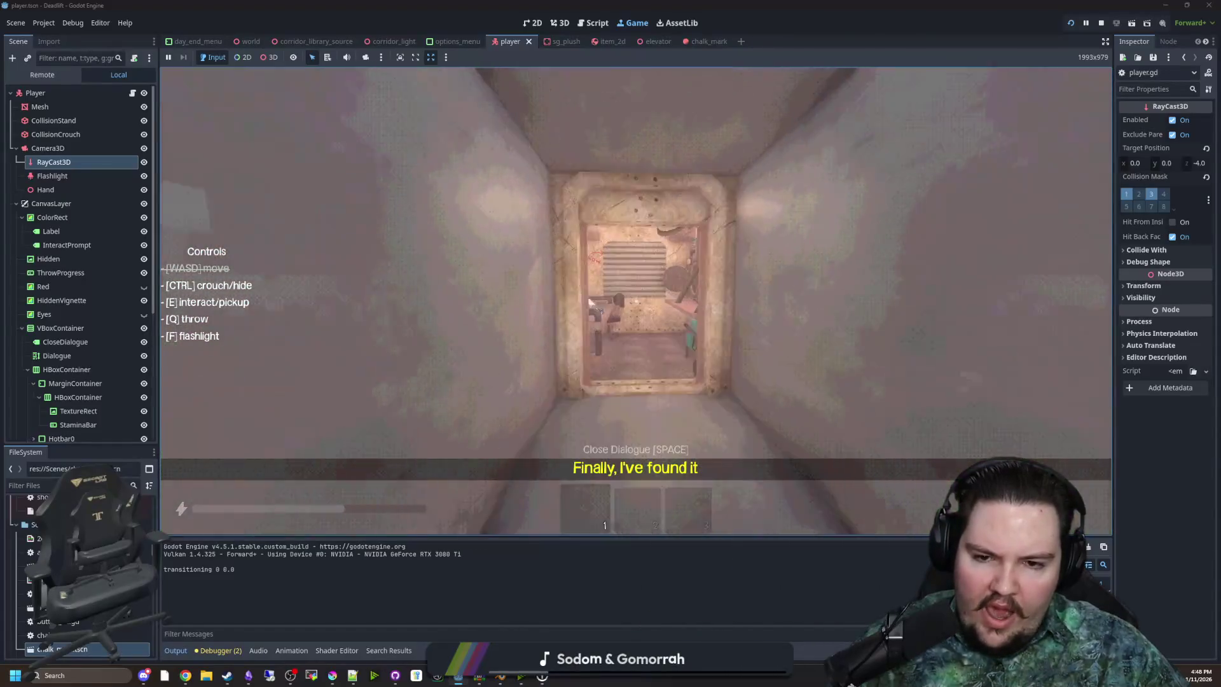
{"action": "key", "text": "e"}
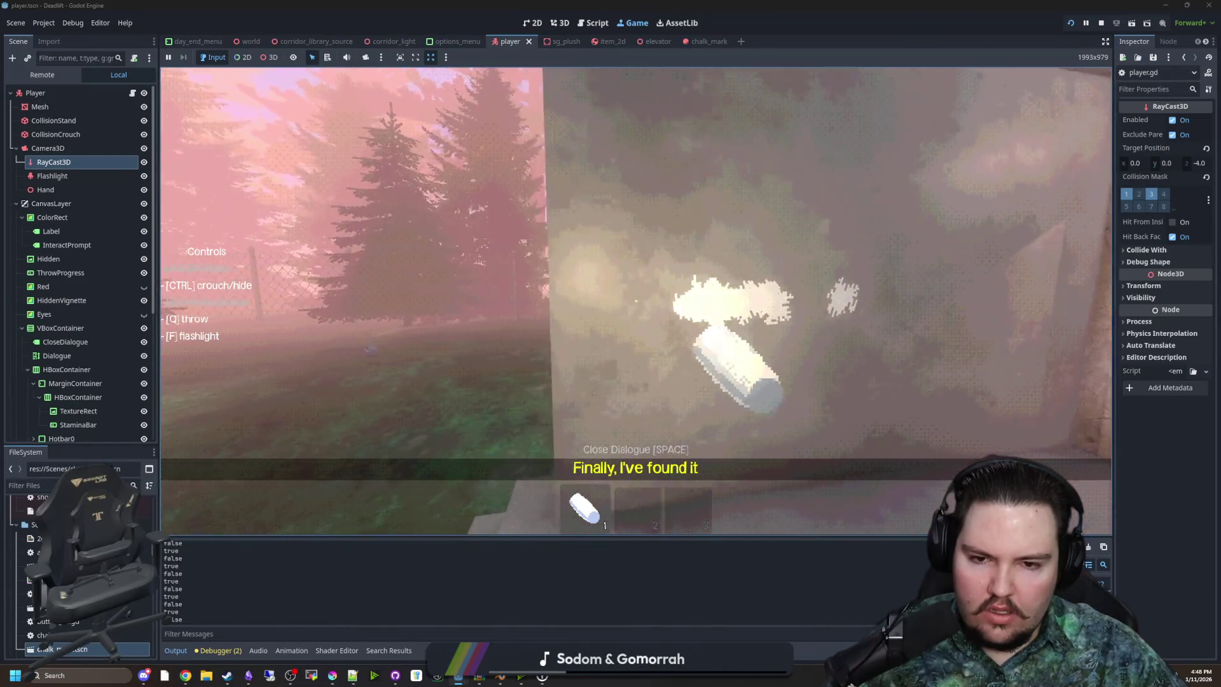
{"action": "key", "text": "super"}
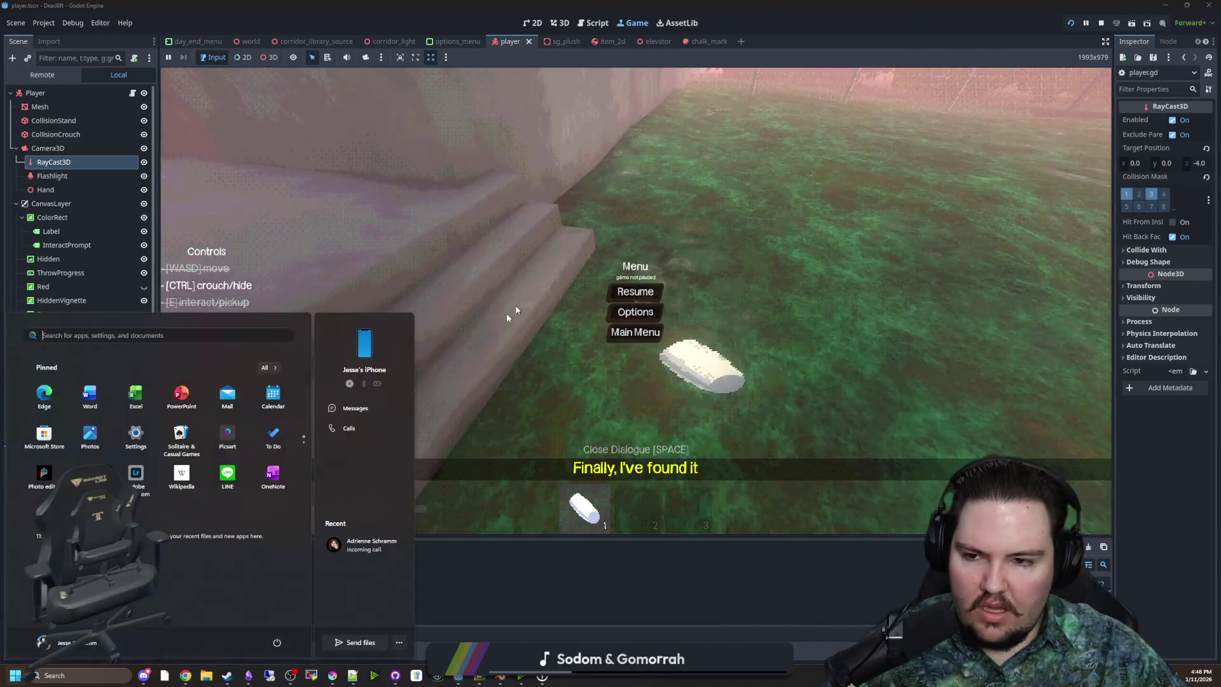
{"action": "key", "text": "Escape"}
{"action": "left_click", "coordinate": [132, 93]}
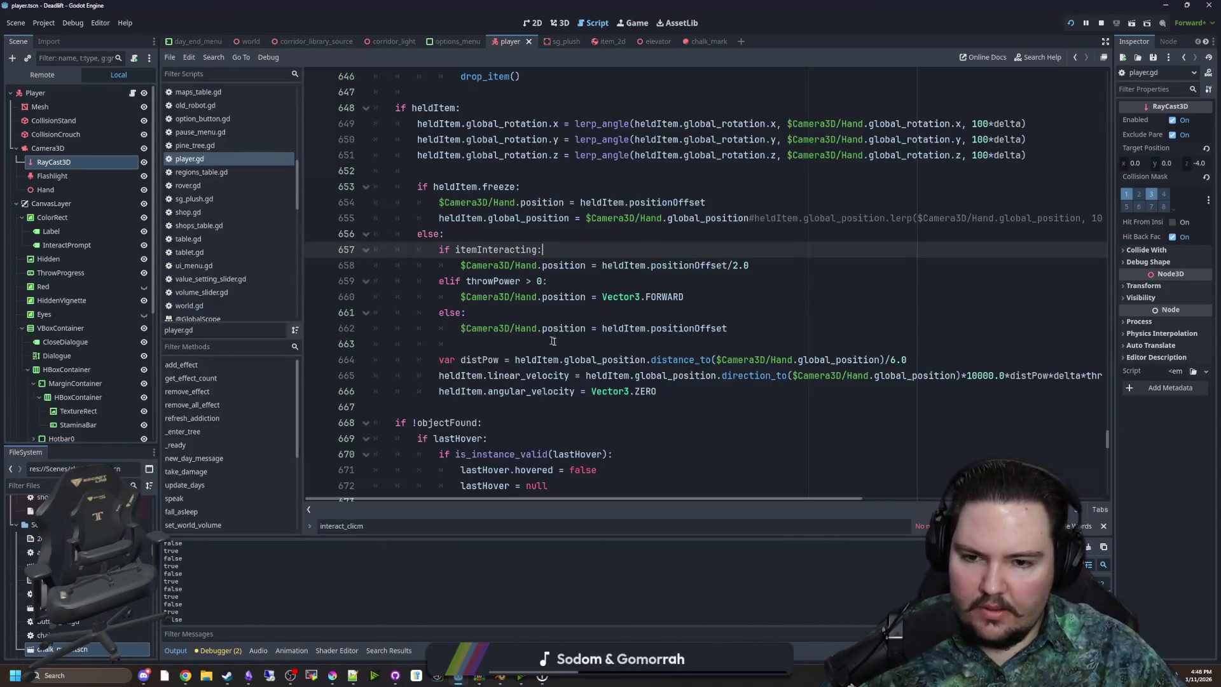
Restore the full hand offset on line 658 and add Hand.position.x /= 2.0 below it
{"action": "scroll", "coordinate": [757, 363], "scroll_direction": "up", "scroll_amount": 2}
{"action": "left_click", "coordinate": [758, 363]}
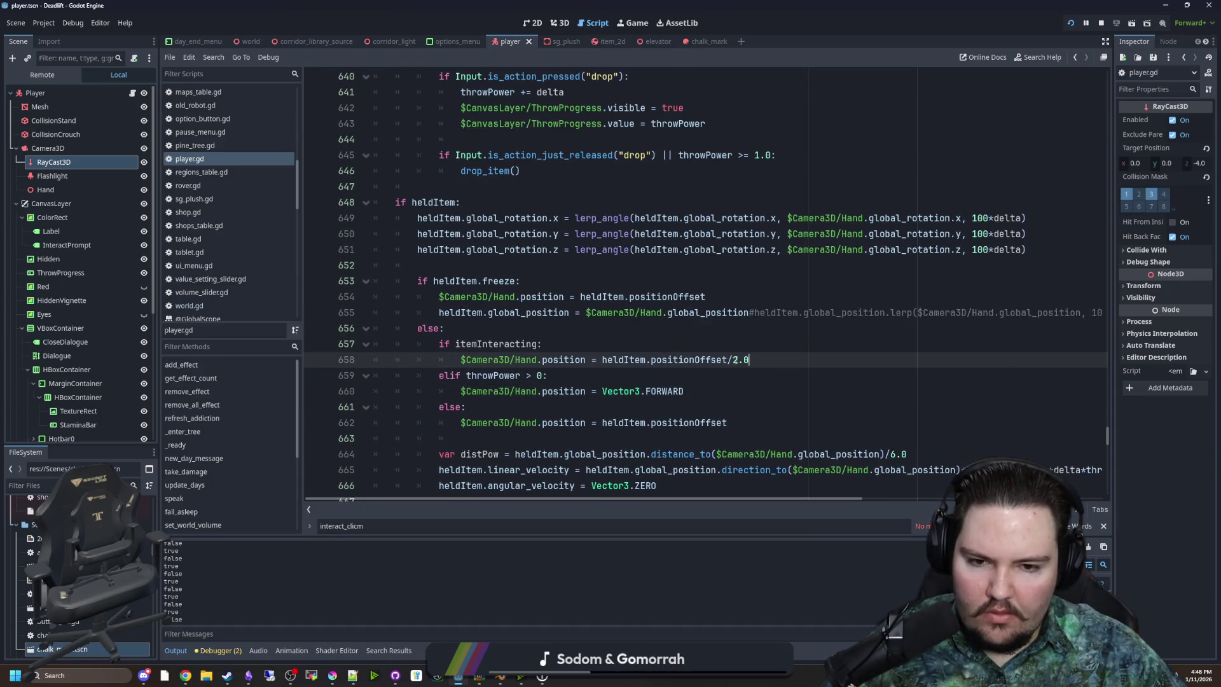
{"action": "triple_click", "coordinate": [737, 360]}
{"action": "key", "text": "ctrl+v"}
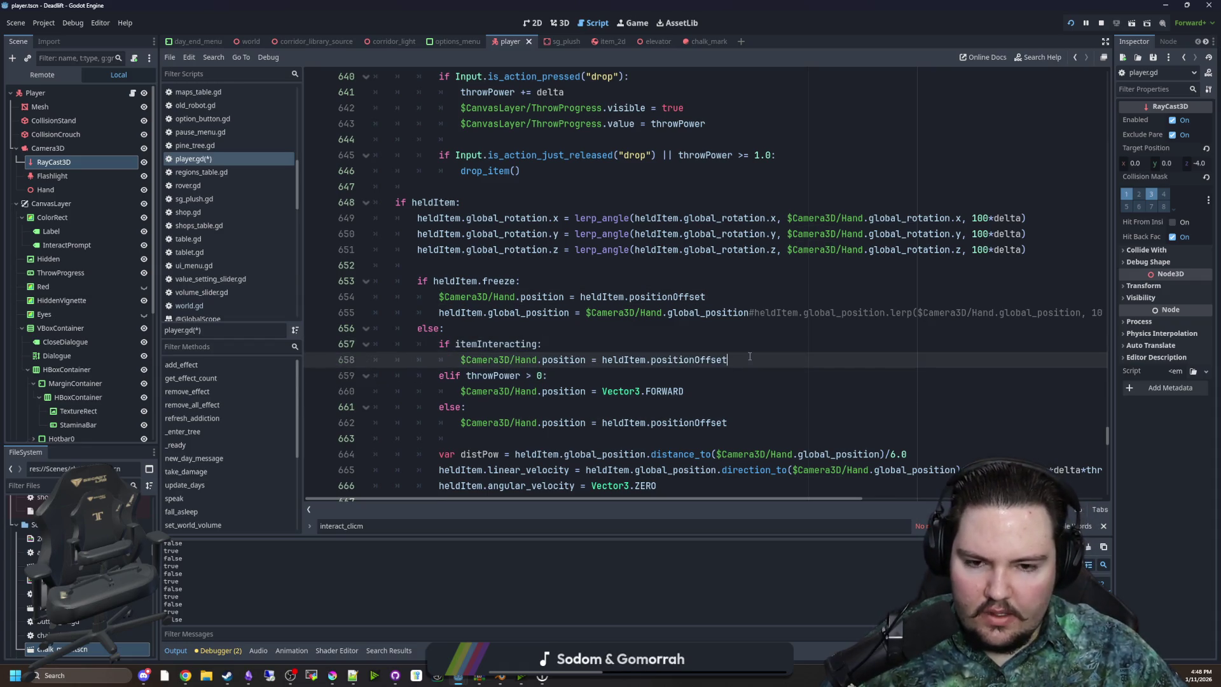
{"action": "key", "text": "ctrl+shift+d"}
{"action": "left_click_drag", "start_coordinate": [738, 374], "coordinate": [583, 376]}
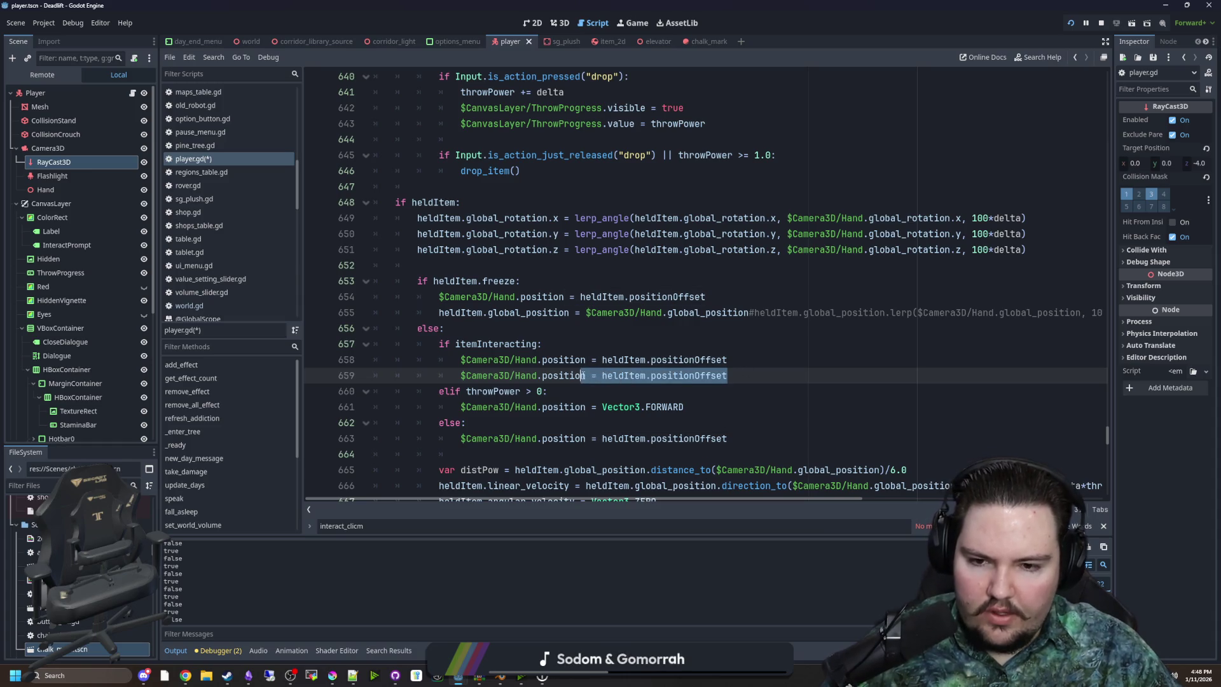
{"action": "type", "text": ".x"}
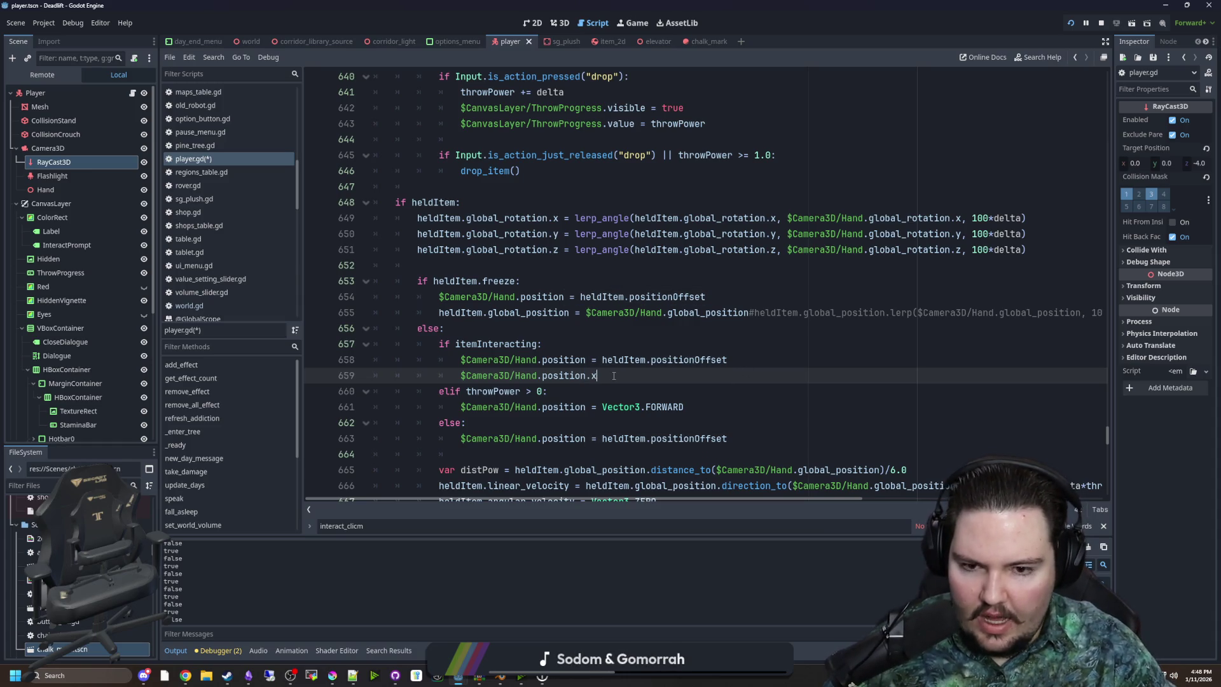
{"action": "type", "text": " /= 2.0"}
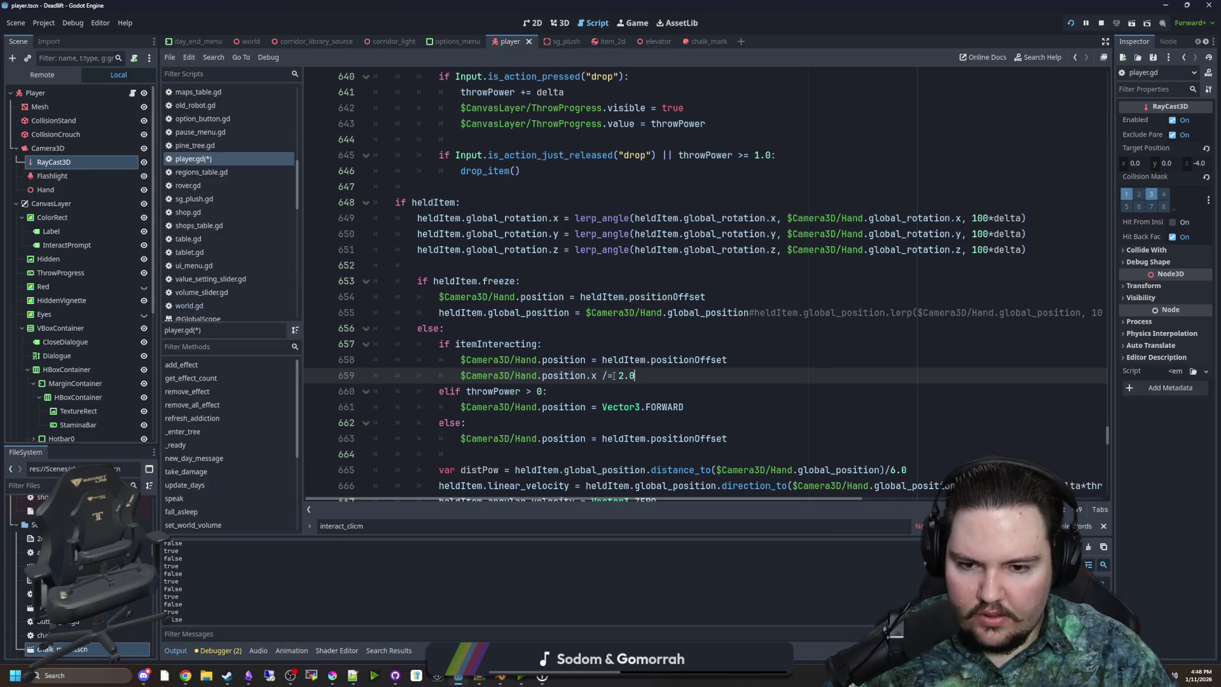
Add a matching Hand.position.y /= 2.0 line and save the script
{"action": "key", "text": "shift+Home"}
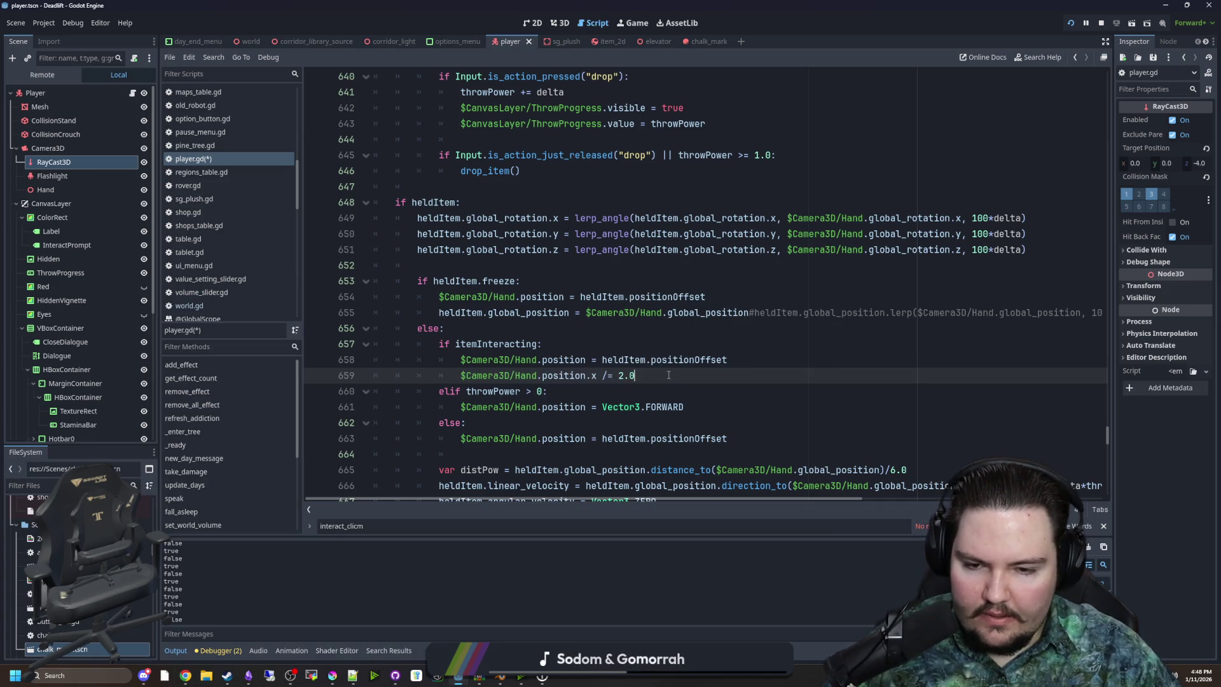
{"action": "key", "text": "ctrl+shift+d"}
{"action": "key", "text": "Left"}
{"action": "key", "text": "Left"}
{"action": "key", "text": "BackSpace"}
{"action": "type", "text": "y"}
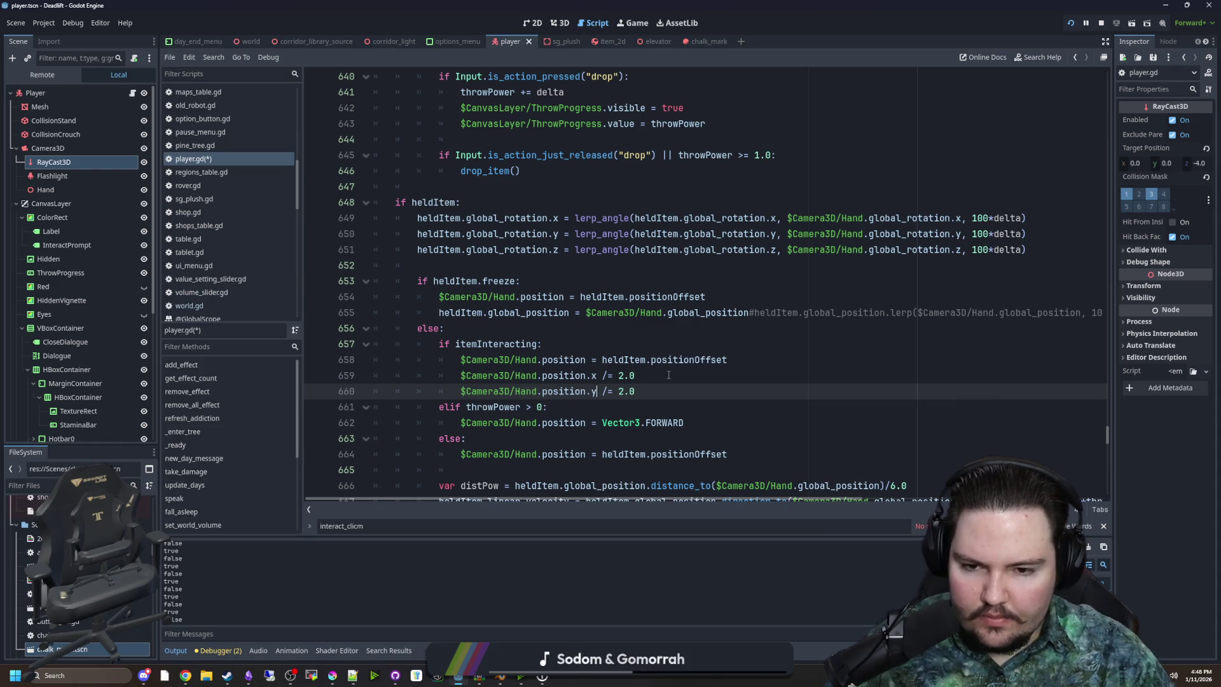
{"action": "left_click", "coordinate": [668, 375]}
{"action": "key", "text": "ctrl+s"}
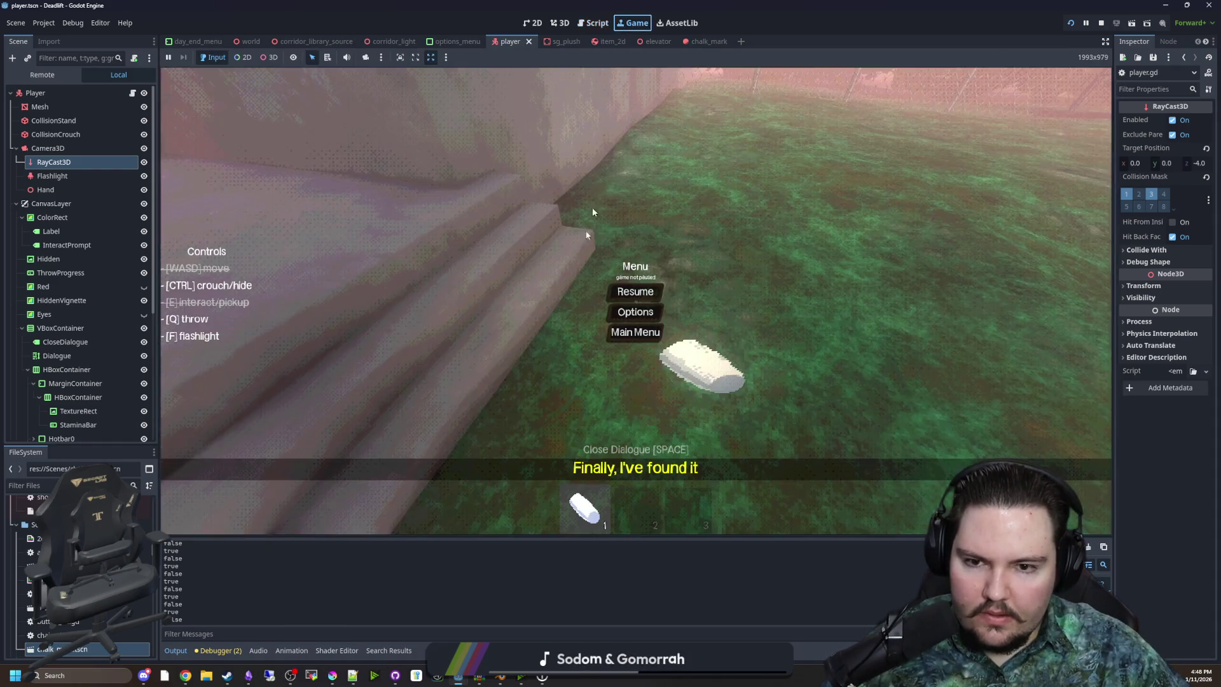